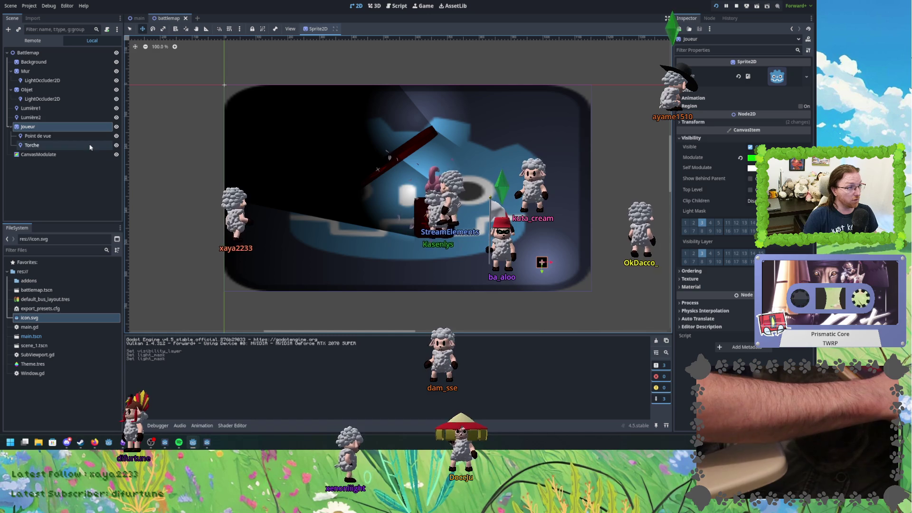
Step: Compare Point de vue's texture scale 37.12 with Torche's 14.28, then bring up the running game window
left_click(48, 136)
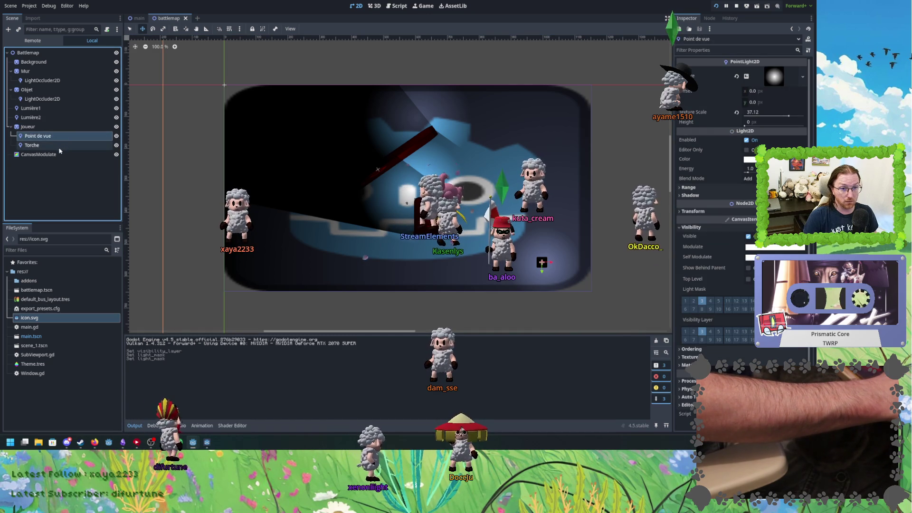
left_click(60, 148)
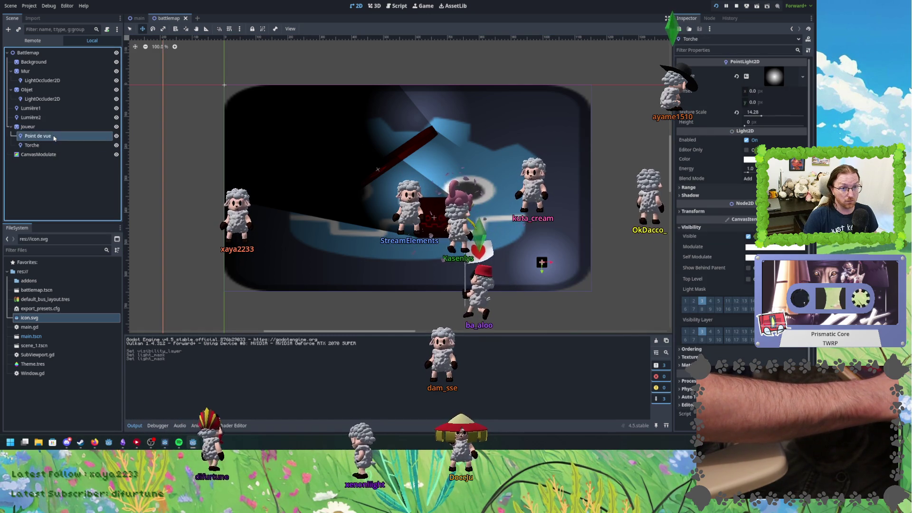
left_click(54, 138)
left_click(54, 145)
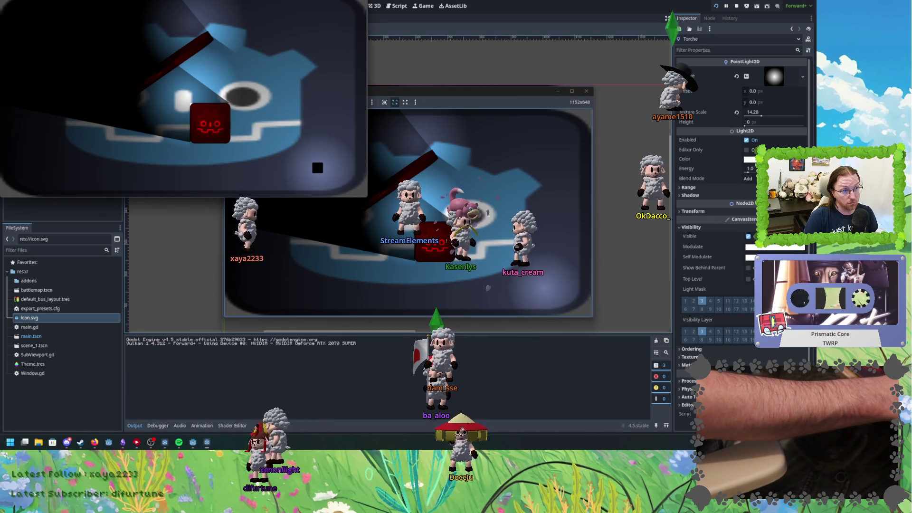
left_click(554, 286)
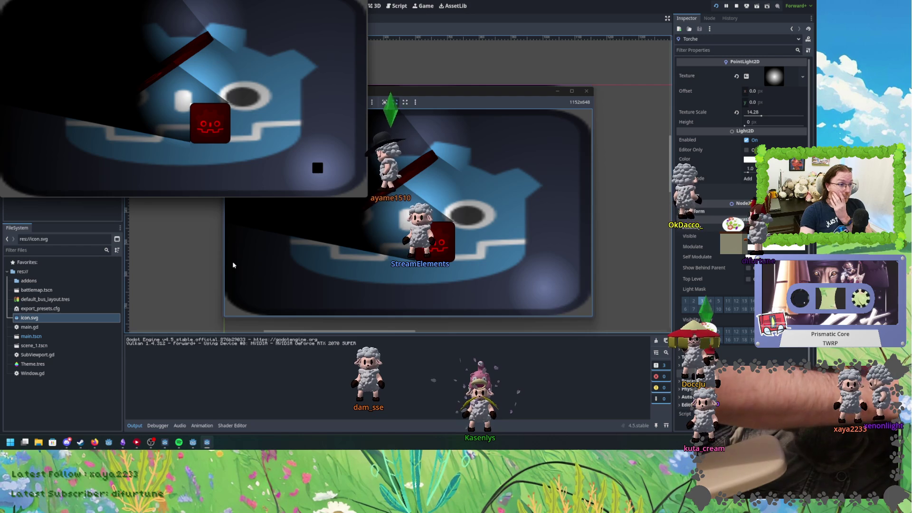
left_click(171, 234)
Step: Inspect the Joueur sprite and its Point de vue and Torche lights in the battlemap scene
left_click(38, 136)
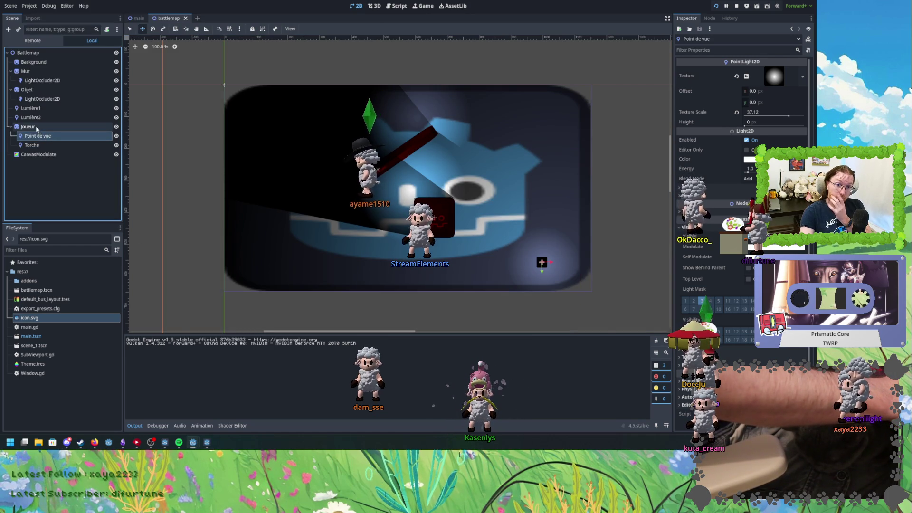
left_click(28, 126)
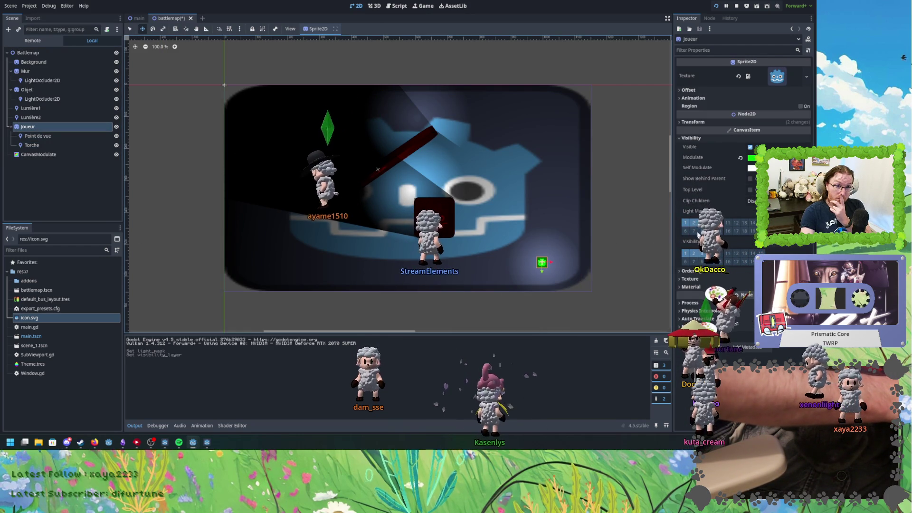
left_click(37, 136)
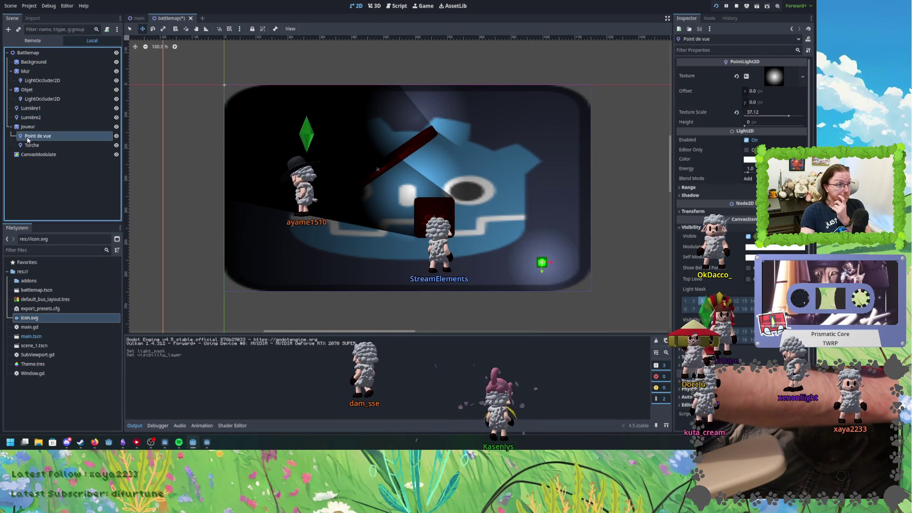
left_click(35, 146)
left_click(38, 136)
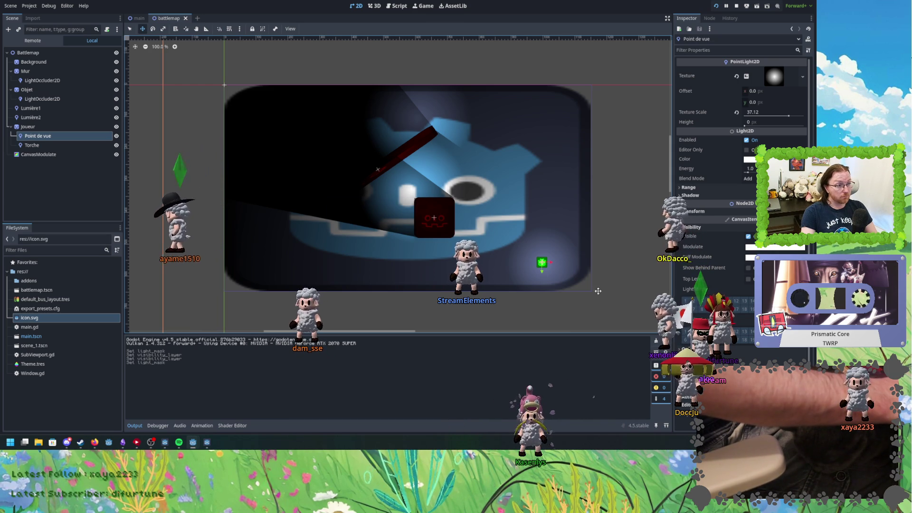
Step: Relaunch the game to test the lights, then open the main scene tab
left_click(716, 6)
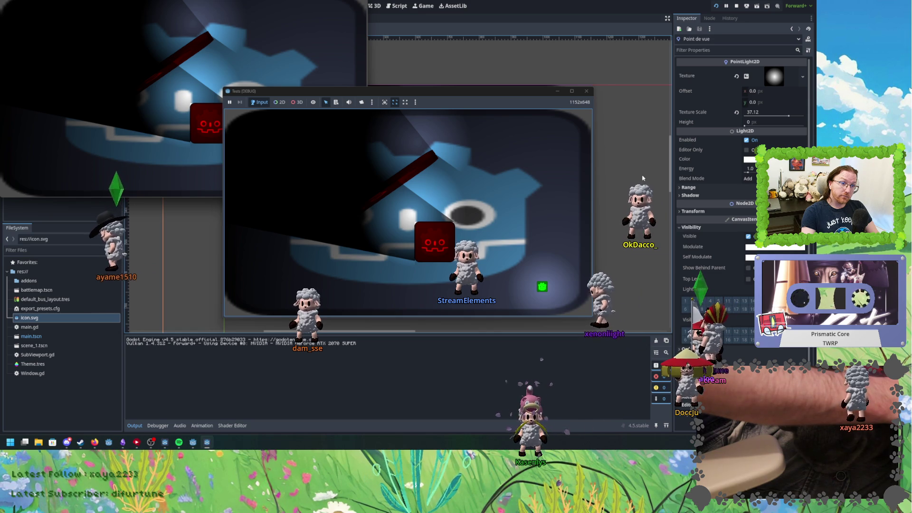
left_click(642, 177)
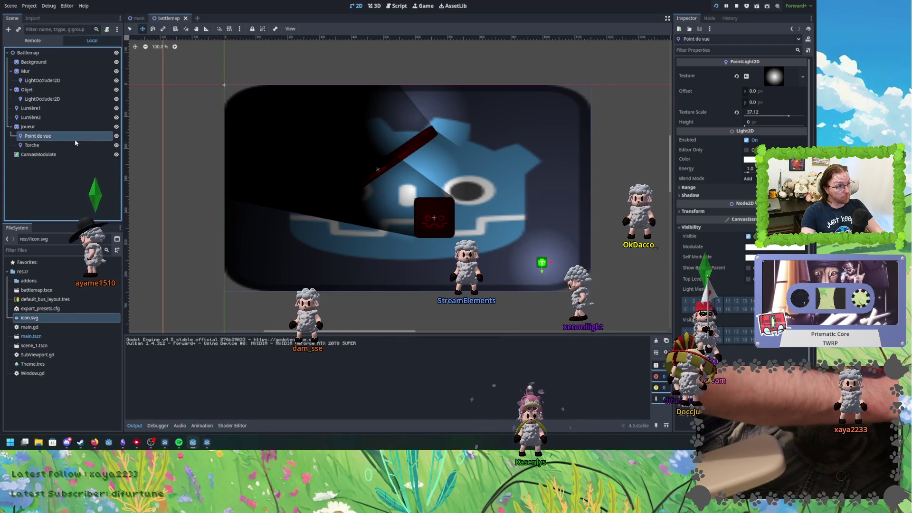
left_click(140, 19)
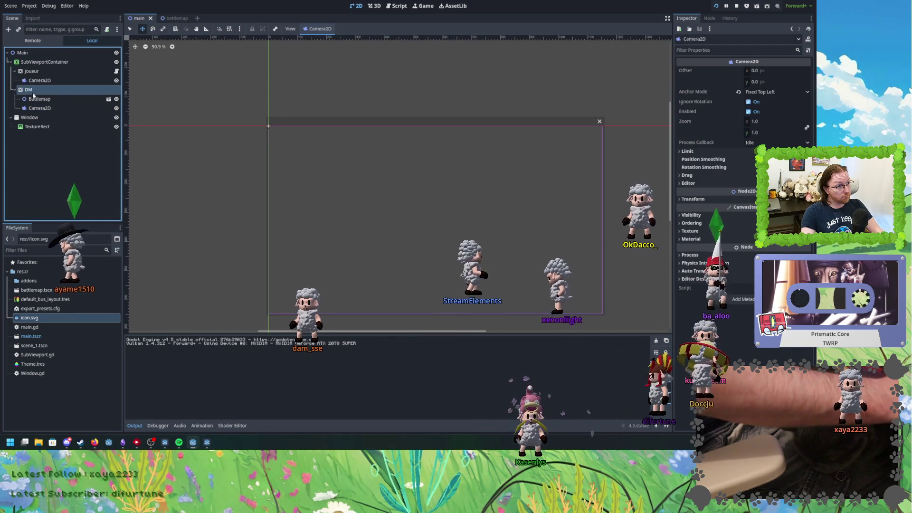
Step: Review the DM SubViewport's Rendering settings in the main scene, then switch to the Script workspace
left_click(32, 71)
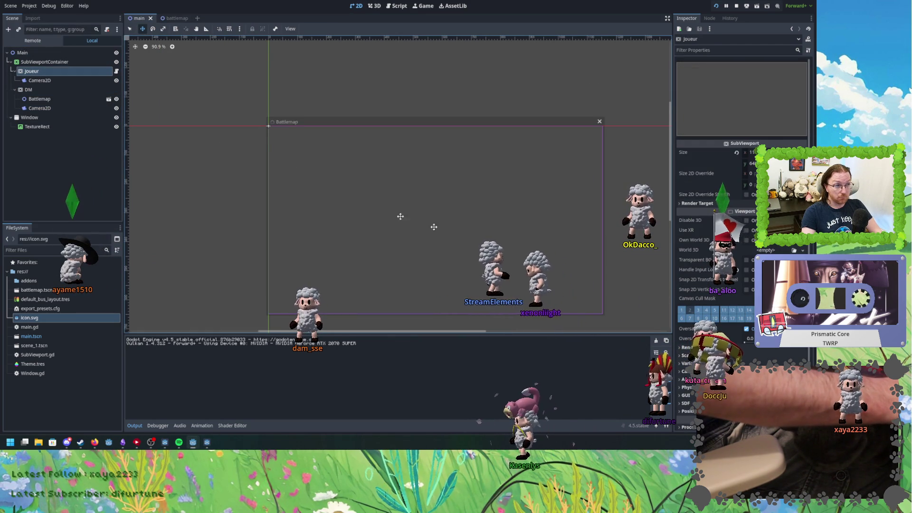
left_click(28, 89)
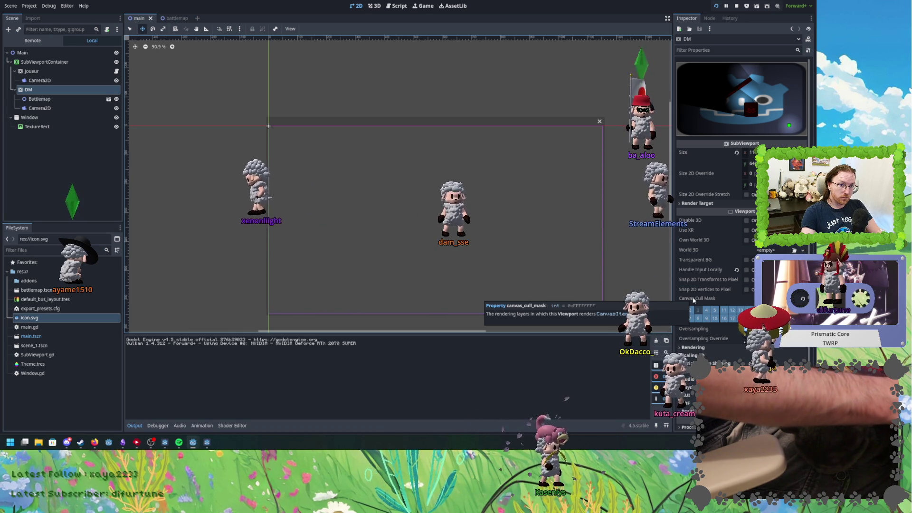
left_click(703, 348)
scroll(703, 347, "down", 3)
scroll(701, 344, "up", 2)
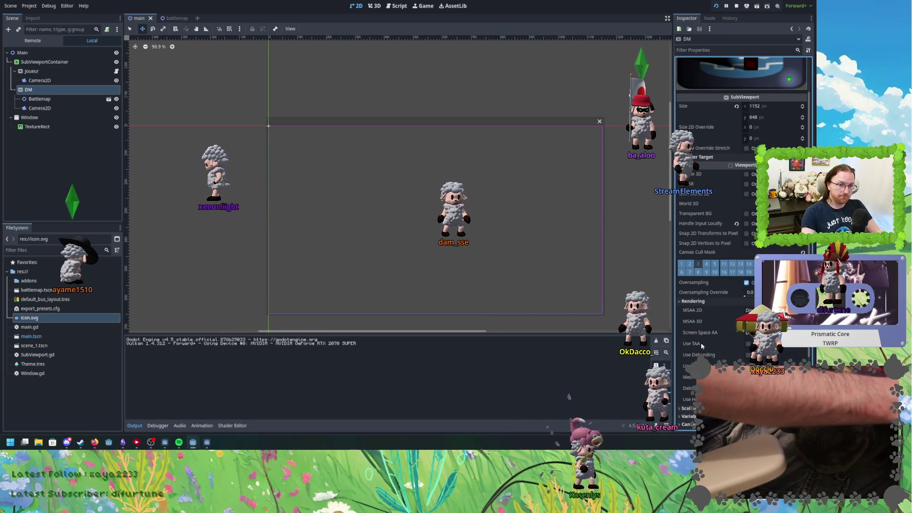
left_click(701, 301)
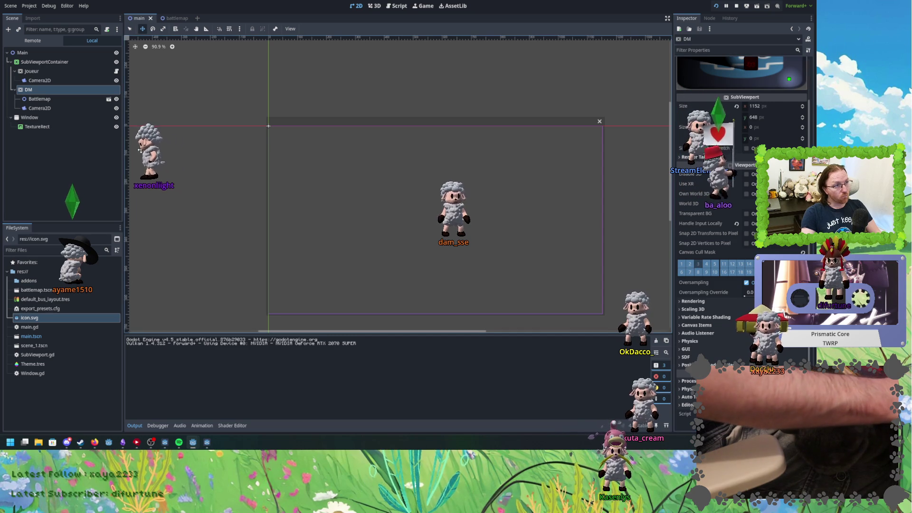
left_click(397, 6)
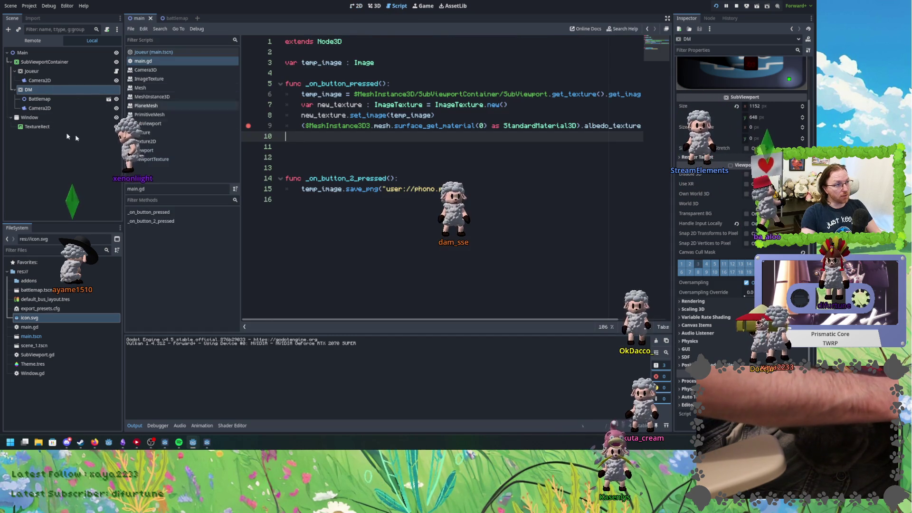
Step: Read main.gd and the Joueur SubViewport's built-in script, then return to the battlemap's 2D view
left_click(52, 100)
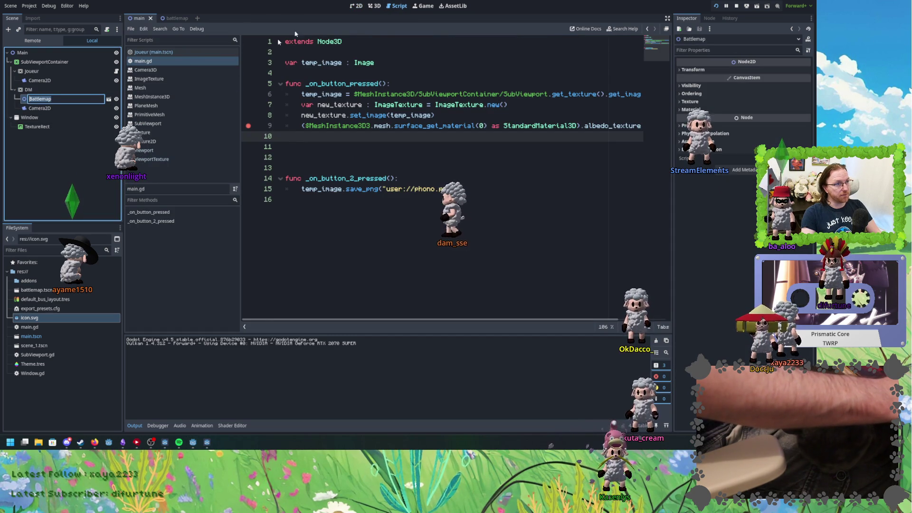
left_click(171, 18)
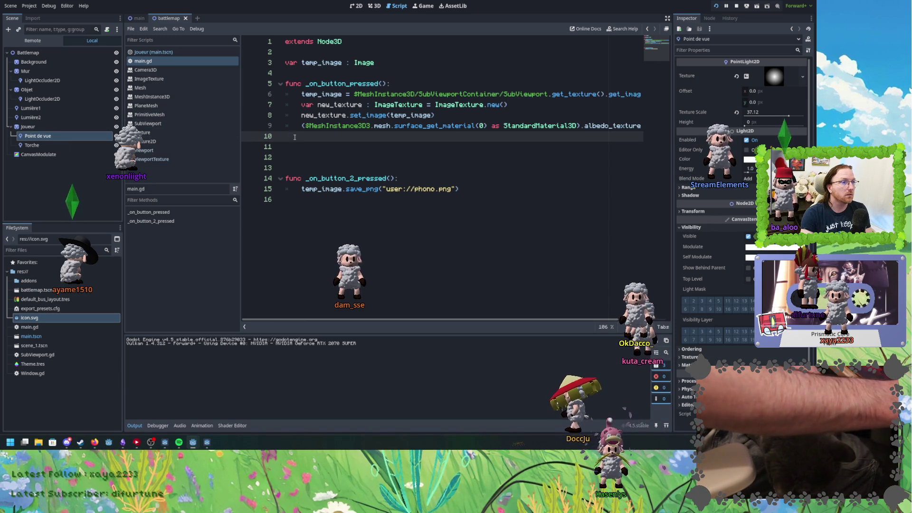
left_click(147, 54)
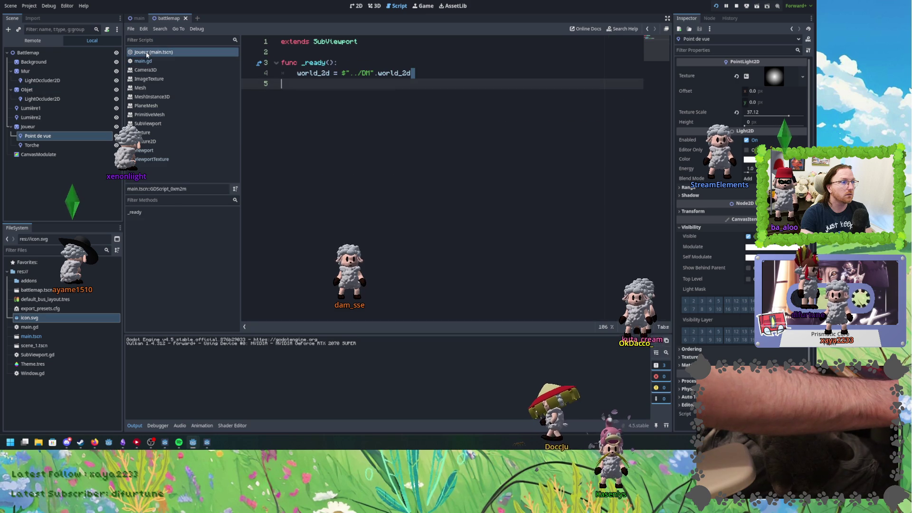
left_click(45, 118)
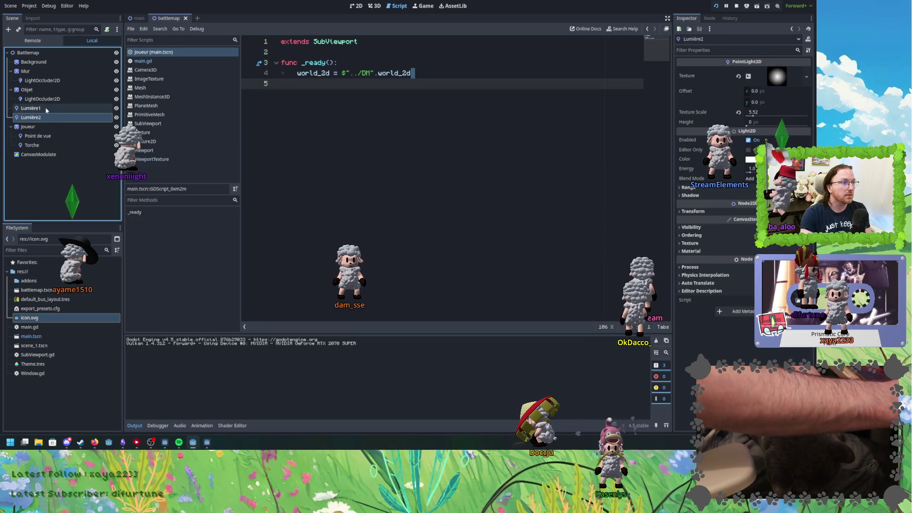
left_click(356, 6)
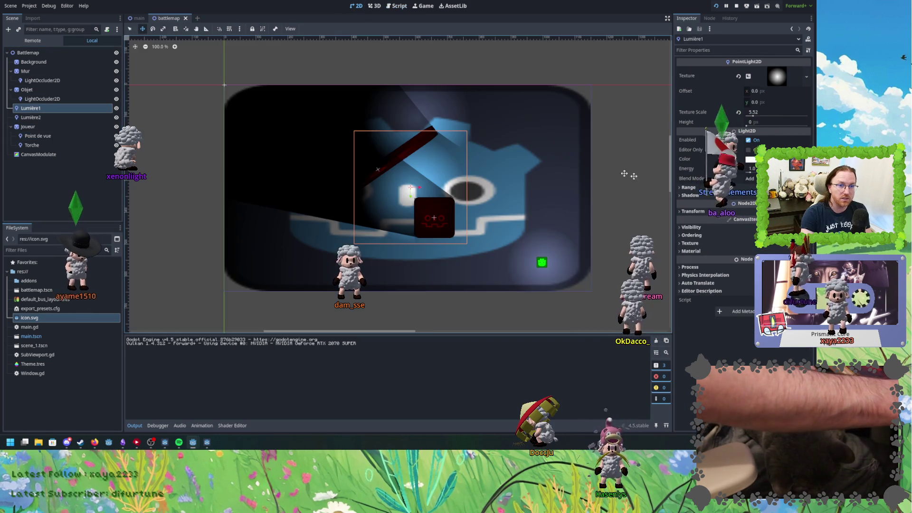
Step: Select CanvasModulate and expand its Ordering and Visibility properties in the Inspector
left_click(692, 227)
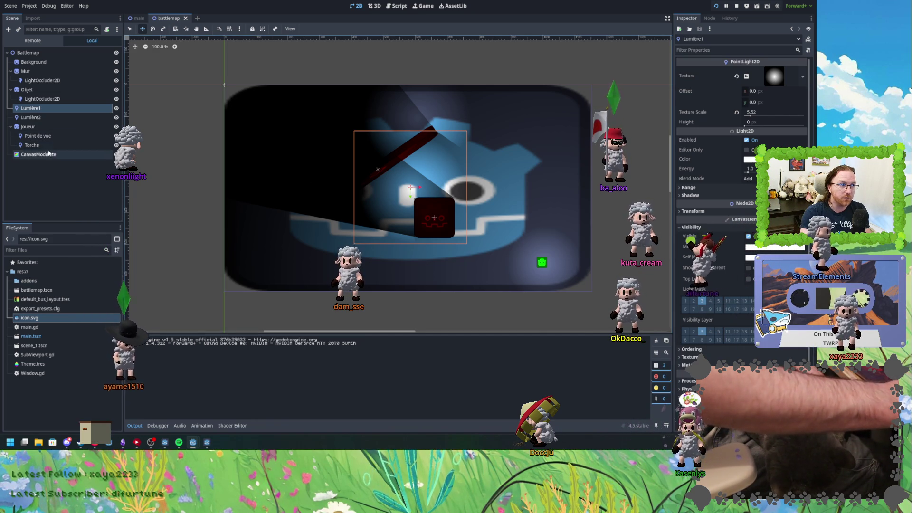
left_click(43, 128)
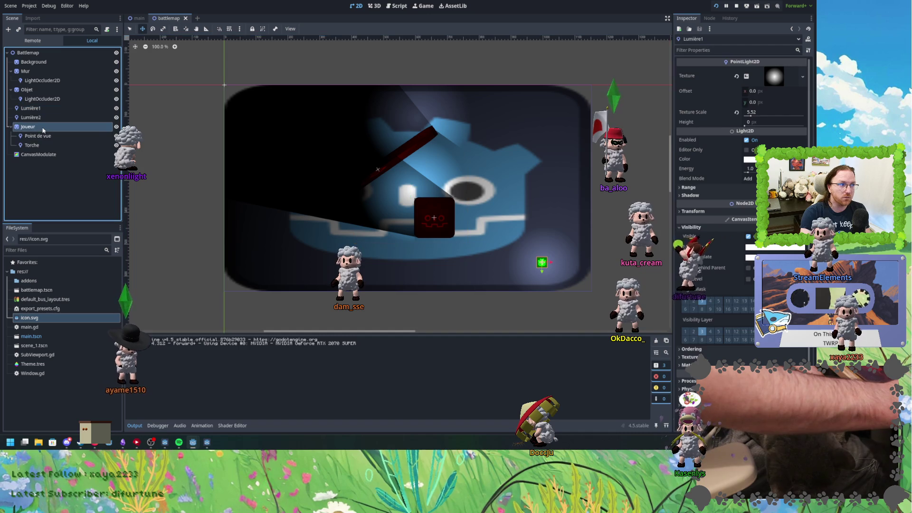
left_click(38, 155)
left_click(692, 110)
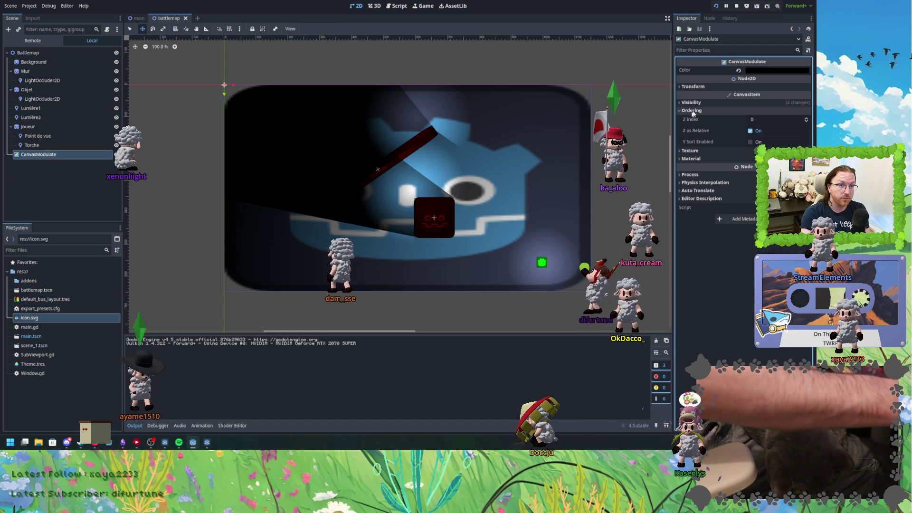
left_click(695, 102)
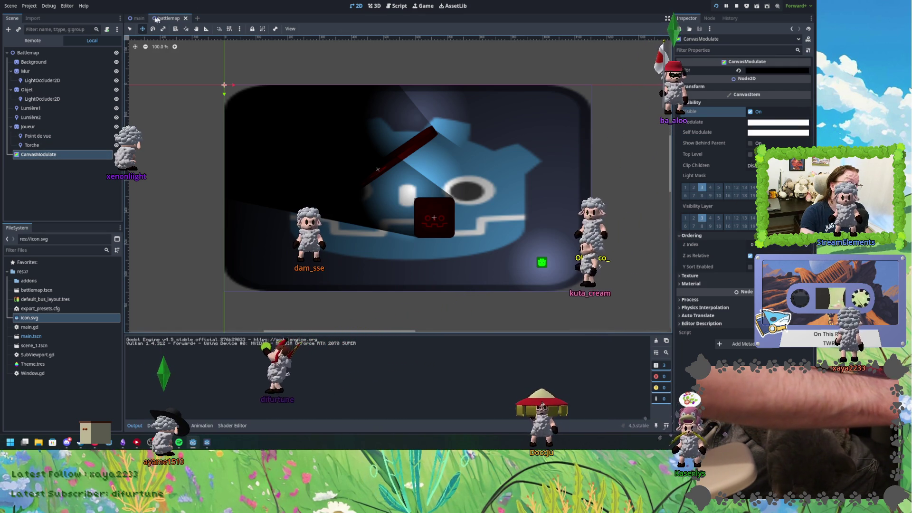
Step: Toggle CanvasModulate's visibility off and on to test the darkness, leave it visible, and save with Ctrl+S
left_click(137, 19)
left_click(172, 18)
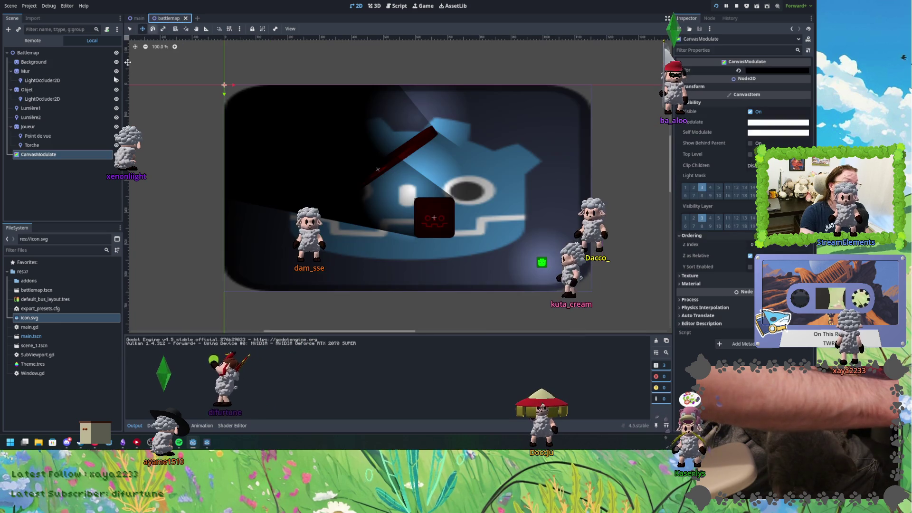
left_click(116, 154)
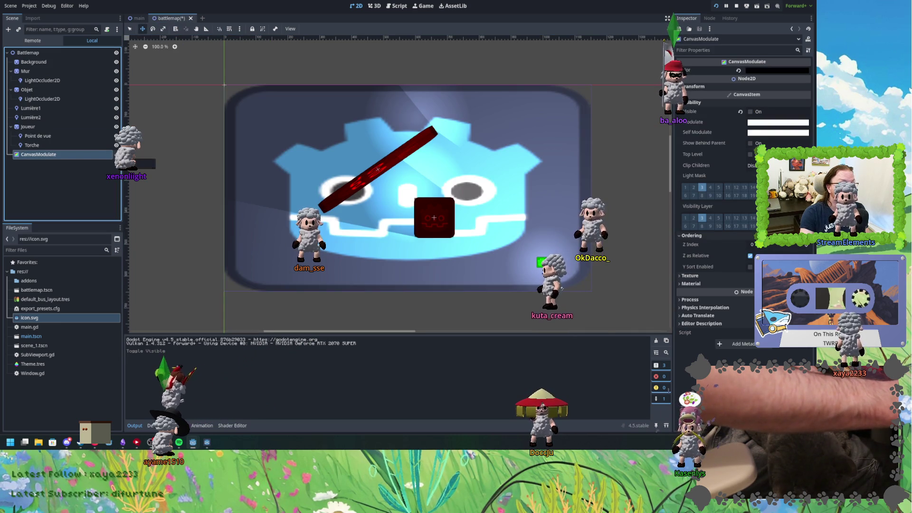
left_click(116, 155)
double_click(116, 155)
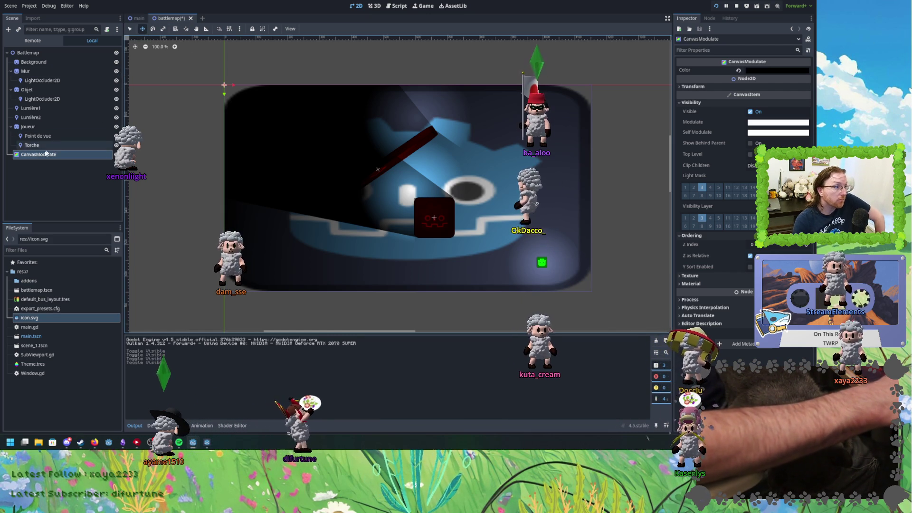
key("ctrl+s")
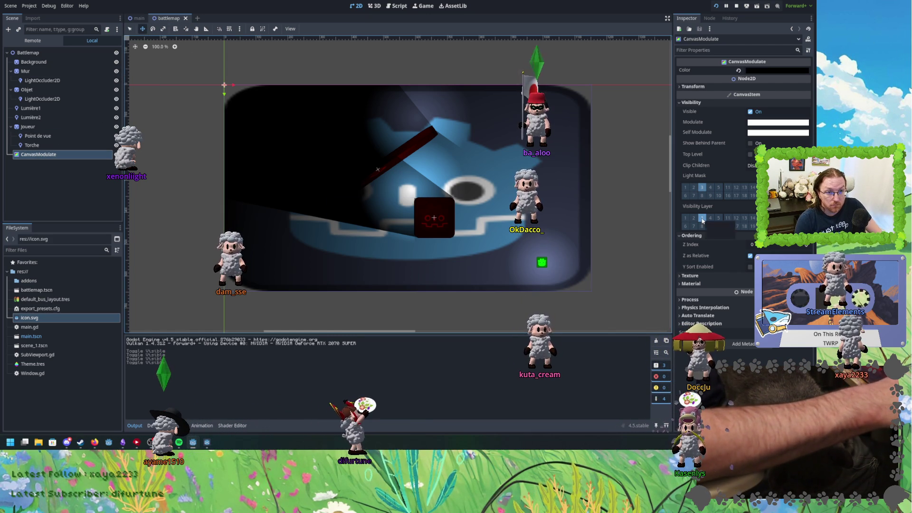
mouse_move(700, 211)
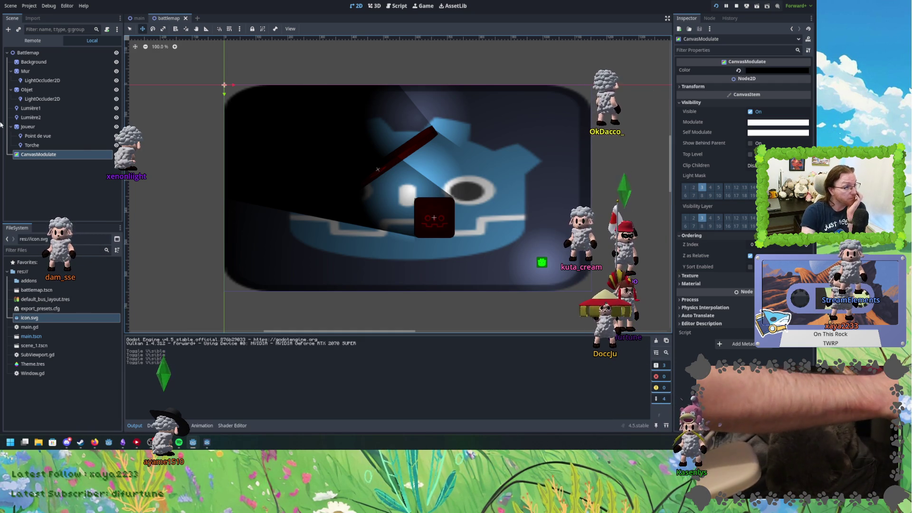
Step: Inspect the Background sprite's visibility properties, then select the Mur wall occluder
left_click(26, 63)
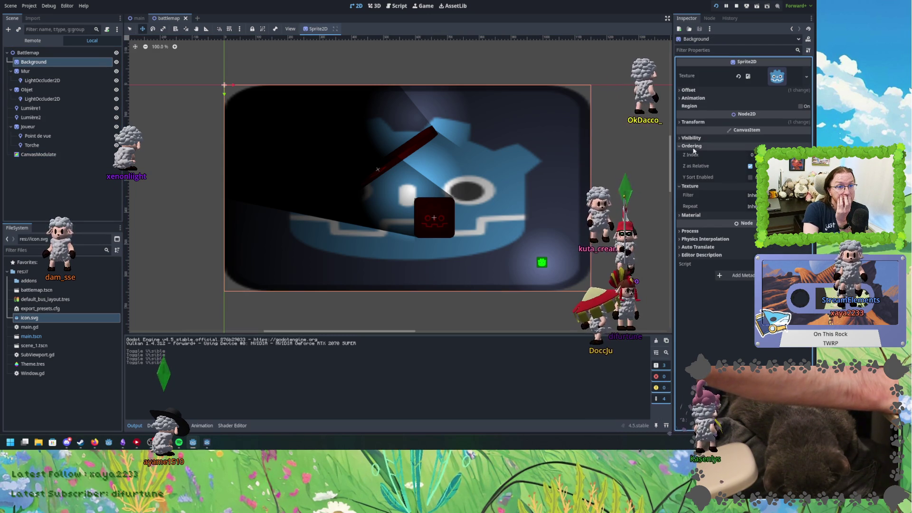
left_click(692, 138)
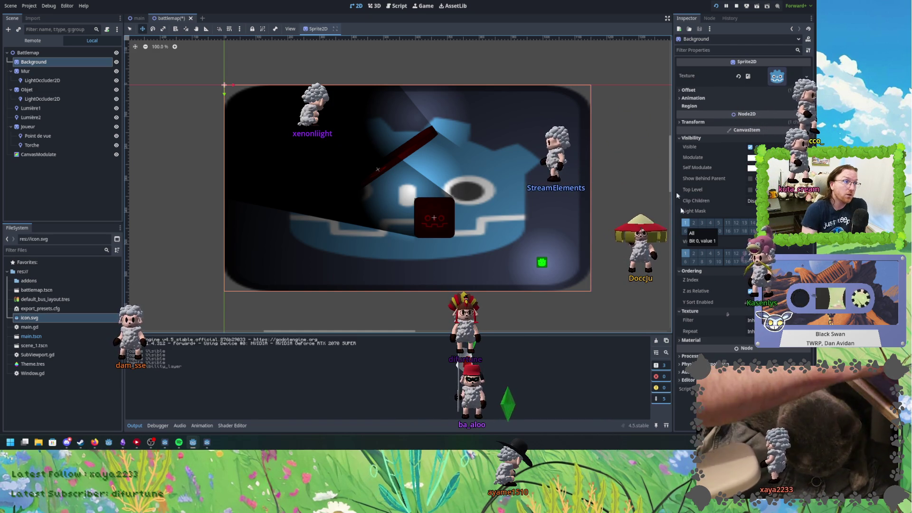
left_click(65, 81)
left_click(45, 99)
left_click(55, 137)
left_click(52, 145)
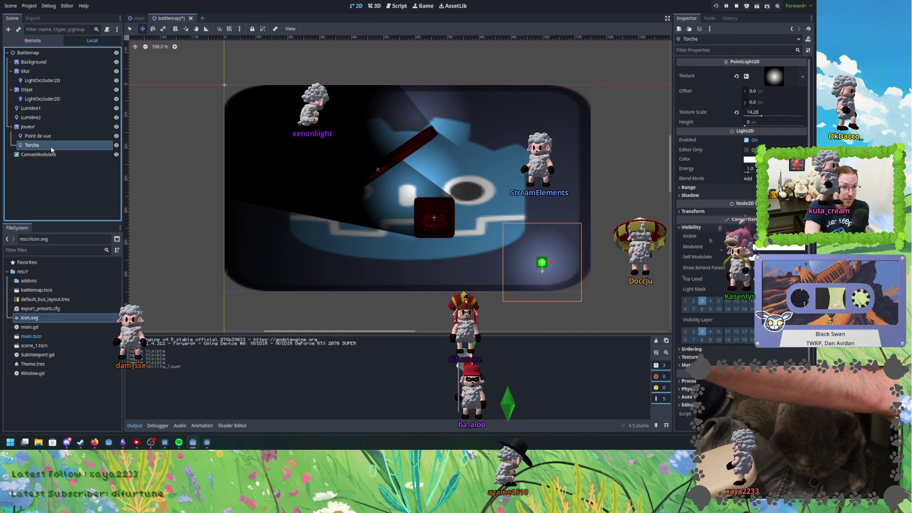
left_click(38, 118)
left_click(42, 109)
left_click(45, 99)
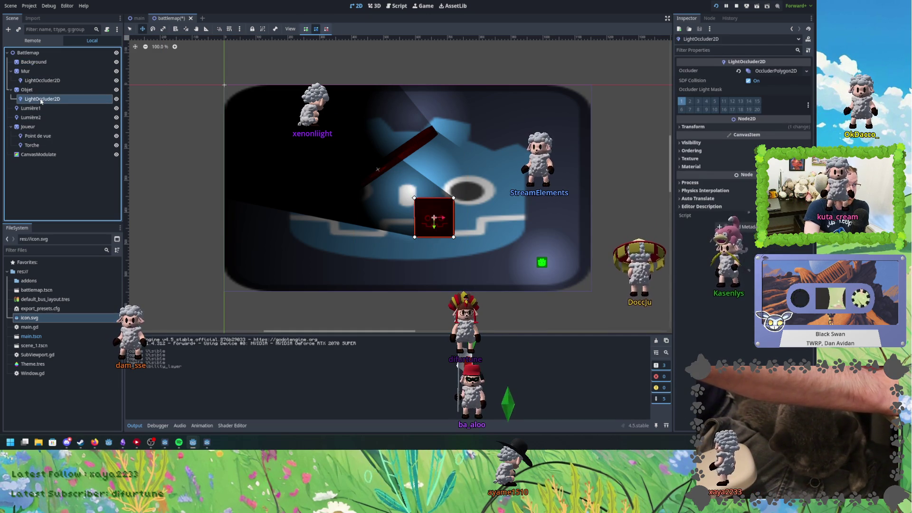
left_click(43, 80)
left_click(50, 101)
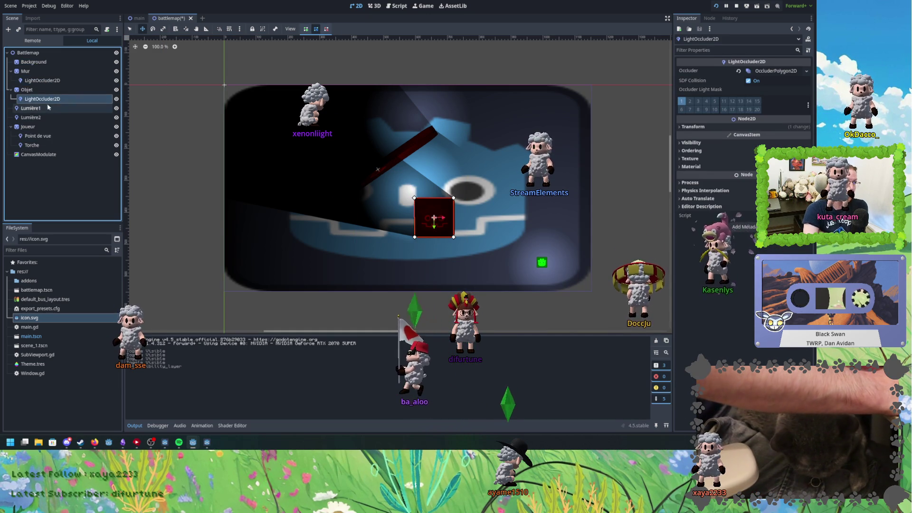
left_click(46, 109)
left_click(46, 118)
left_click(46, 138)
left_click(46, 144)
left_click(46, 137)
left_click(46, 144)
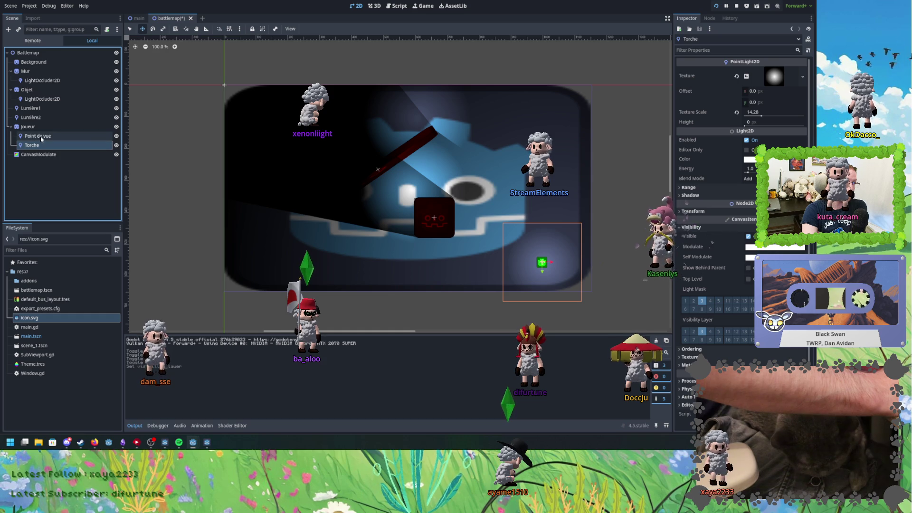
left_click(41, 138)
left_click(41, 145)
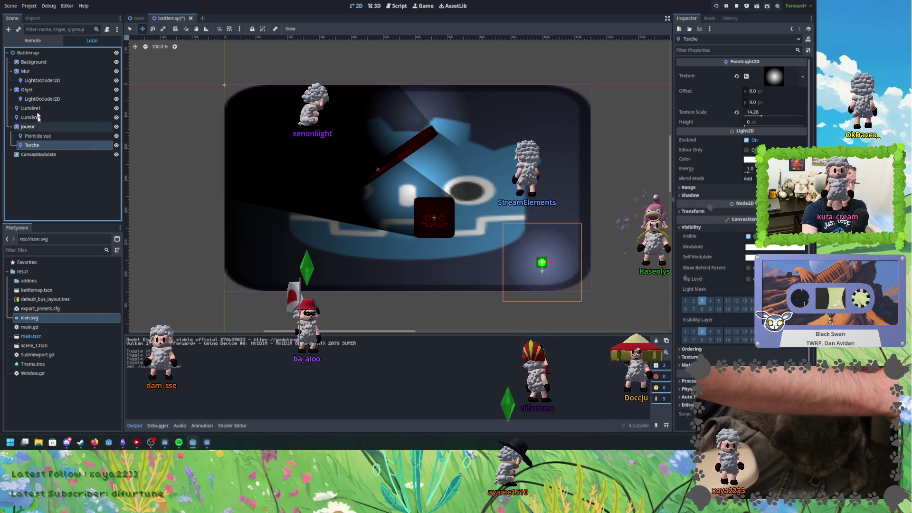
left_click(28, 53)
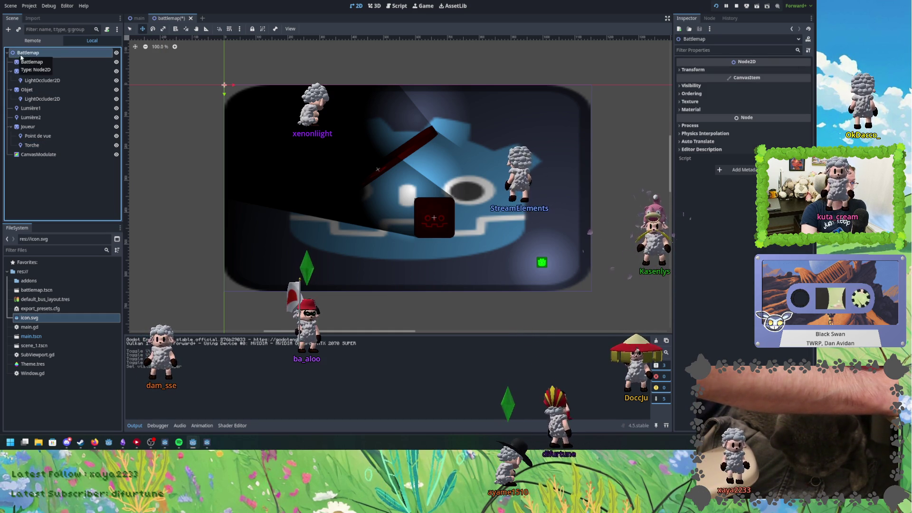
left_click(34, 65)
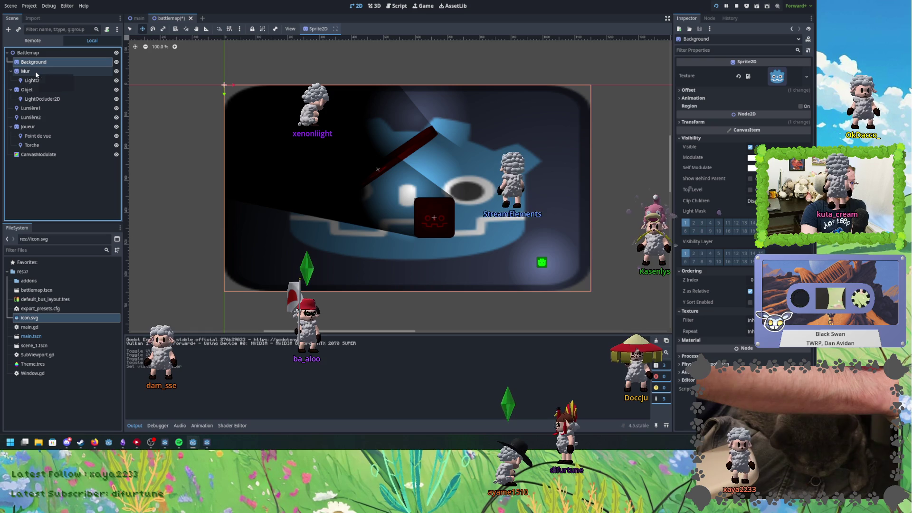
left_click(30, 53)
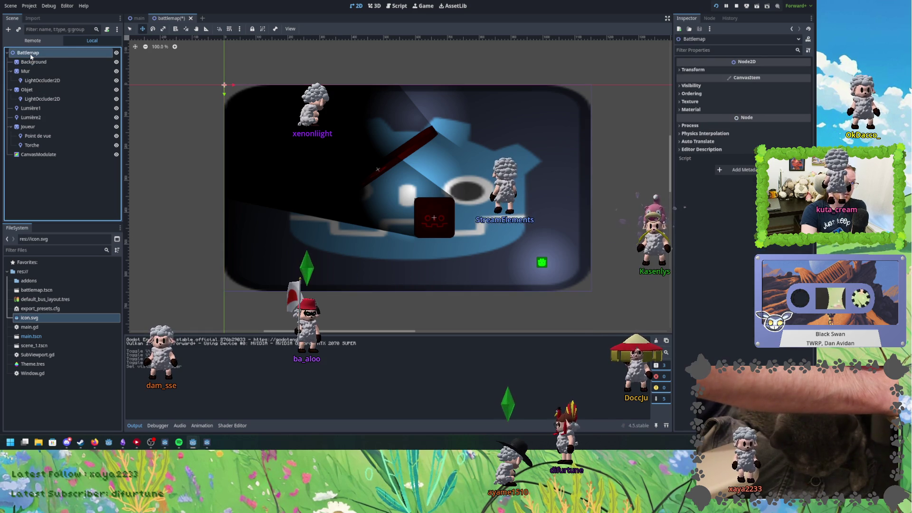
Step: Add a TextureRect child node to the Battlemap root via a "textu" search
right_click(31, 56)
left_click(42, 60)
type("textu")
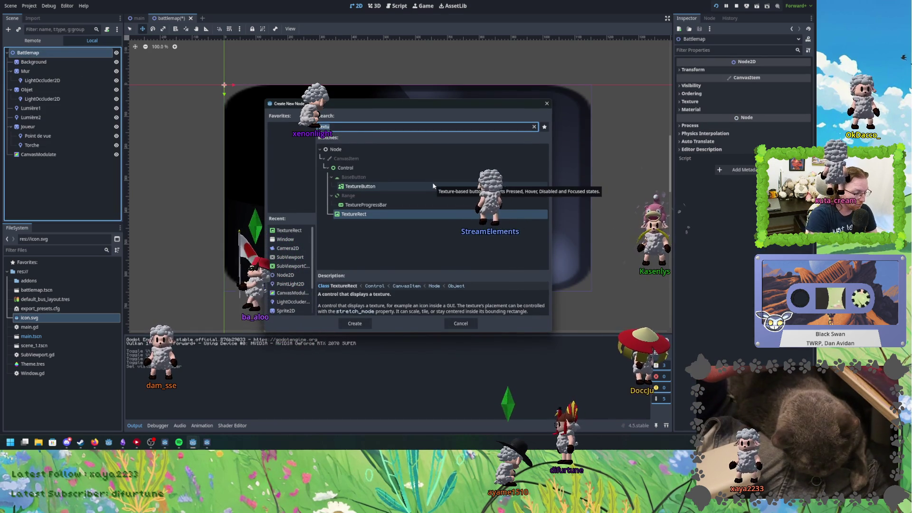
key("BackSpace")
key("BackSpace")
key("BackSpace")
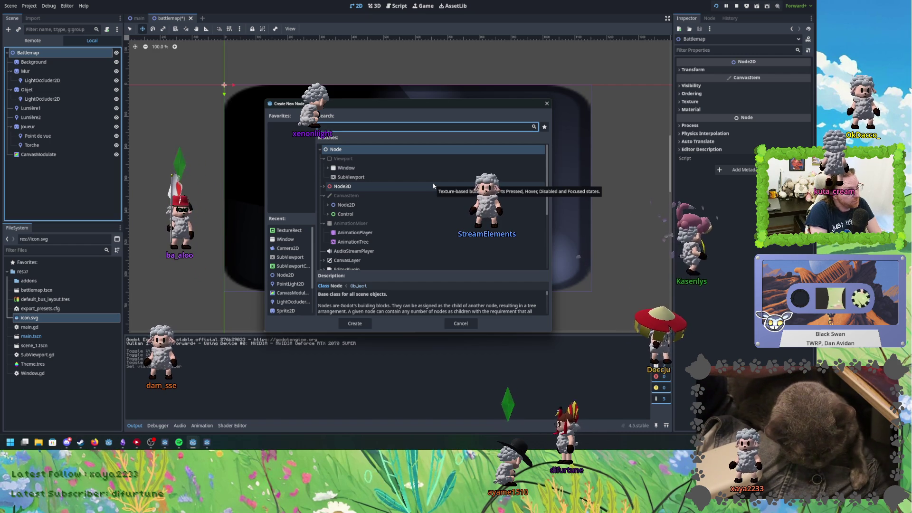
type("te")
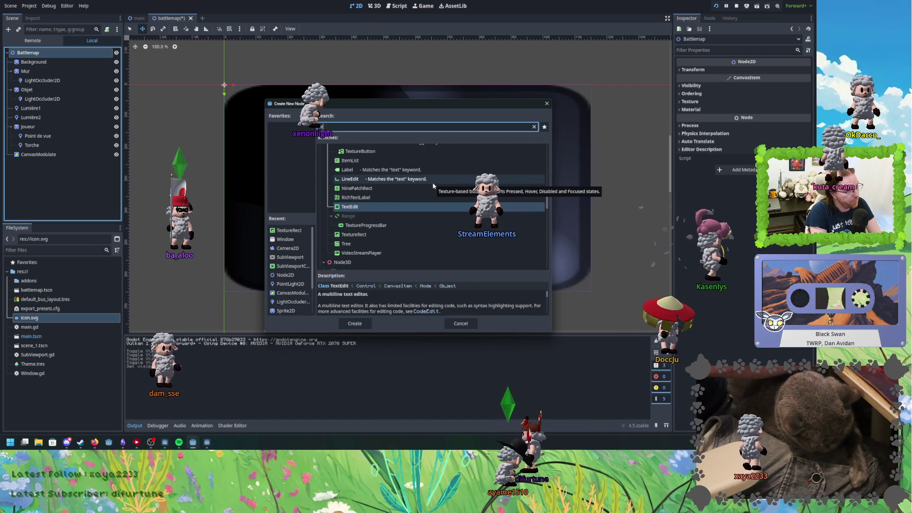
type("x")
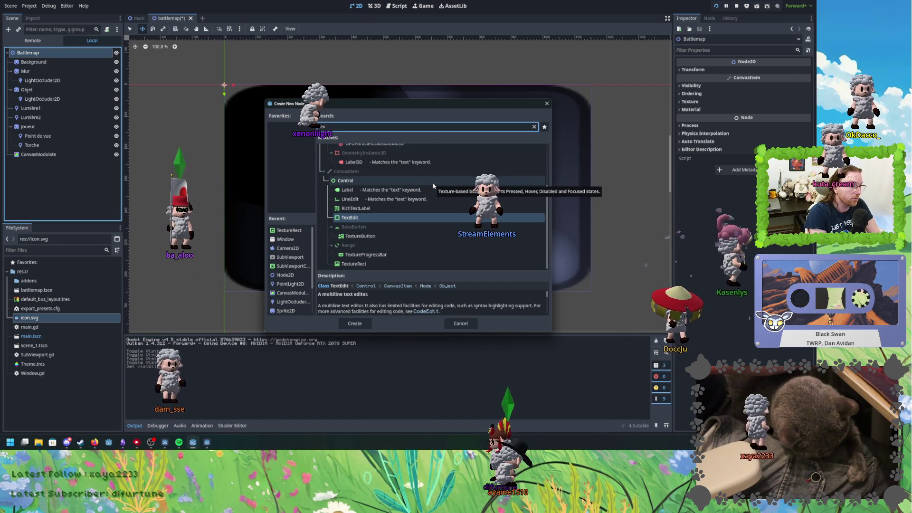
type("tu")
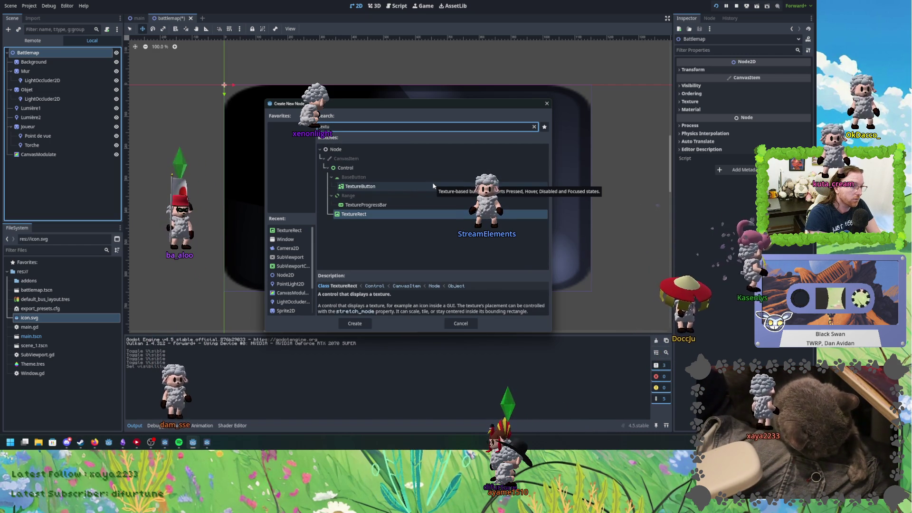
key("Return")
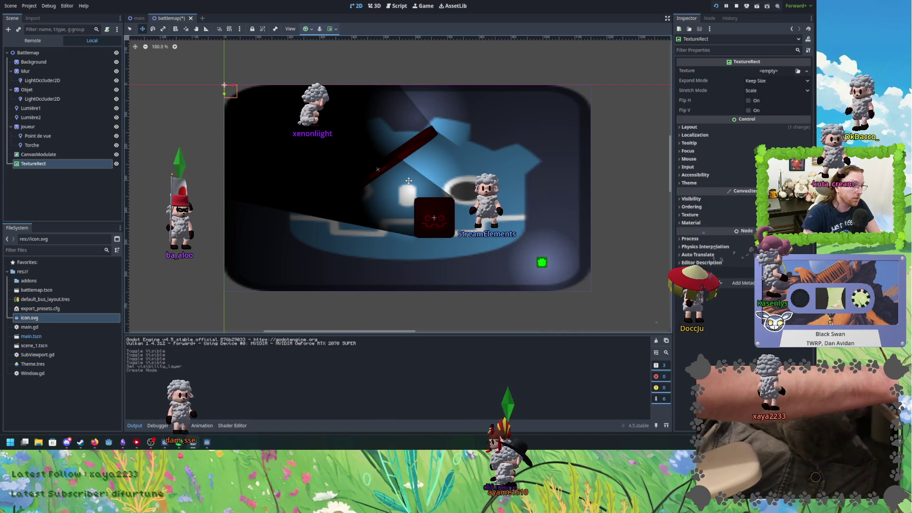
left_click(806, 72)
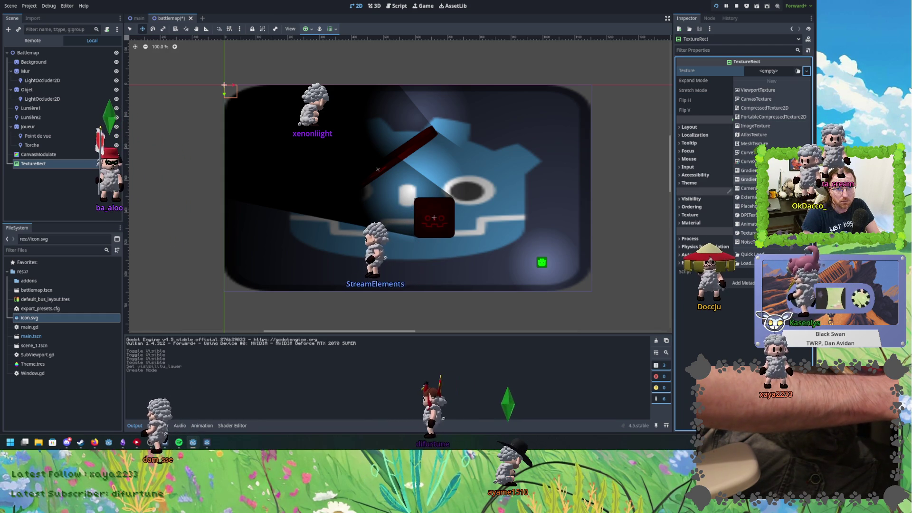
Step: Assign a new GradientTexture2D to the TextureRect and delete its black gradient point to make it white
left_click(747, 179)
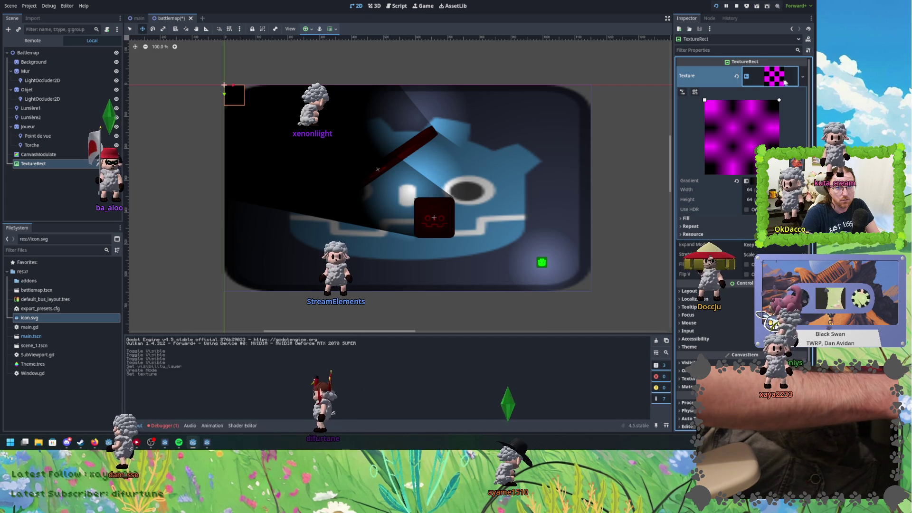
left_click(803, 79)
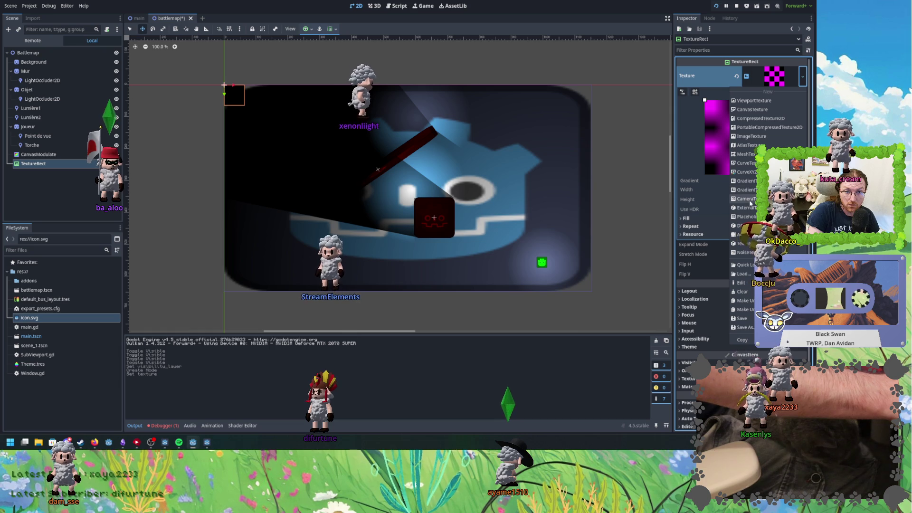
left_click(749, 190)
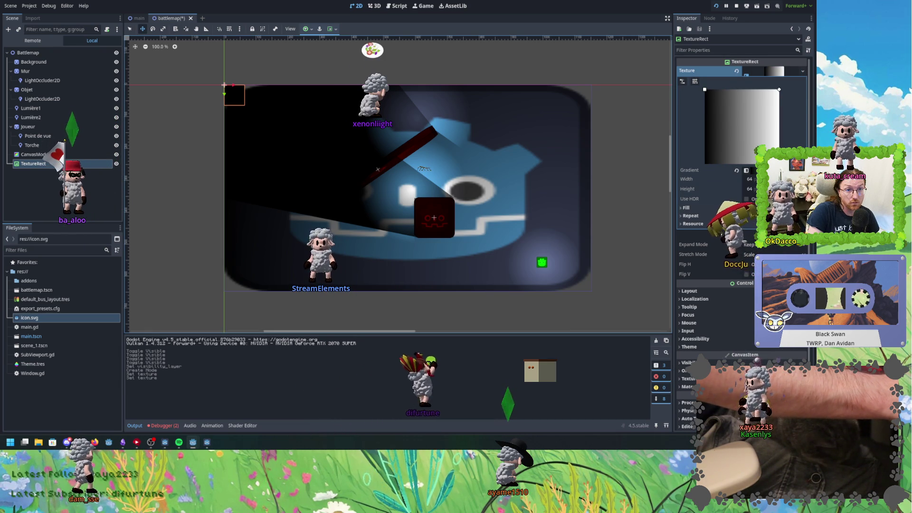
left_click(760, 170)
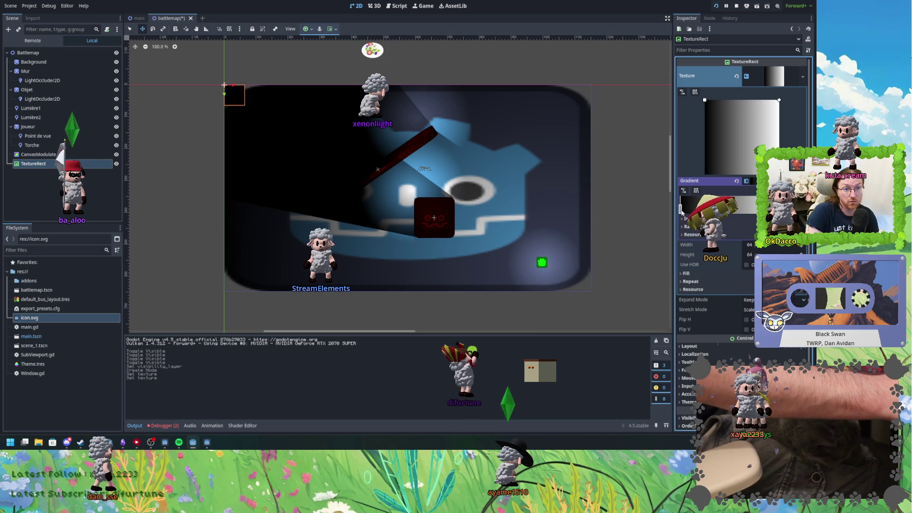
key("Delete")
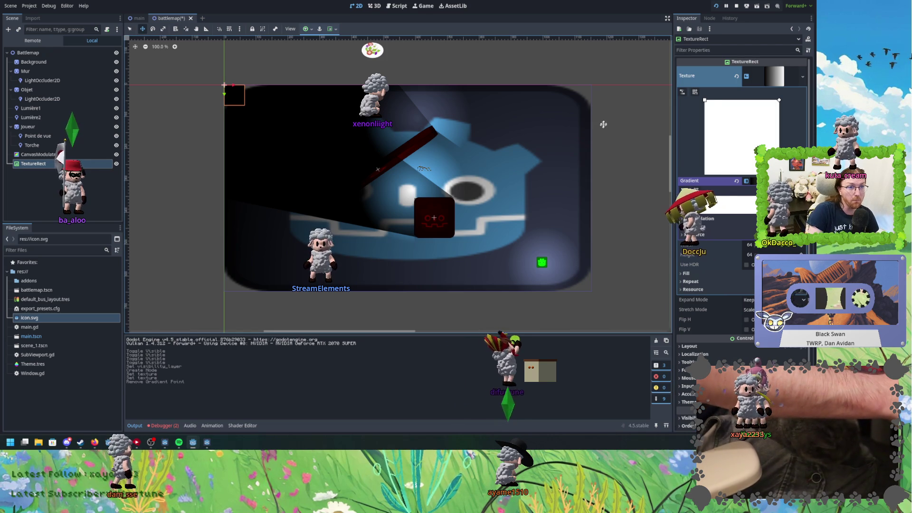
key("Right")
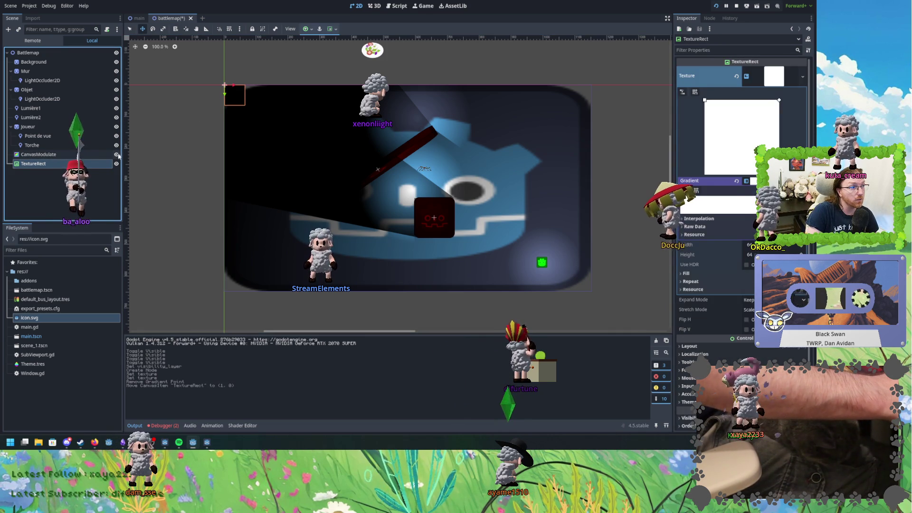
left_click(116, 155)
key("F2")
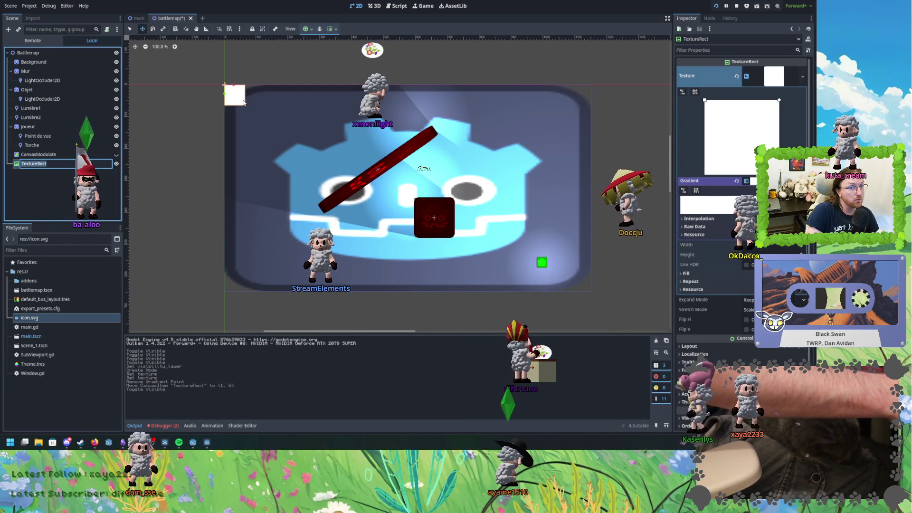
key("Escape")
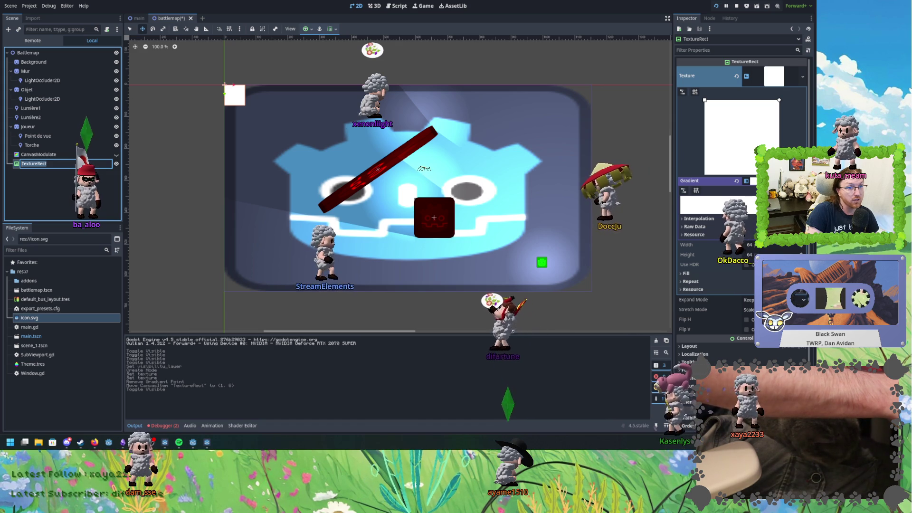
left_click(769, 248)
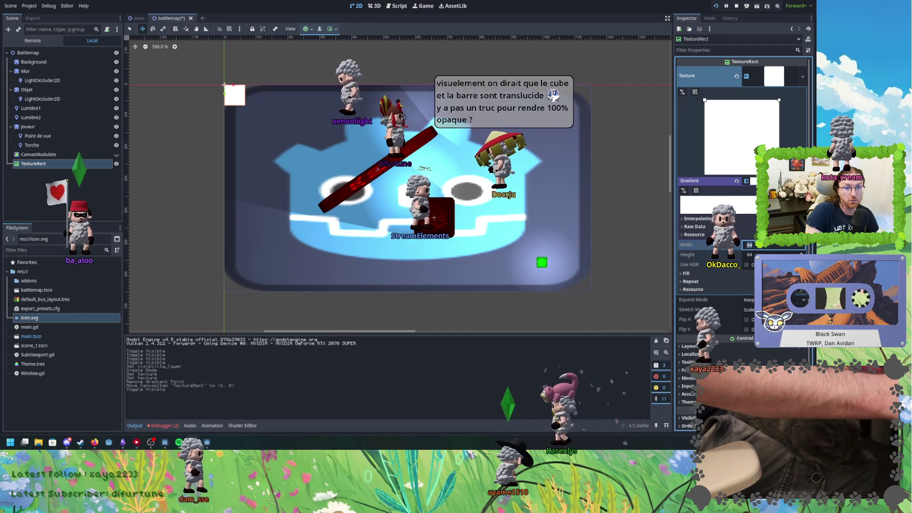
left_click(117, 154)
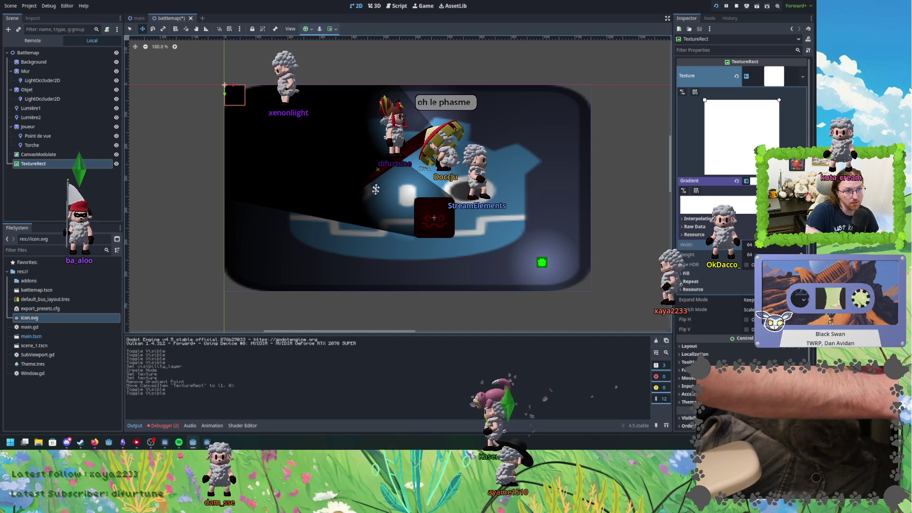
left_click(64, 108)
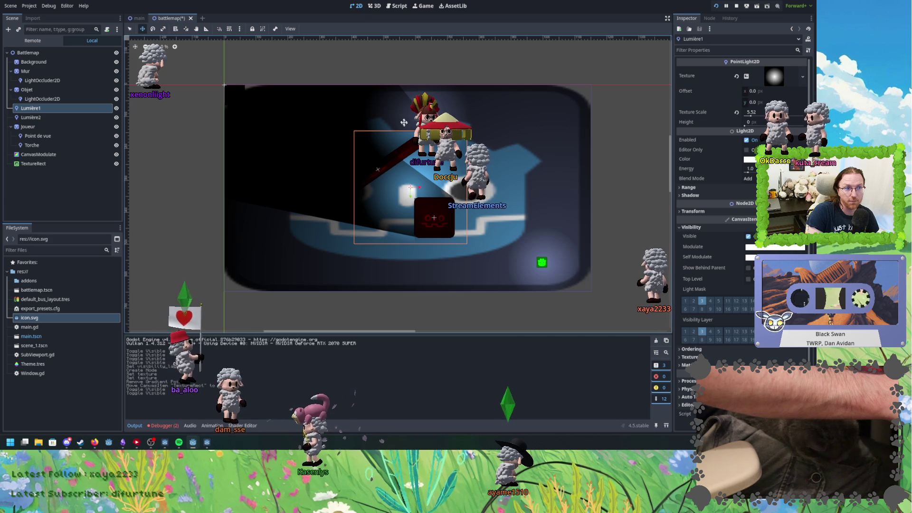
left_click(31, 117)
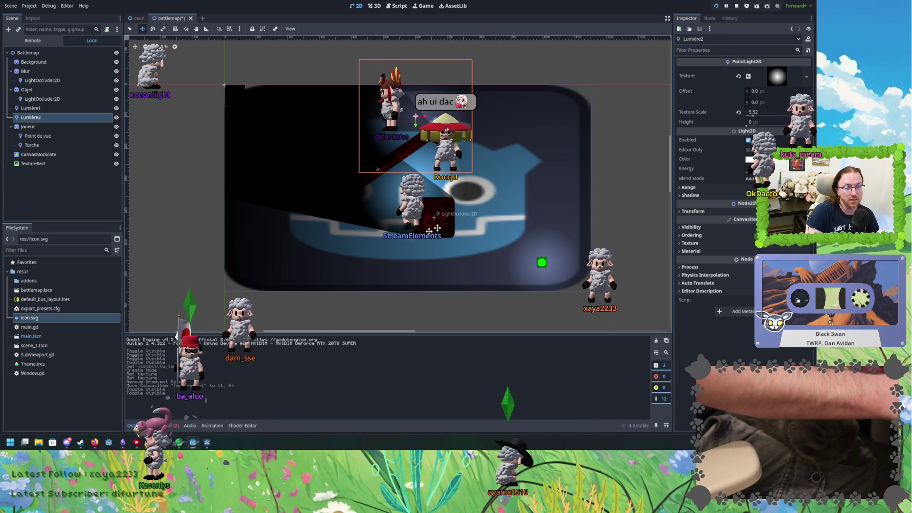
left_click(30, 163)
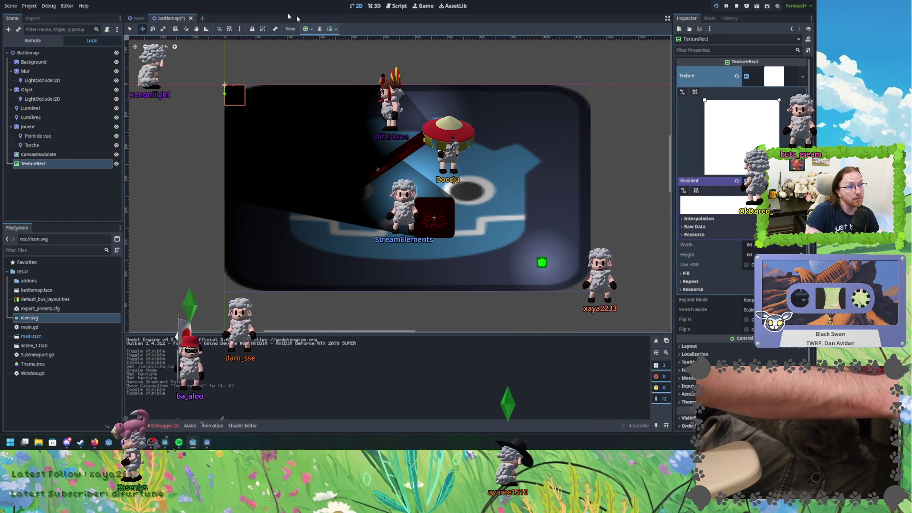
Step: Check the DM viewport in the main scene, then select the TextureRect in the battlemap scene
left_click(137, 18)
left_click(46, 91)
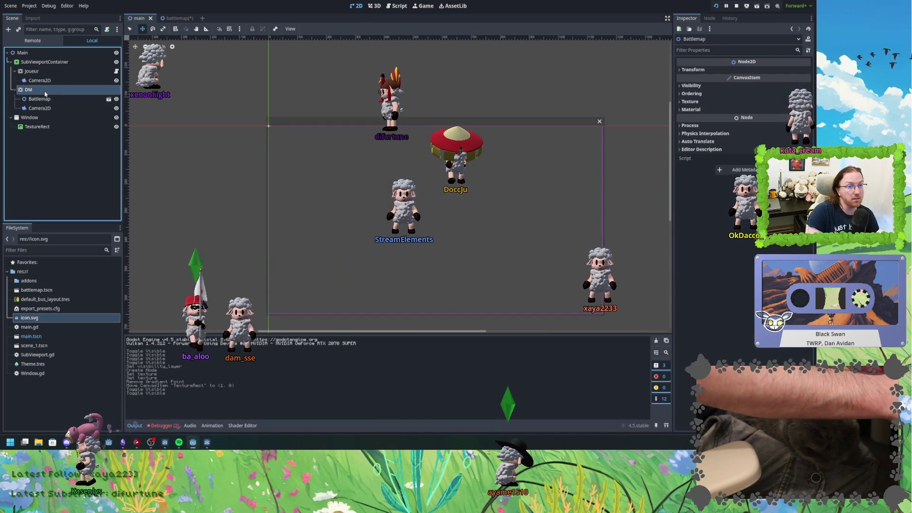
left_click(176, 18)
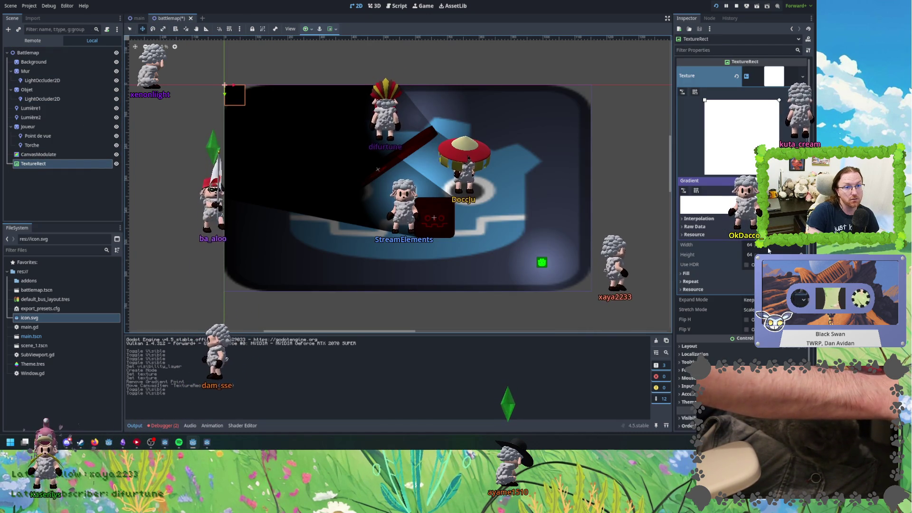
left_click(35, 62)
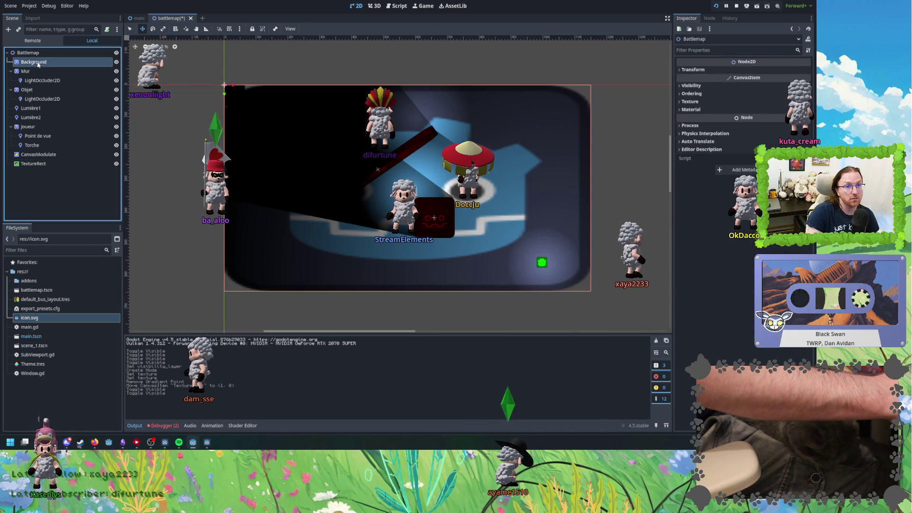
left_click(32, 144)
left_click(33, 163)
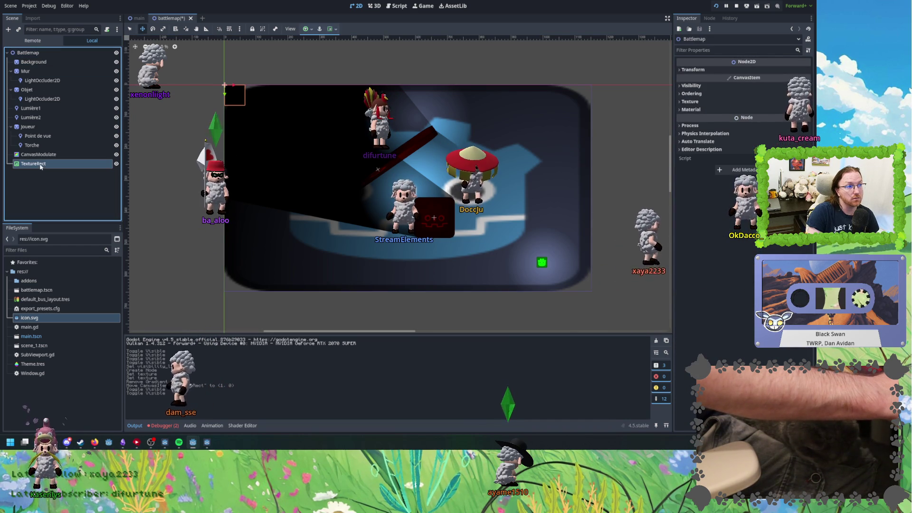
Step: Set the TextureRect's width to 1152 and height to 648
left_click(748, 244)
type("1152")
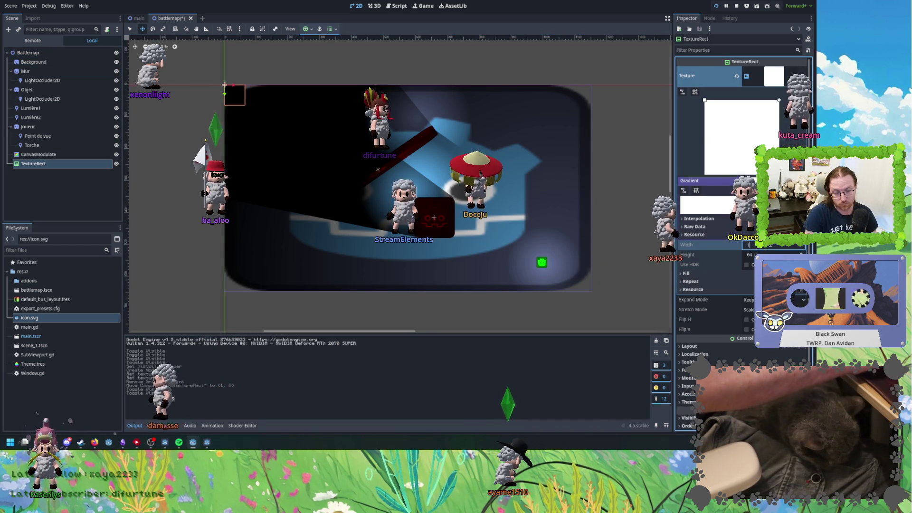
key("Tab")
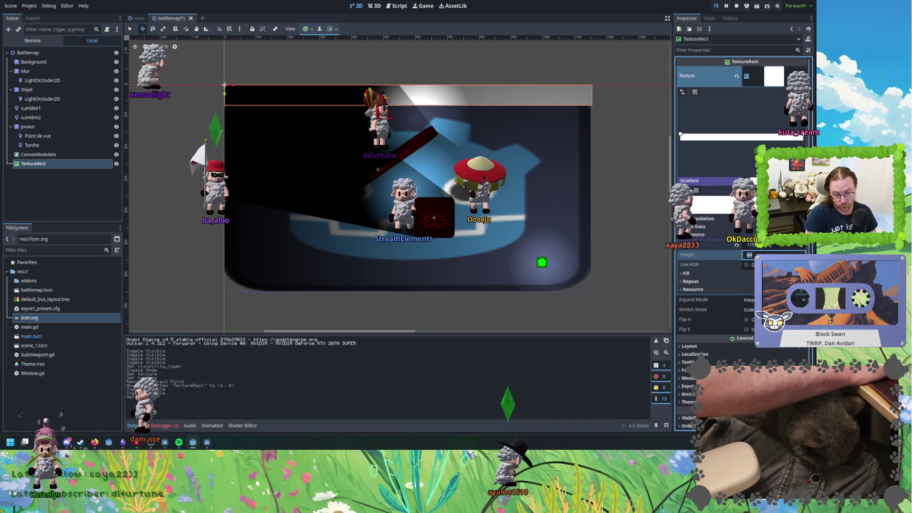
type("648")
key("Return")
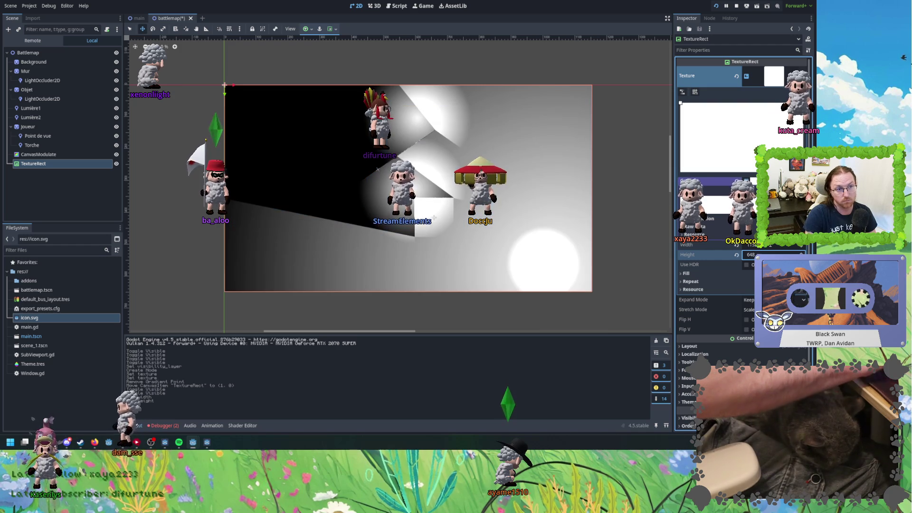
left_click(32, 156)
left_click(30, 165)
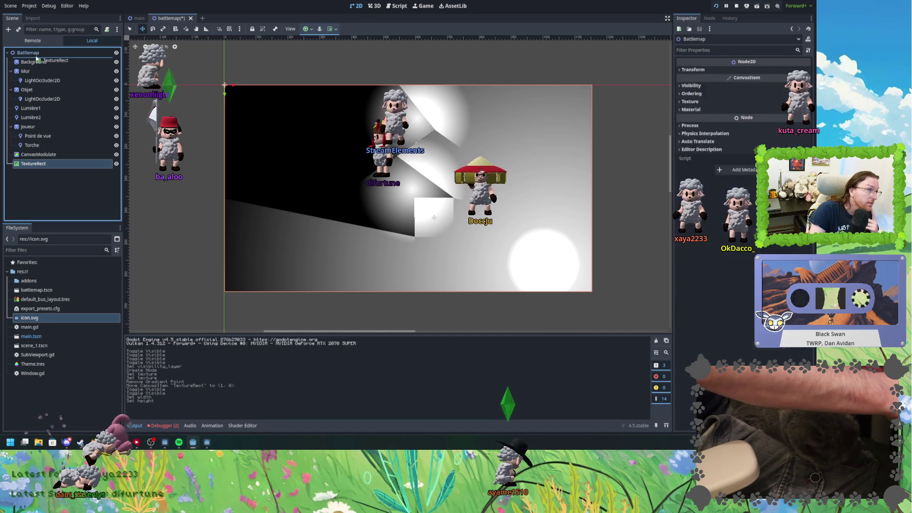
Step: Move TextureRect to the top and add a SubViewport child directly under Battlemap
left_click_drag(36, 57, 34, 57)
left_click(35, 53)
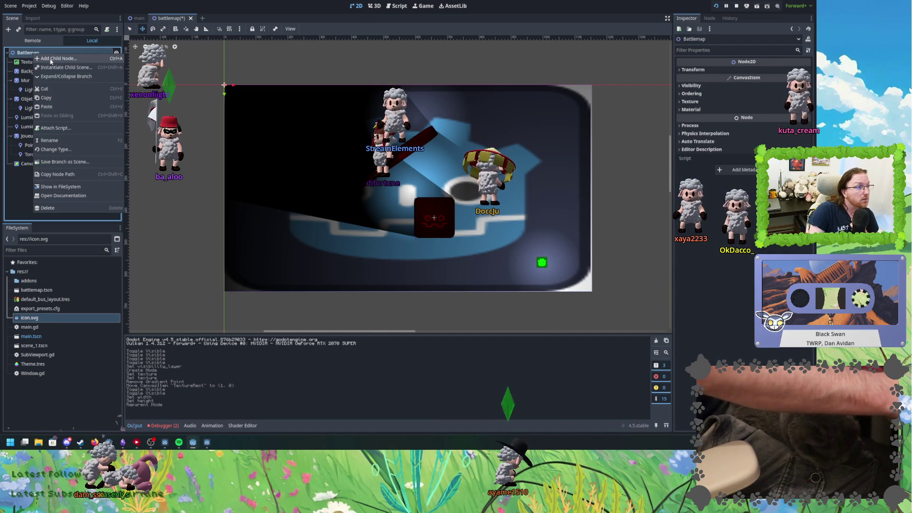
key("ctrl+a")
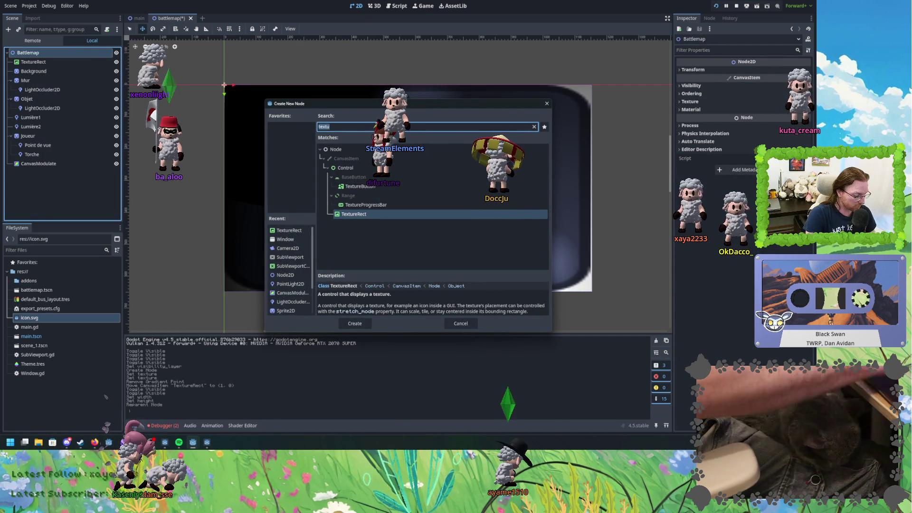
type("sub")
key("Up")
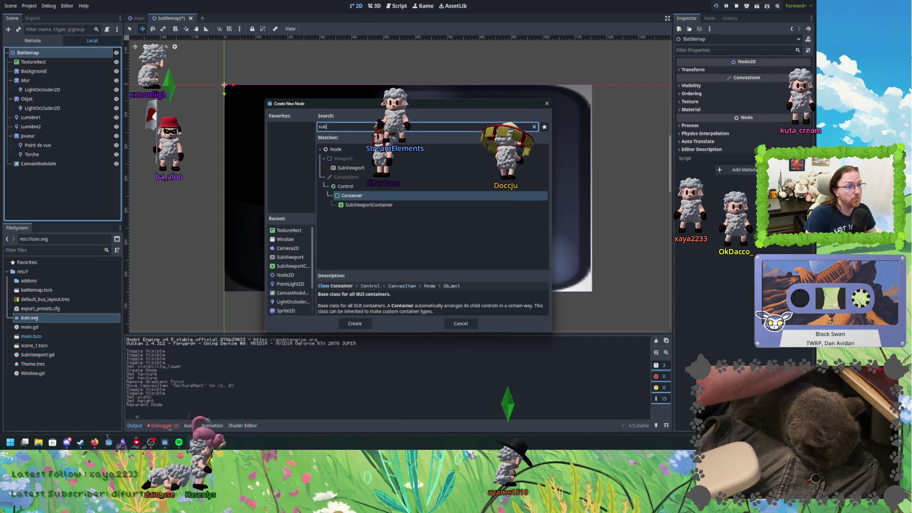
key("Return")
left_click_drag(34, 173, 38, 64)
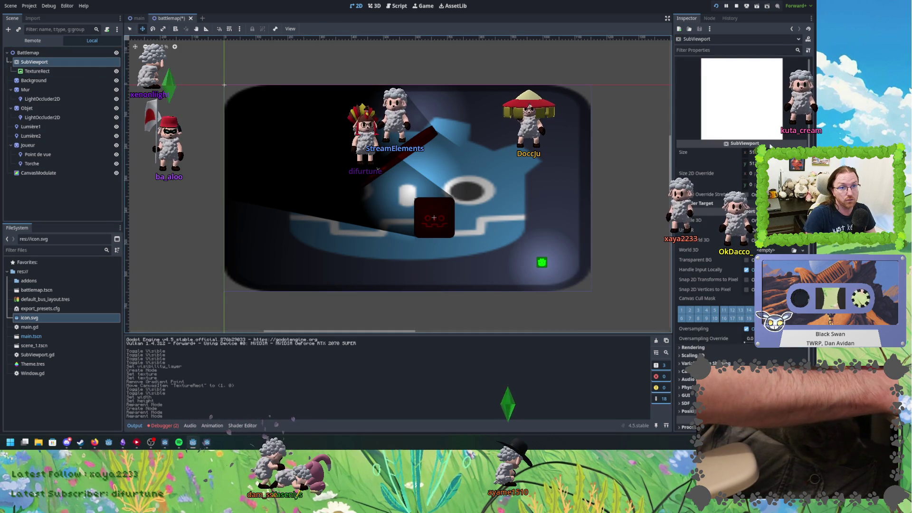
Step: Set the SubViewport height to 648 and move CanvasModulate inside it
left_click(749, 152)
type("11")
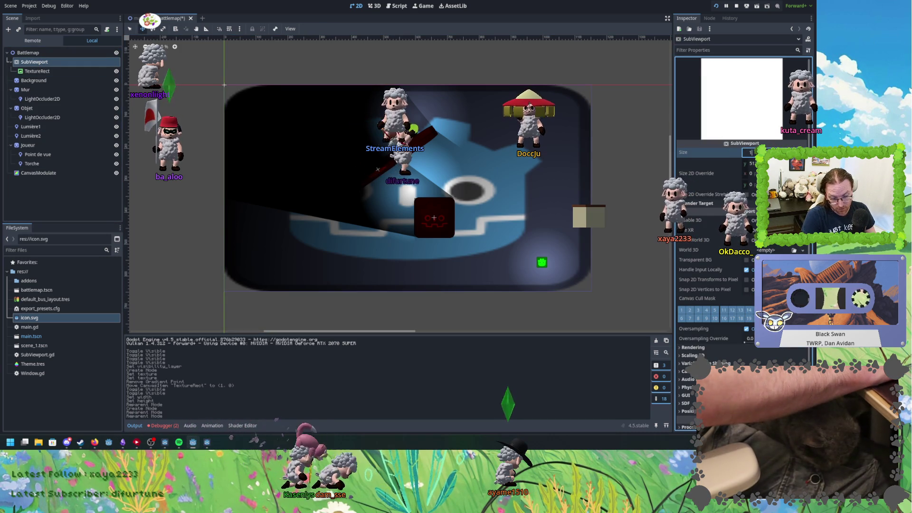
key("Tab")
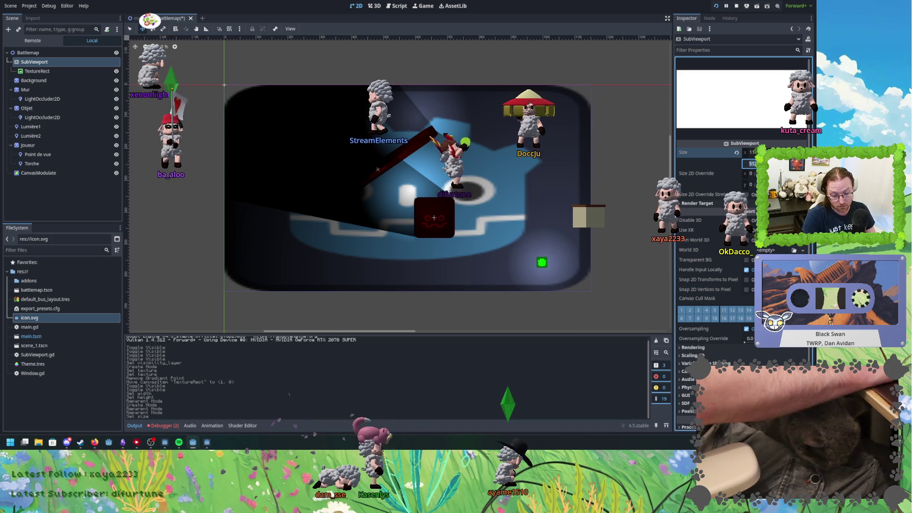
type("648")
key("Return")
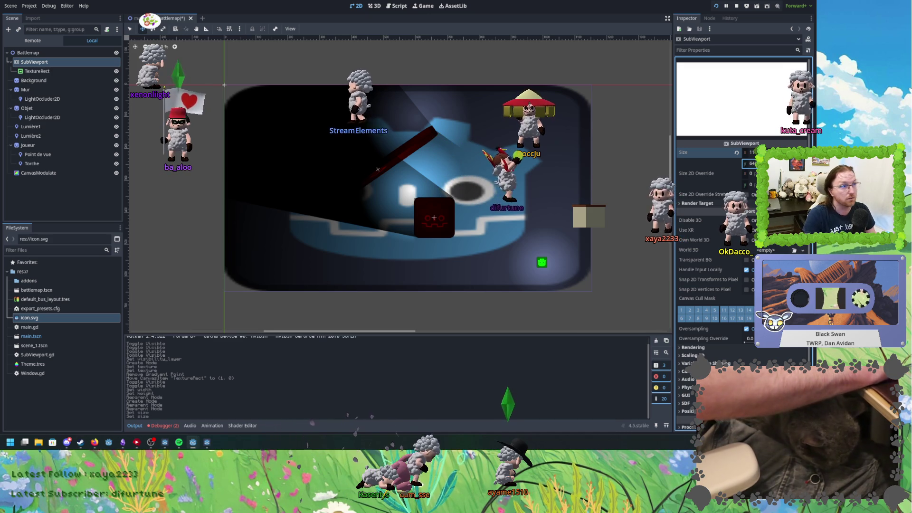
left_click_drag(38, 173, 35, 63)
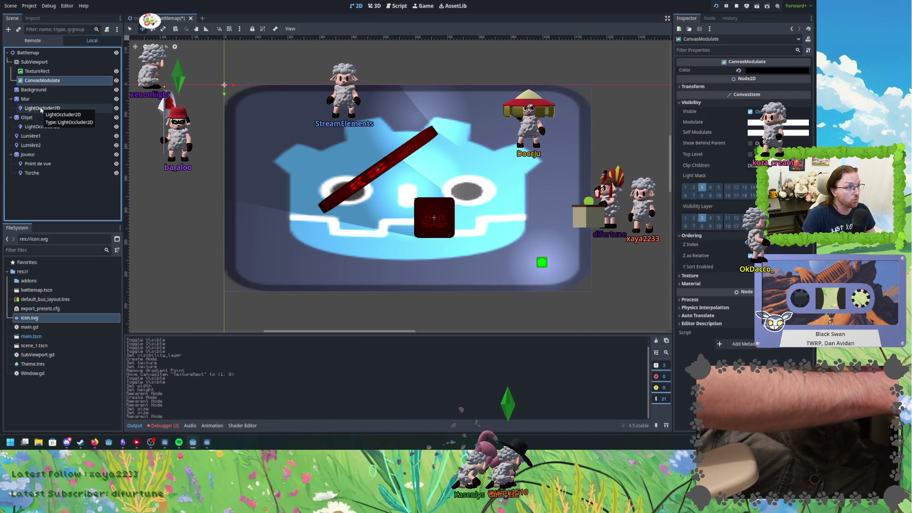
Step: Select Mur, Objet, Lumière1 and Lumière2 together and drag them into the SubViewport
left_click(42, 109)
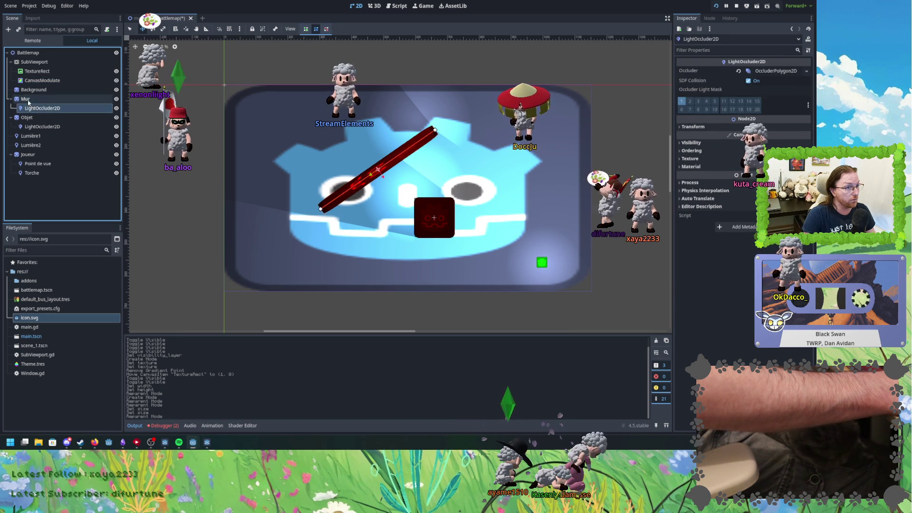
left_click(24, 100)
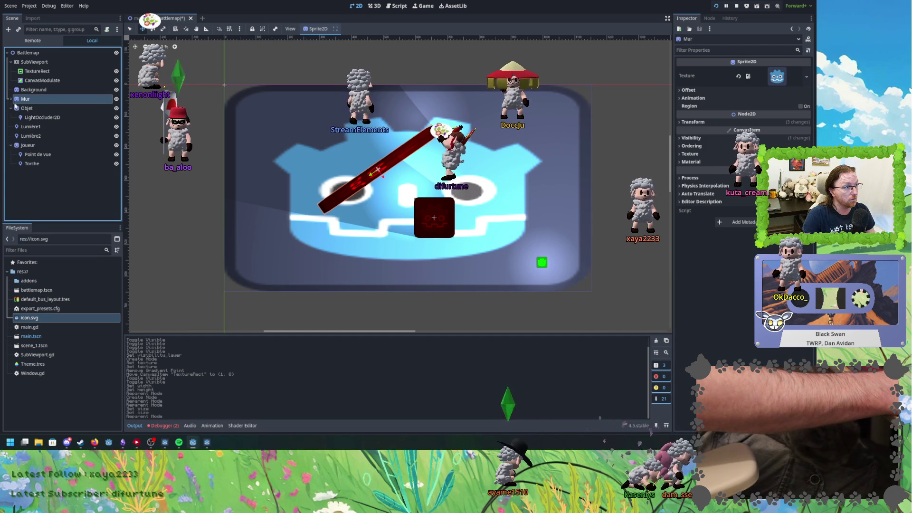
left_click(10, 98)
left_click(15, 108)
left_click(14, 109, "shift")
left_click(11, 108)
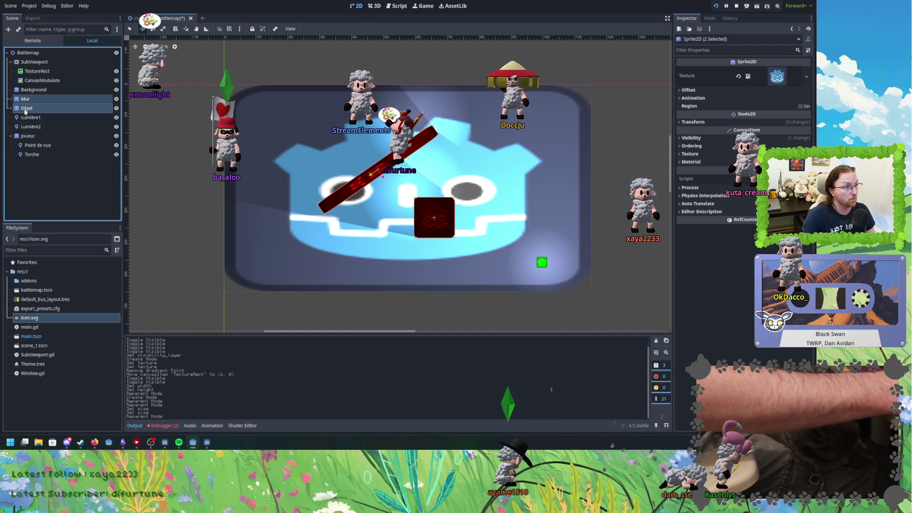
left_click(25, 127, "shift")
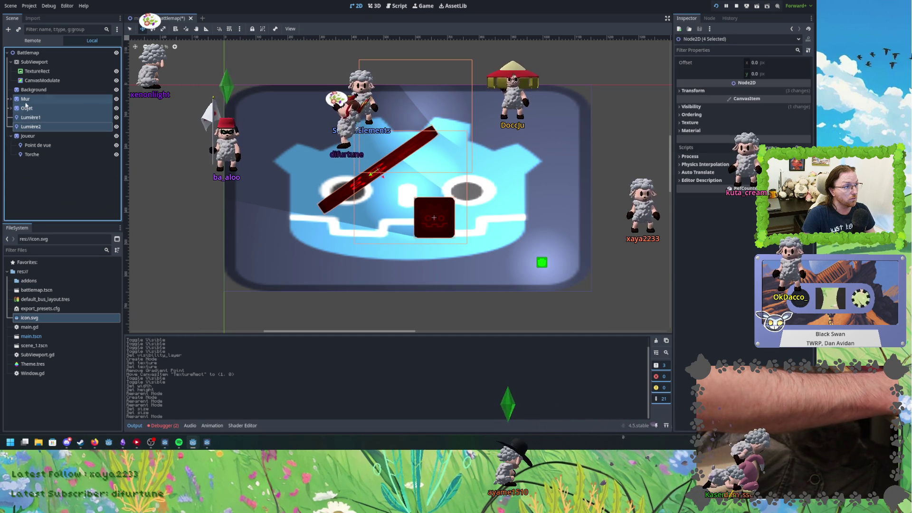
left_click_drag(42, 93, 31, 65)
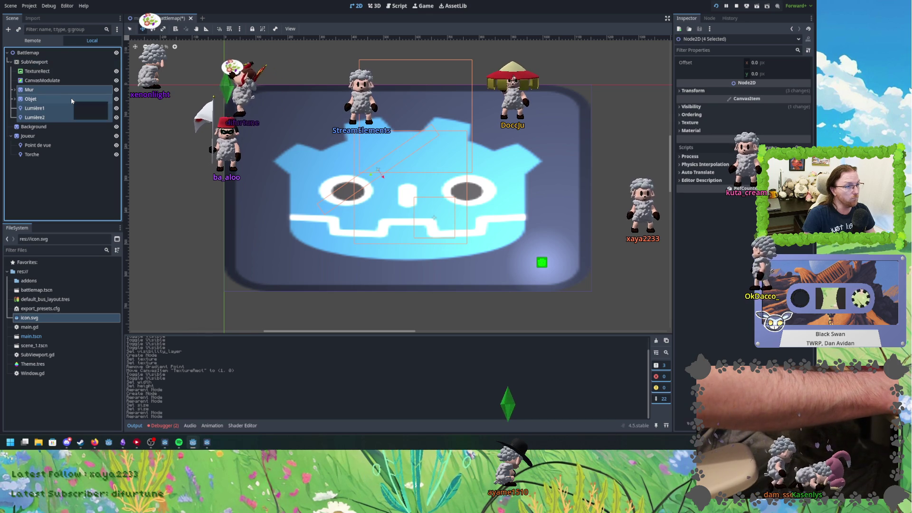
Step: Select the Joueur node and its Point de vue light
left_click(41, 146)
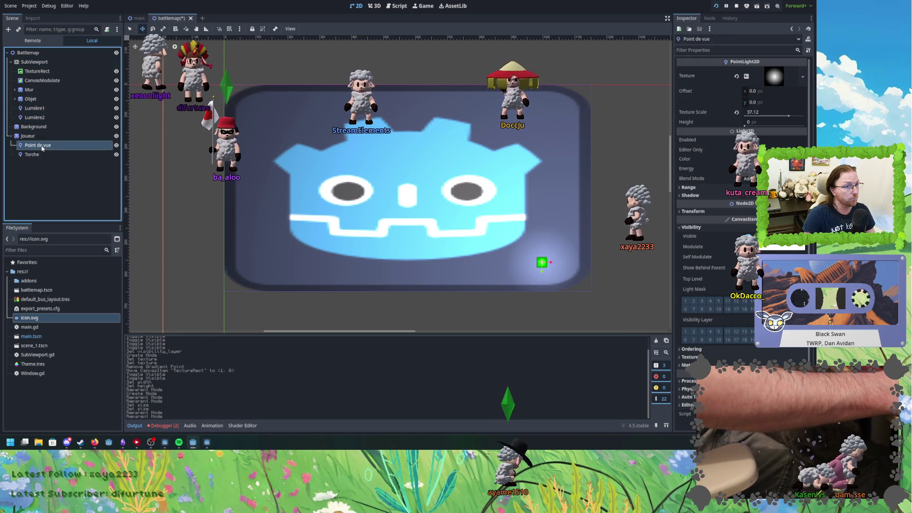
left_click(39, 138)
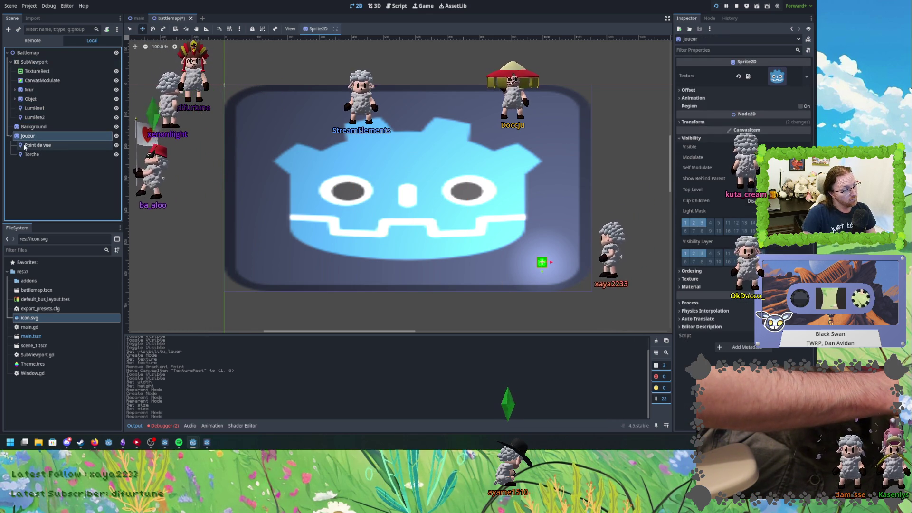
left_click(34, 146)
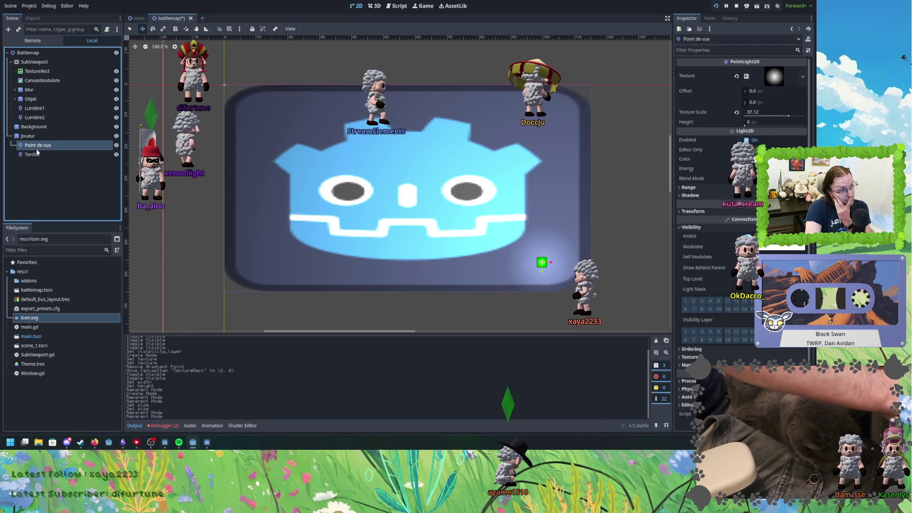
Step: Toggle Point de vue and Torche visibility to compare, ending with only Torche shown
left_click(39, 156)
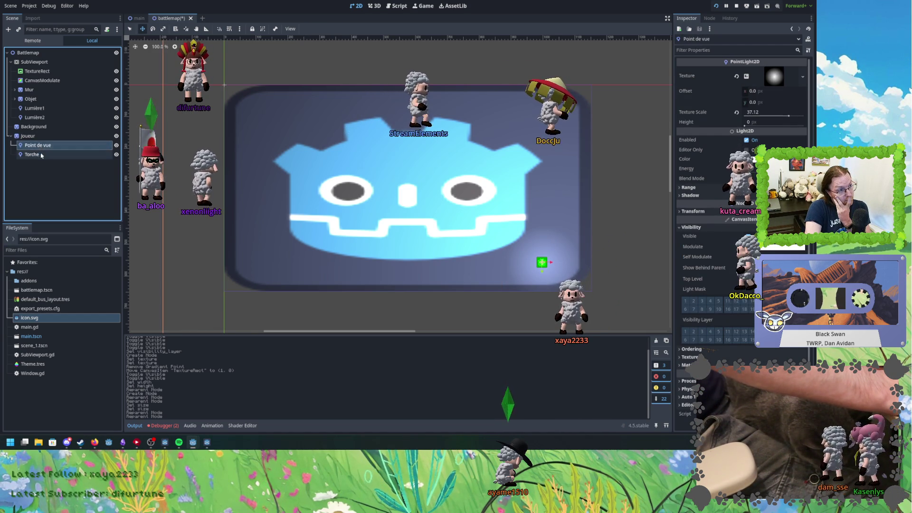
left_click(117, 145)
left_click(116, 155)
left_click(39, 145)
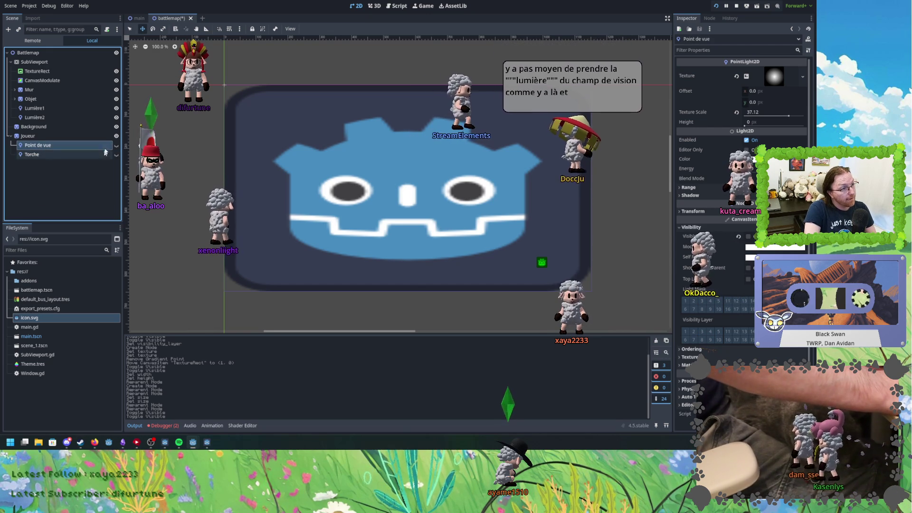
left_click(116, 145)
left_click(117, 155)
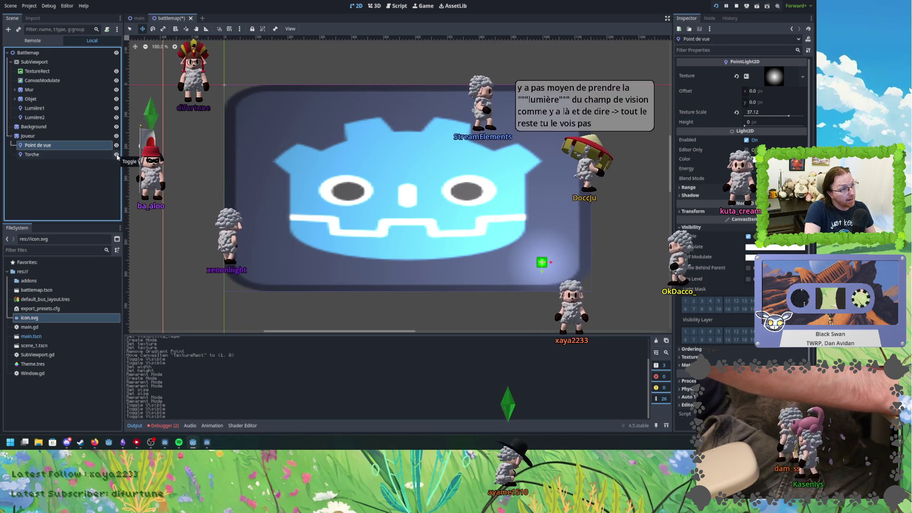
left_click(116, 145)
left_click(116, 155)
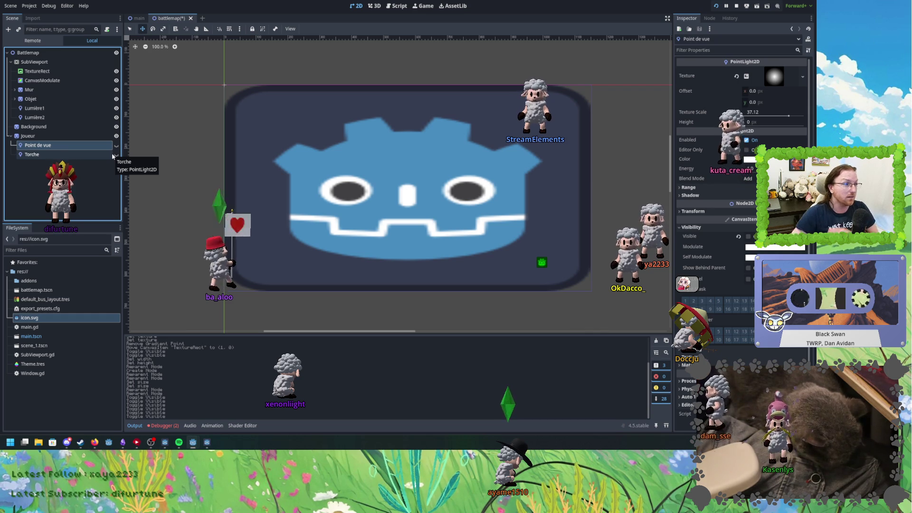
left_click(117, 155)
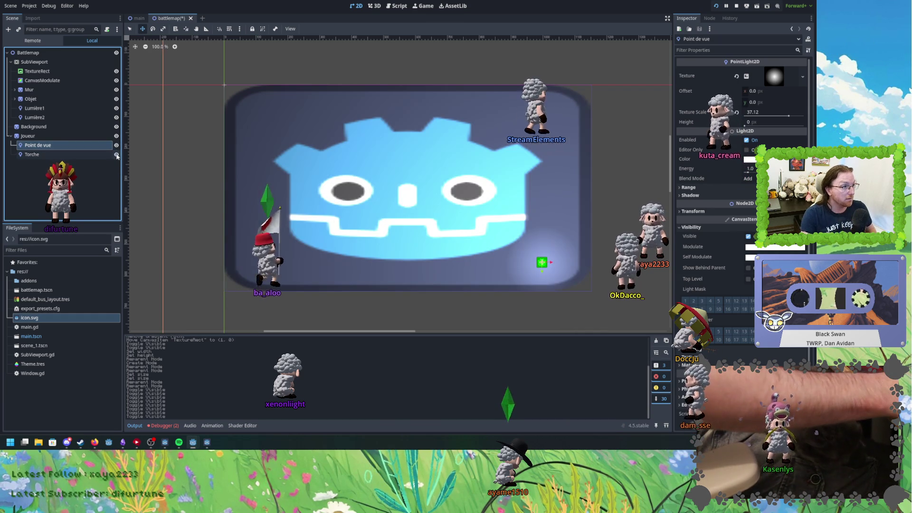
Step: Move CanvasModulate through Lumière2 back out of the SubViewport onto Battlemap
left_click(35, 117)
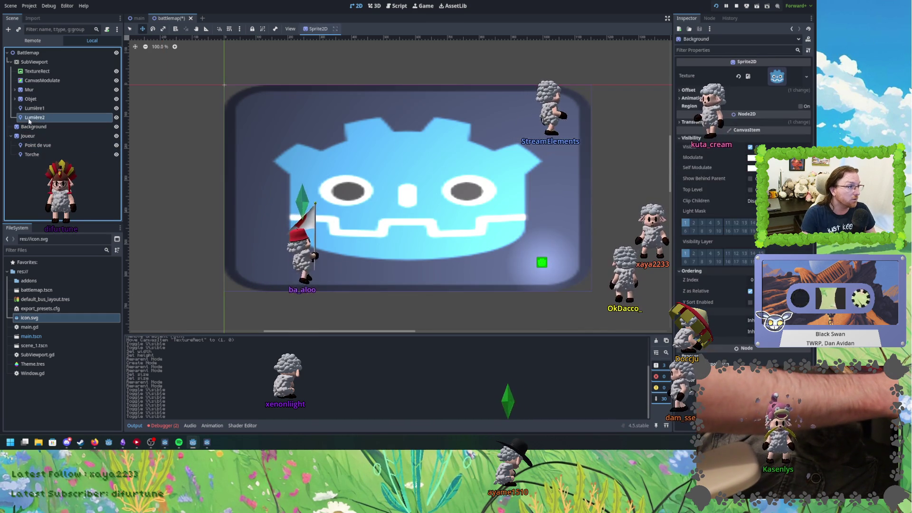
left_click(25, 81, "shift")
left_click_drag(24, 81, 46, 129)
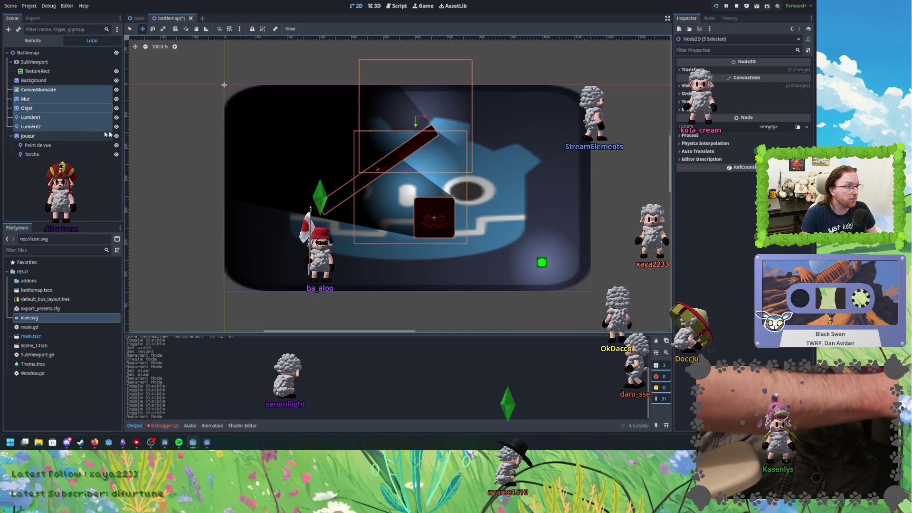
Step: Hide Lumière1 and Lumière2 and drop icon.svg onto the map as a sprite
left_click(47, 117)
left_click(116, 126)
left_click(116, 117)
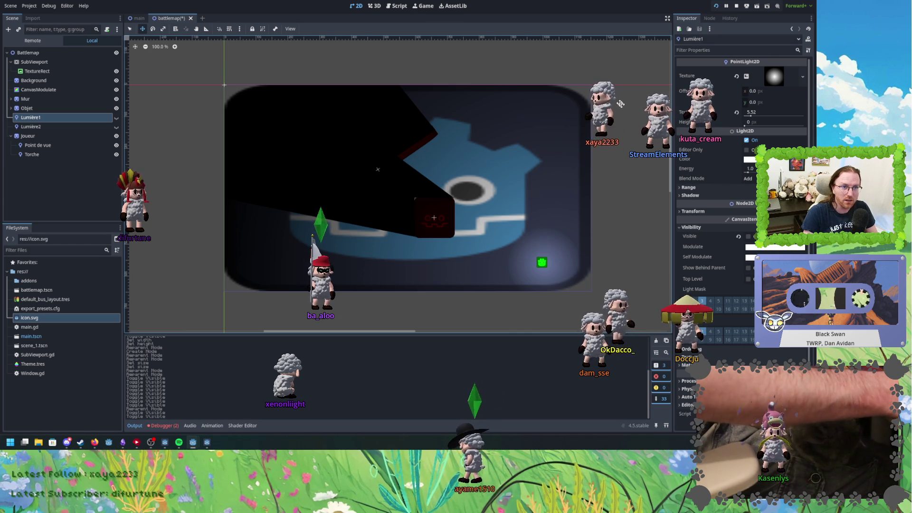
mouse_move(54, 317)
left_mouse_down()
mouse_move(143, 294)
mouse_move(542, 114)
left_mouse_up()
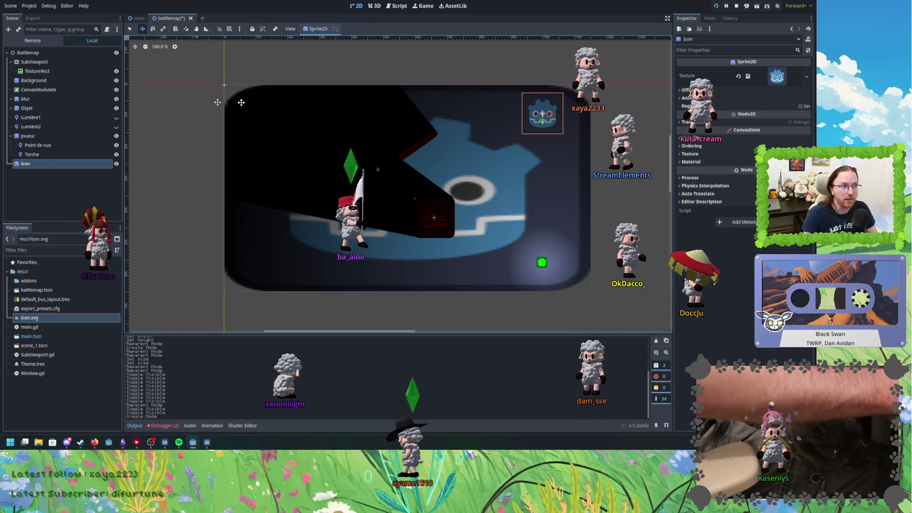
Step: Make Lumière1 and Lumière2 visible again with Point de vue hidden, then select Torche
left_click(116, 117)
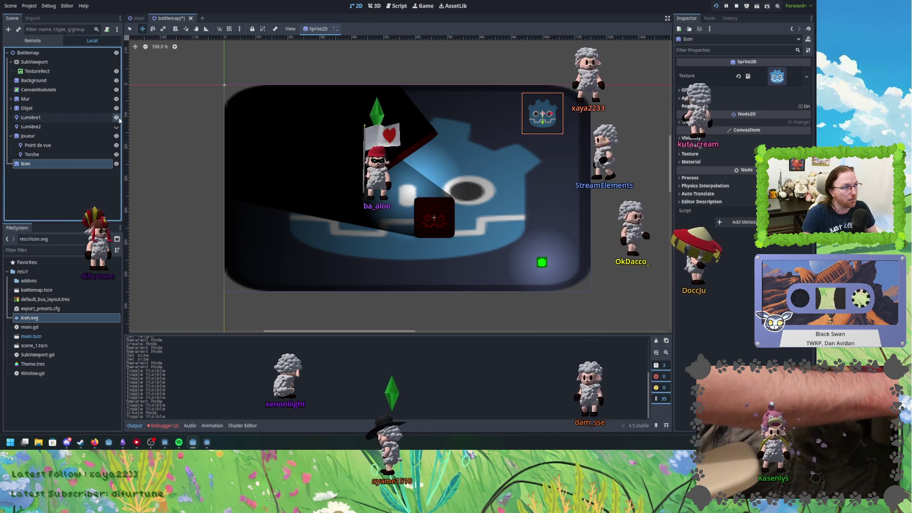
left_click(116, 118)
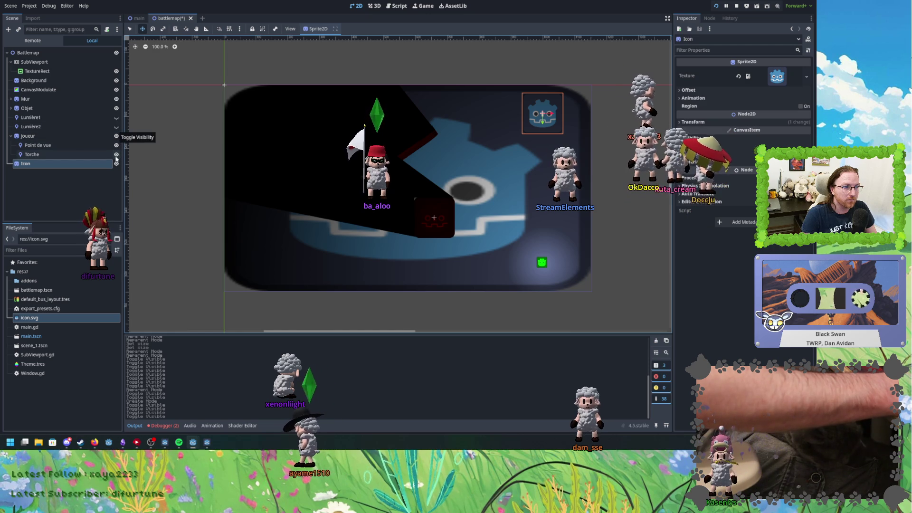
left_click(116, 146)
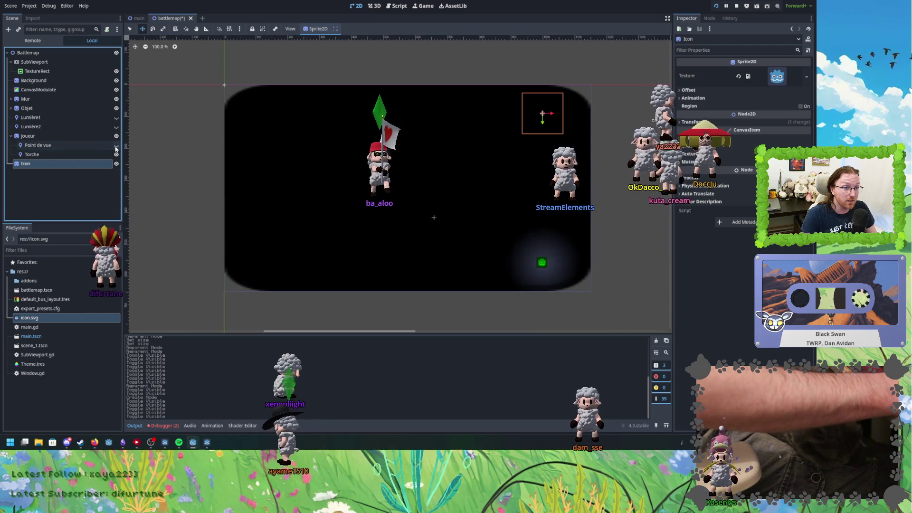
left_click(116, 126)
left_click(116, 117)
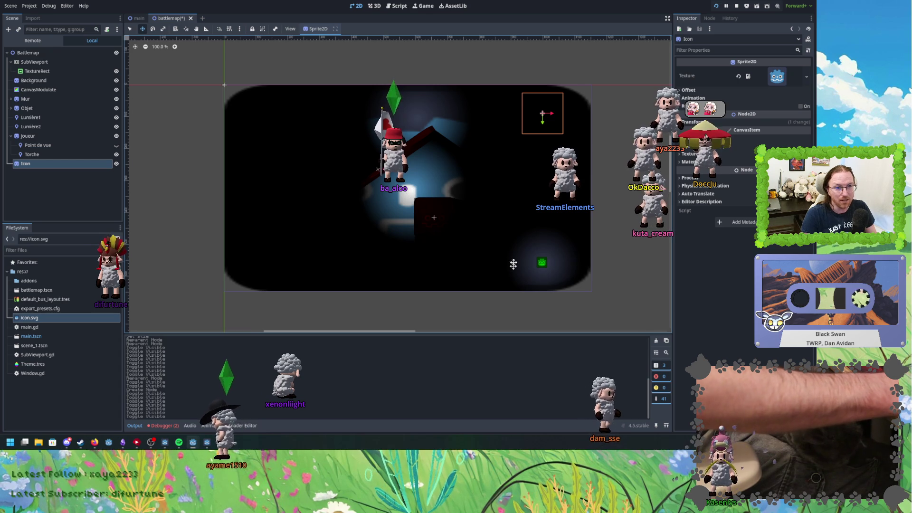
left_click(32, 155)
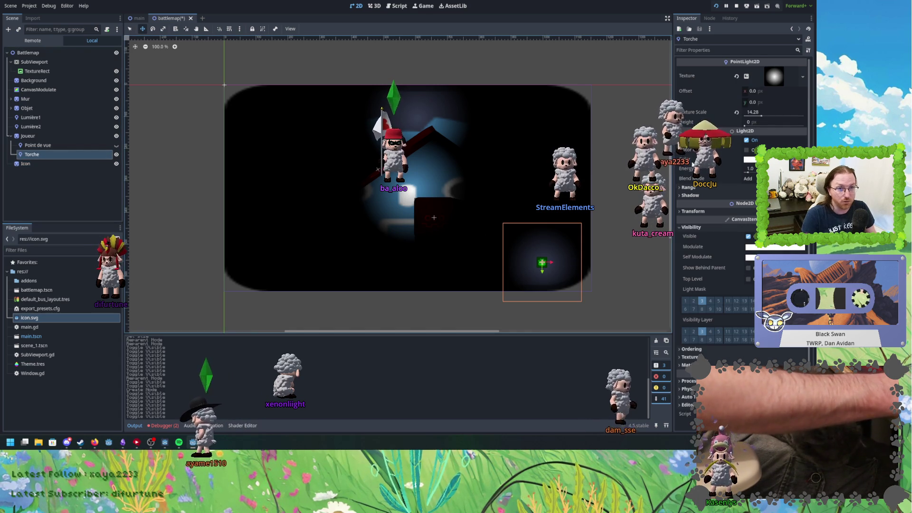
Step: Raise the Torche light's texture scale to about 27.84 and show Point de vue
left_click(761, 112)
left_click_drag(762, 116, 775, 117)
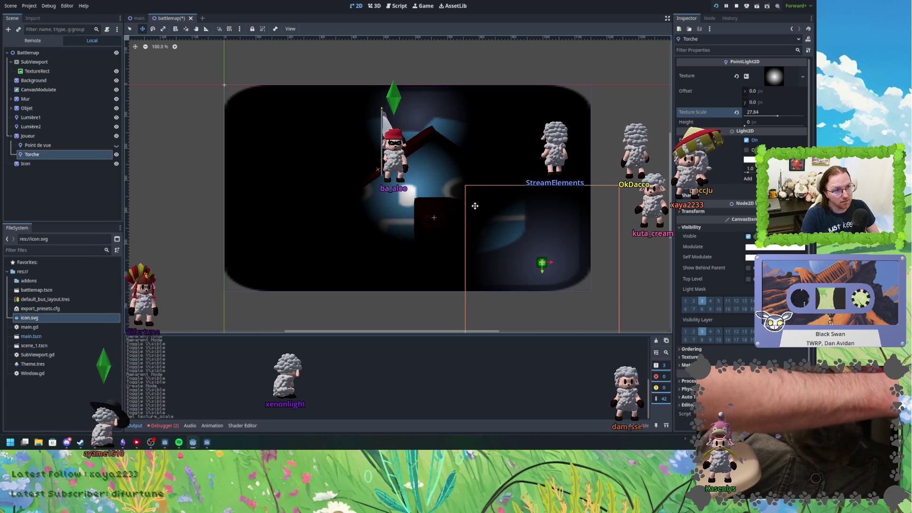
left_click(115, 145)
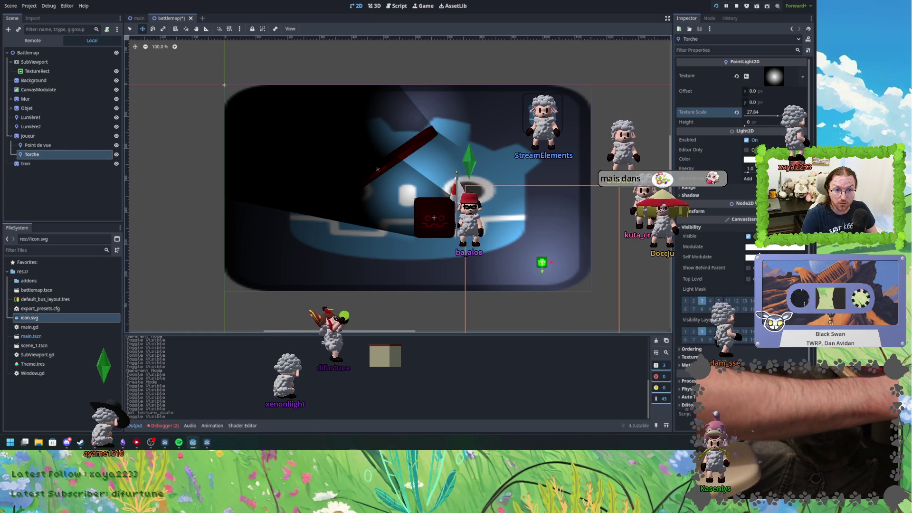
Step: Try a magenta colour on the Torche light, then reset it to white
left_click(750, 159)
left_click(729, 166)
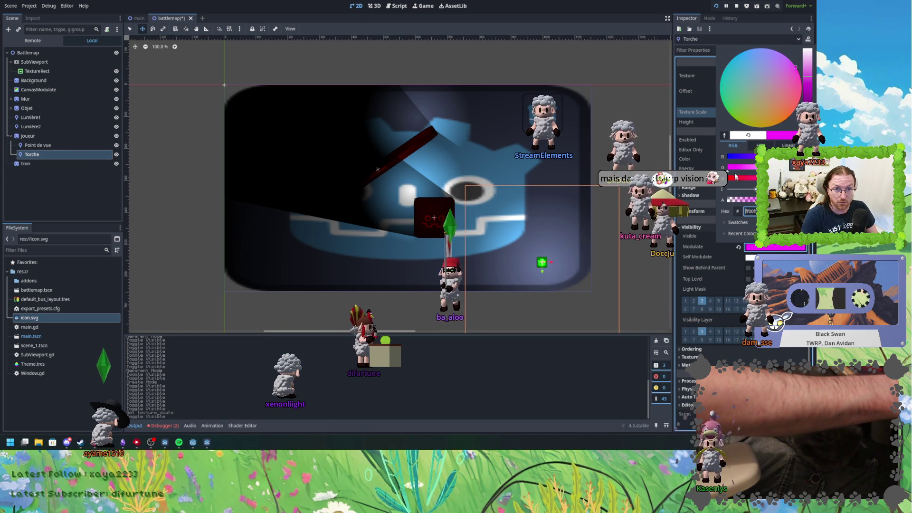
left_click(749, 135)
left_click(51, 150)
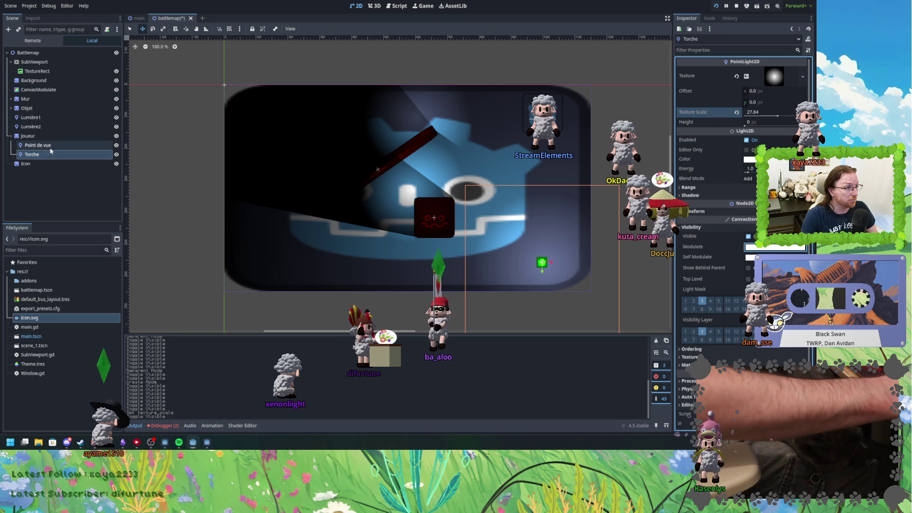
left_click(789, 80)
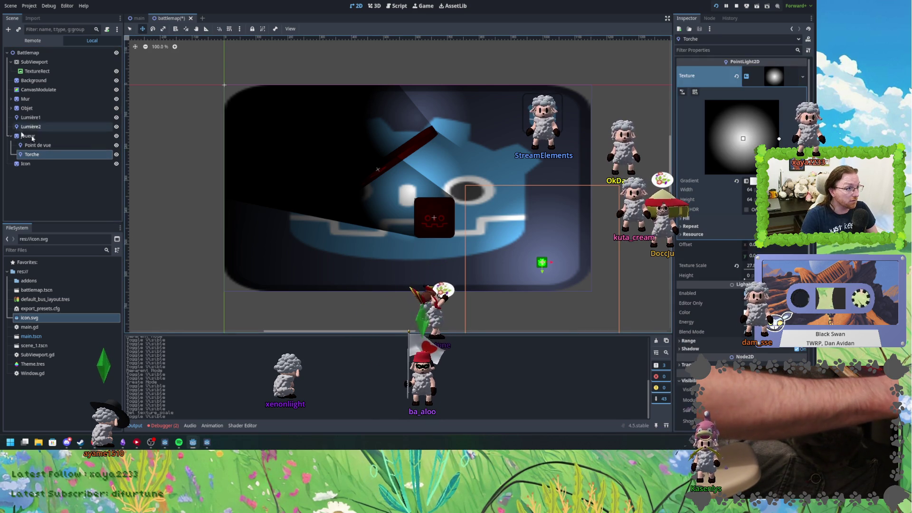
Step: Assign a New GradientTexture2D to Point de vue and open its gradient colour editing
left_click(66, 146)
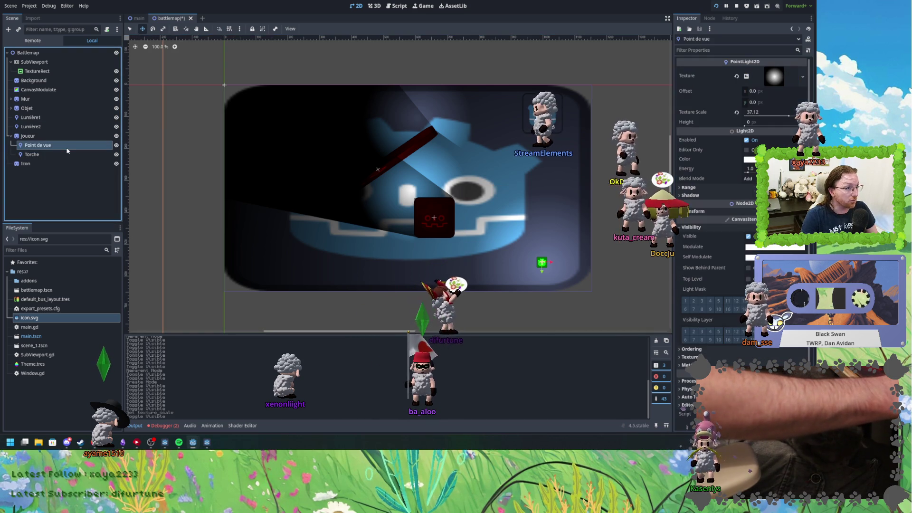
left_click(803, 76)
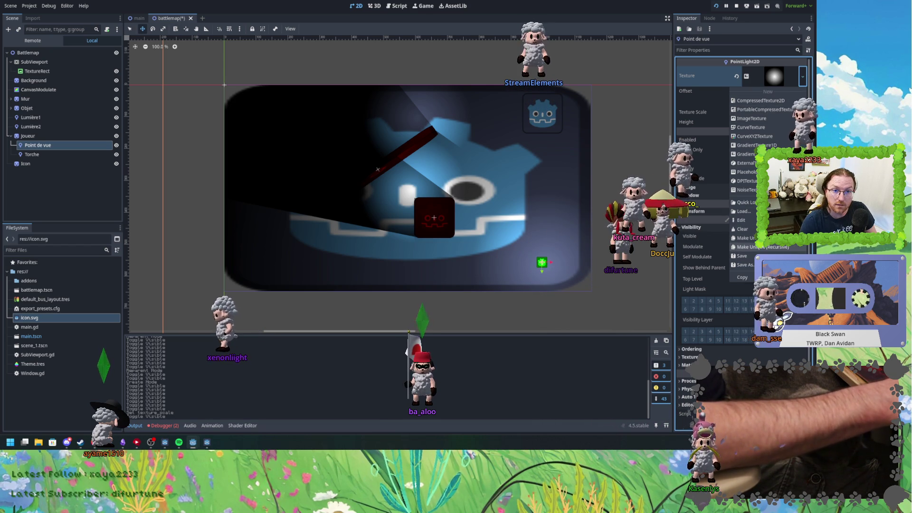
left_click(748, 238)
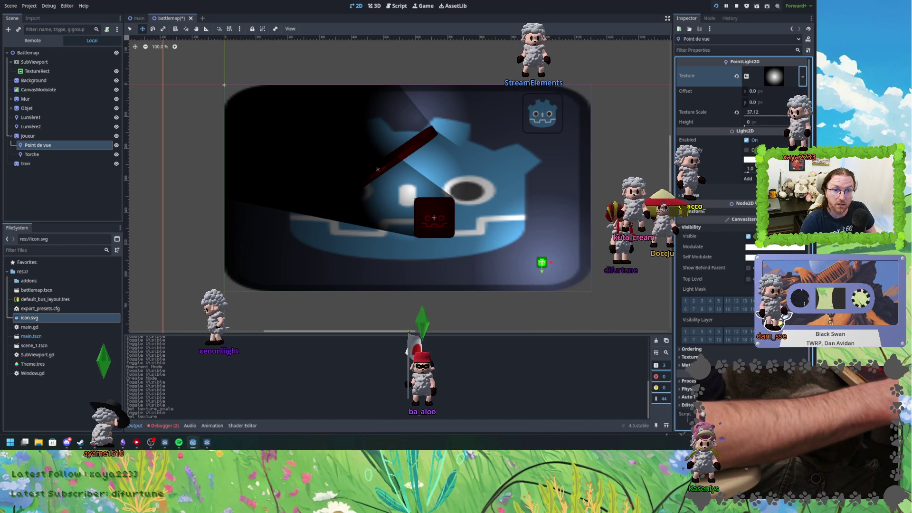
left_click(774, 76)
left_click(752, 182)
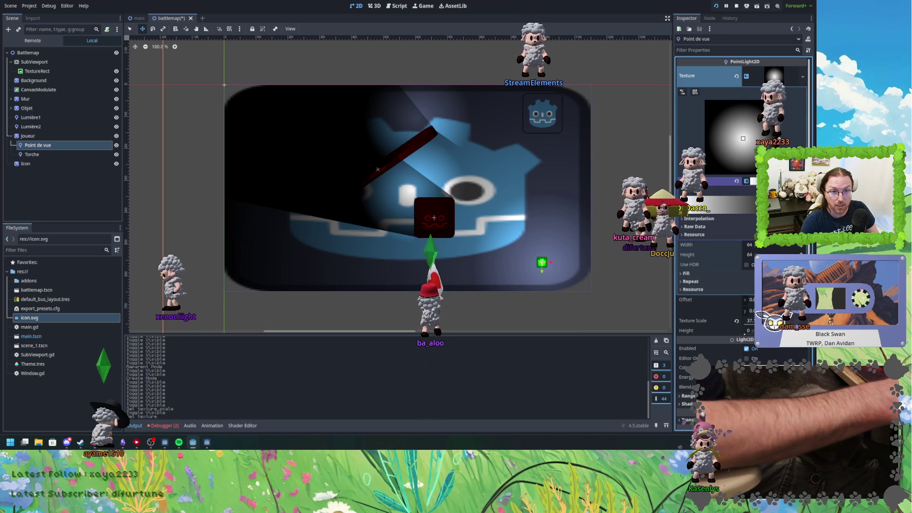
left_click(753, 205)
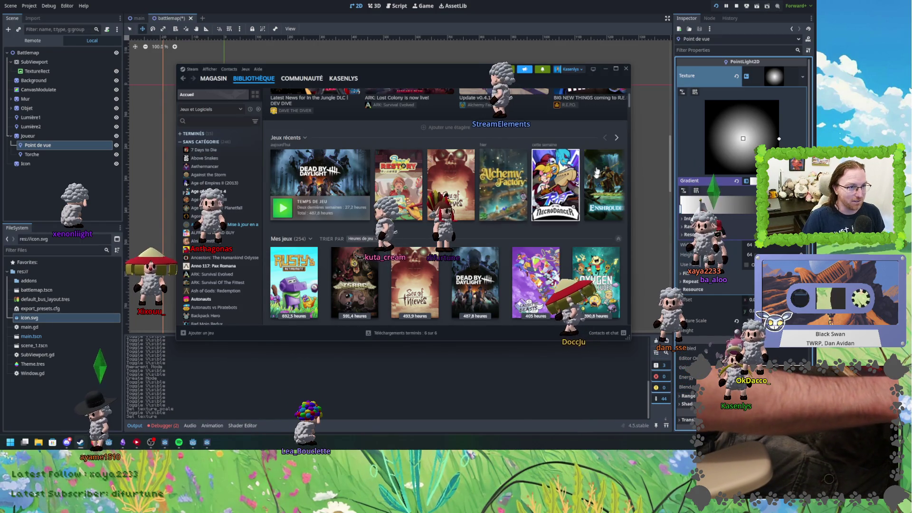
Step: Browse Recent Games, view the Bits & Bops page, return to Library home, then Godot
scroll(607, 198, "up", 3)
left_click(617, 201)
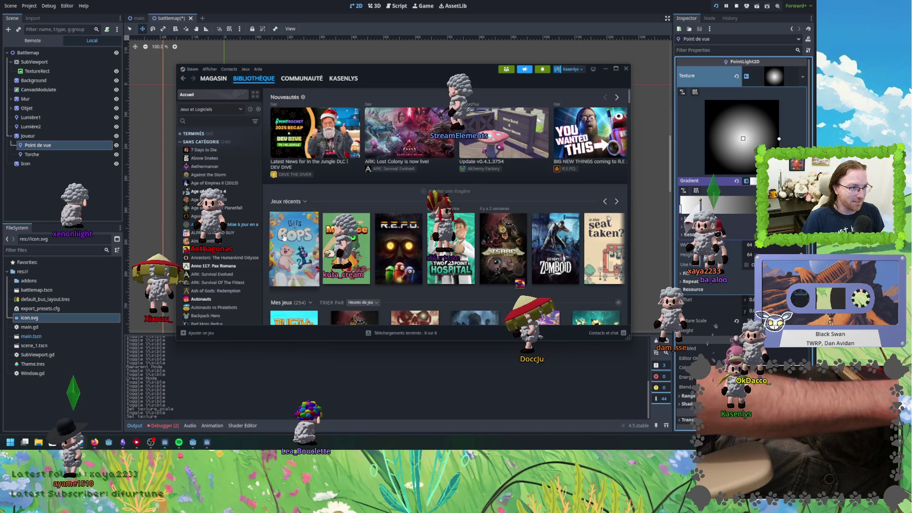
left_click(294, 248)
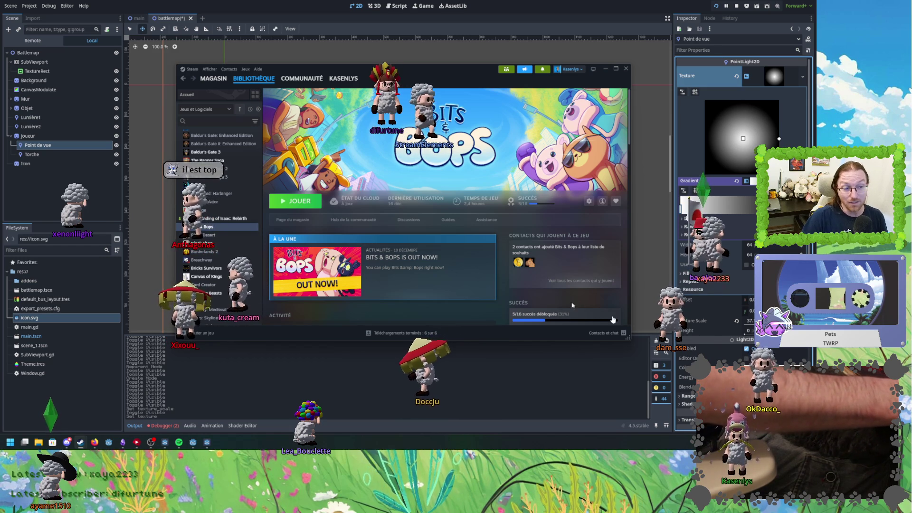
scroll(408, 247, "down", 2)
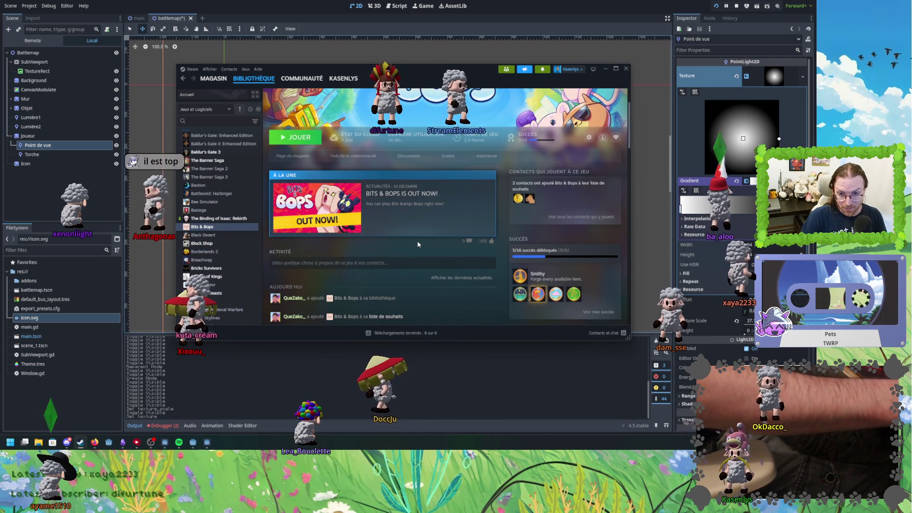
left_click(249, 81)
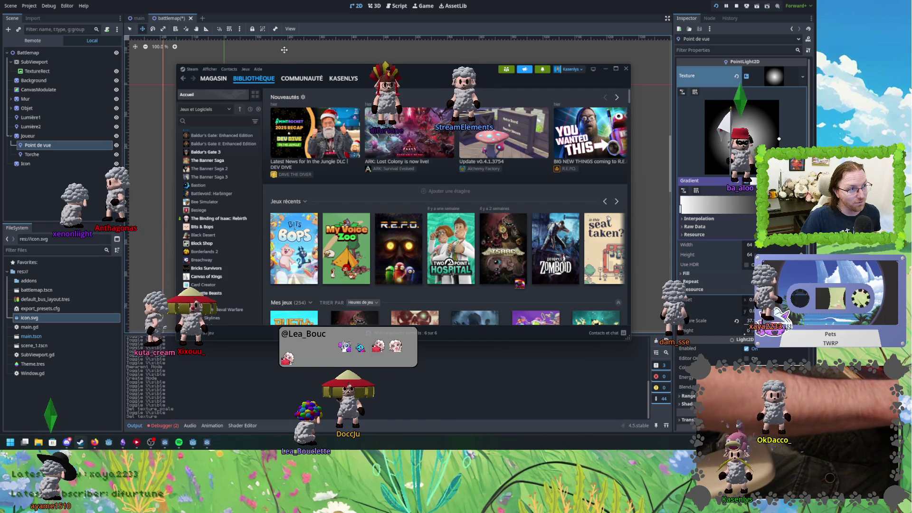
left_click(287, 8)
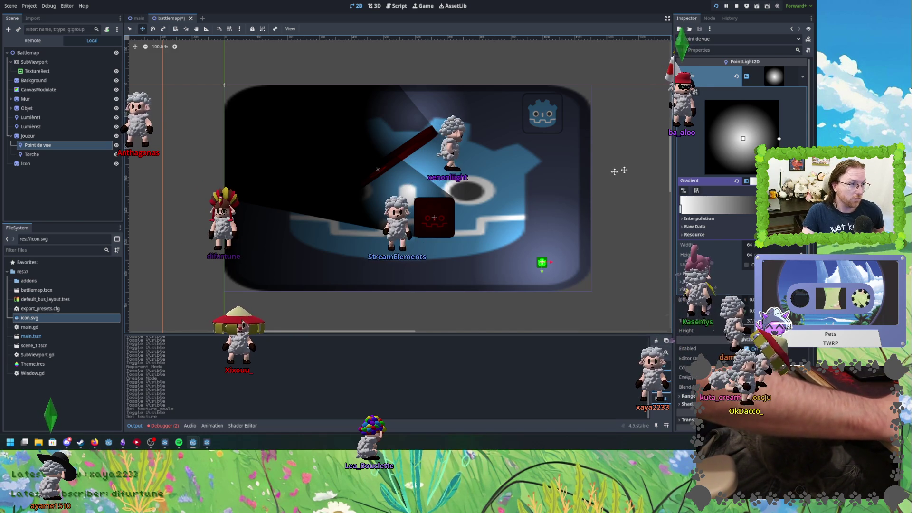
left_click(28, 145)
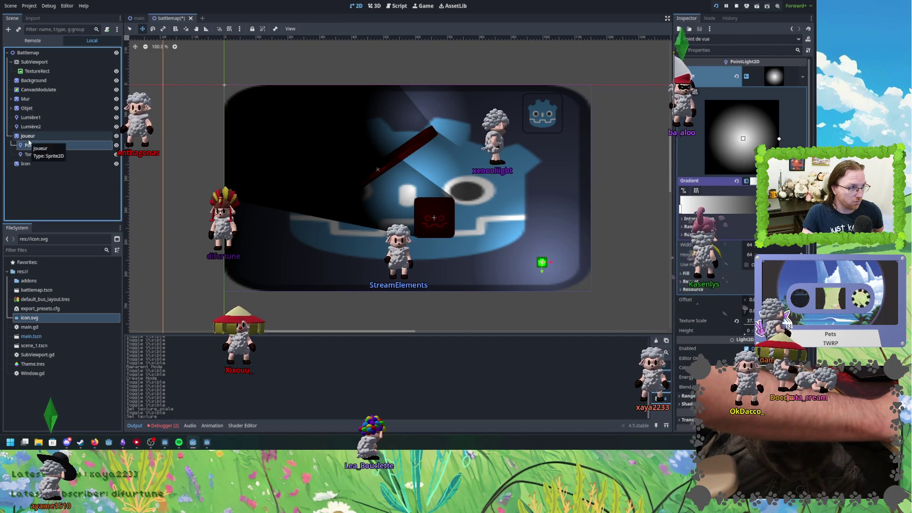
Step: Move the six nodes from CanvasModulate to Joueur under the SubViewport
left_click(21, 139)
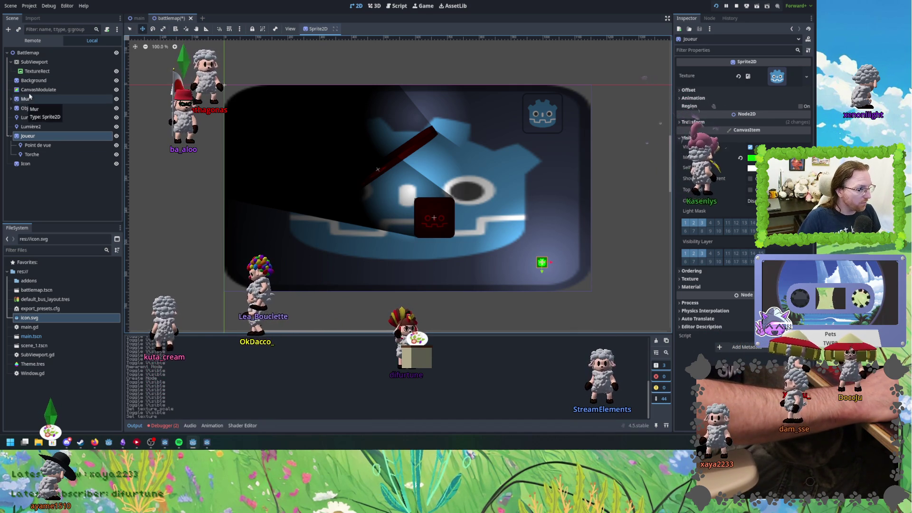
left_click(27, 95, "shift")
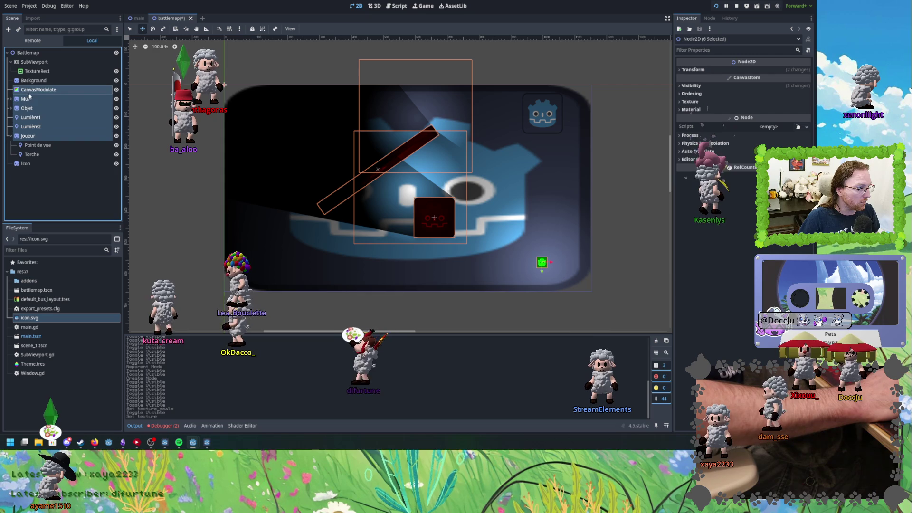
left_click_drag(39, 92, 35, 75)
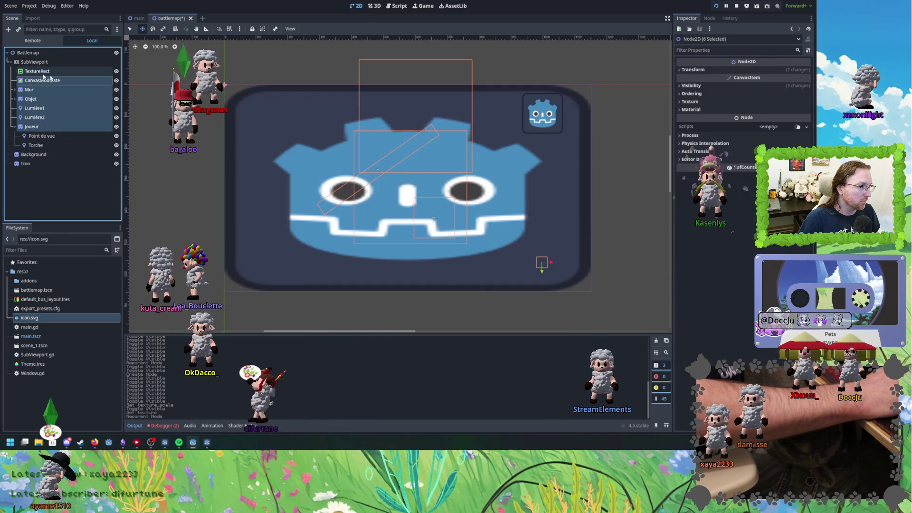
Step: Check the Background sprite, Joueur and the light nodes' settings in the Inspector
left_click(274, 144)
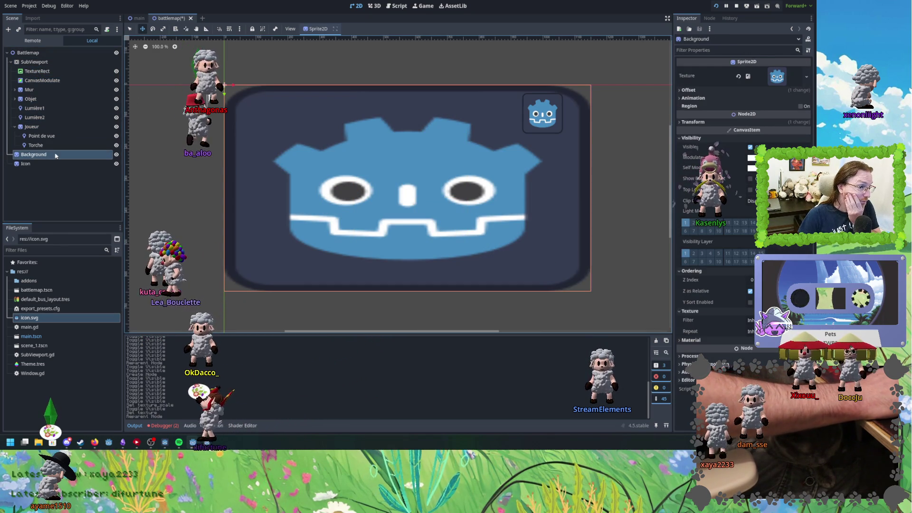
left_click(37, 144)
left_click(22, 127)
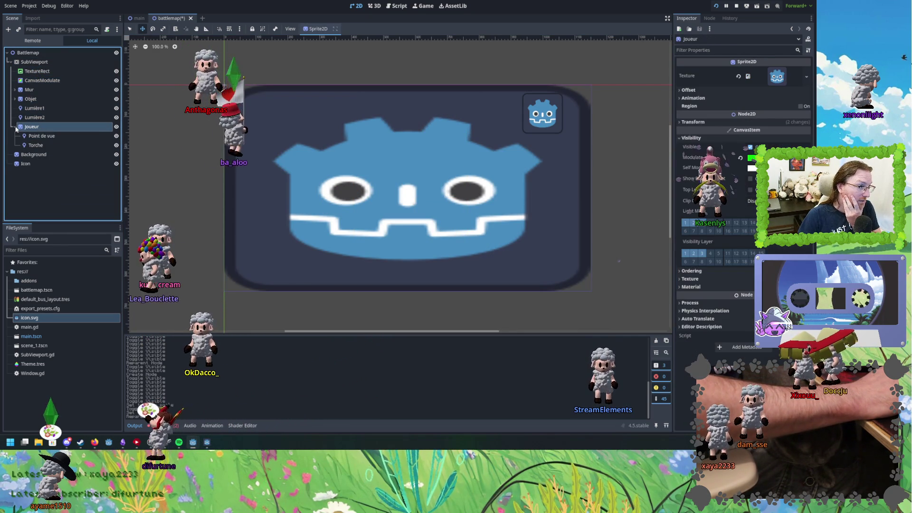
left_click(33, 117)
left_click(32, 108)
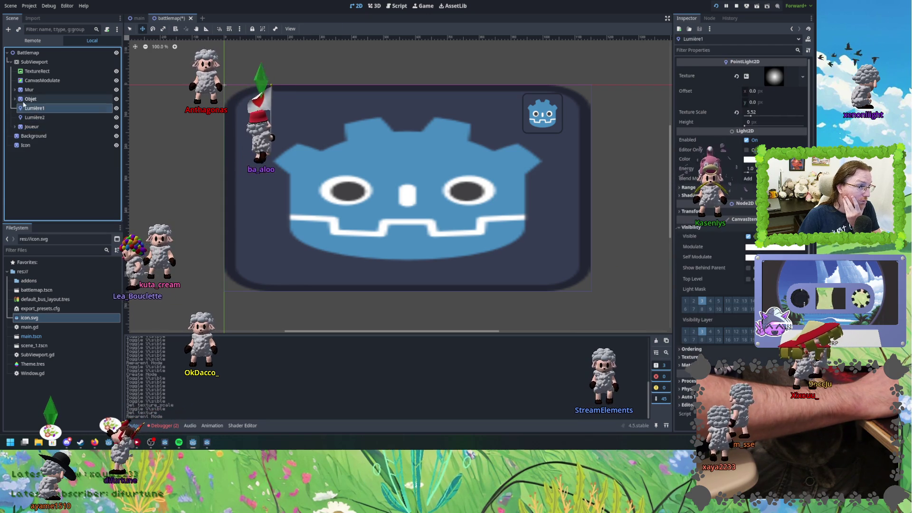
left_click(29, 73)
left_click(27, 81)
left_click(29, 128)
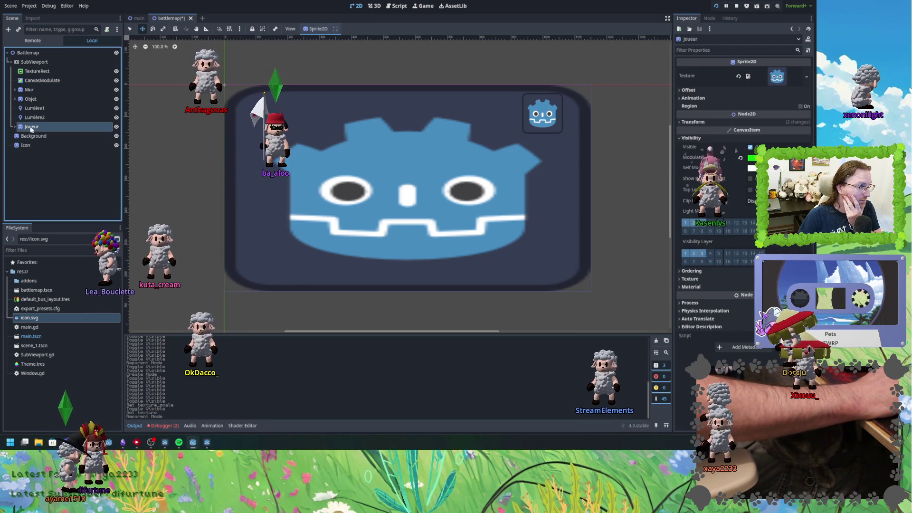
Step: Delete the Icon sprite from the scene
left_click(33, 117)
left_click(34, 136)
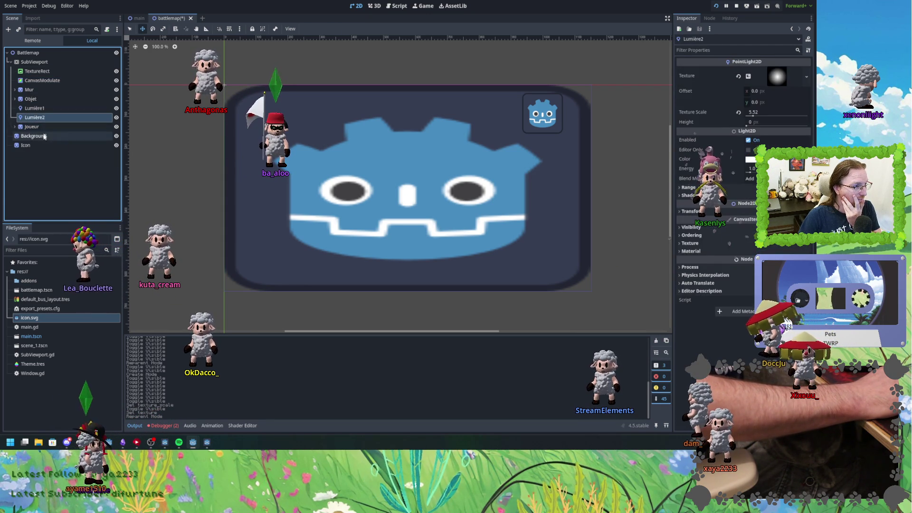
left_click(41, 142)
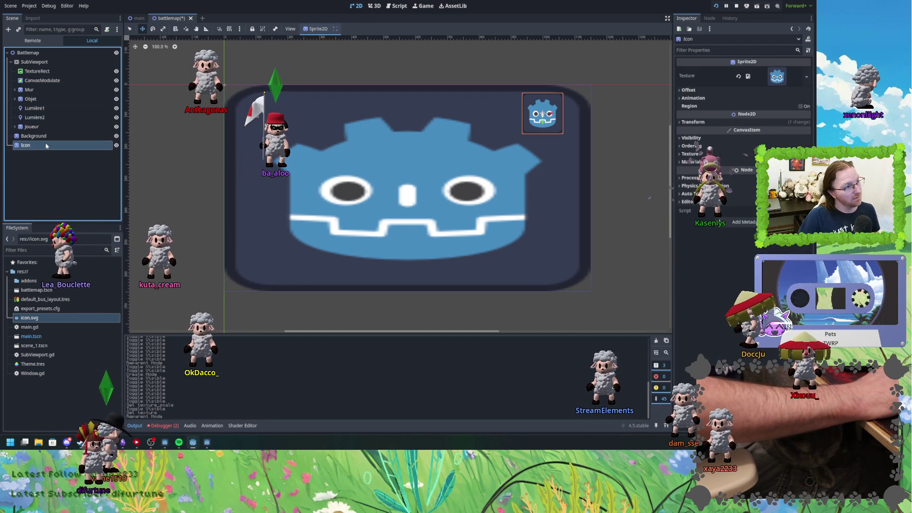
key("Delete")
key("Return")
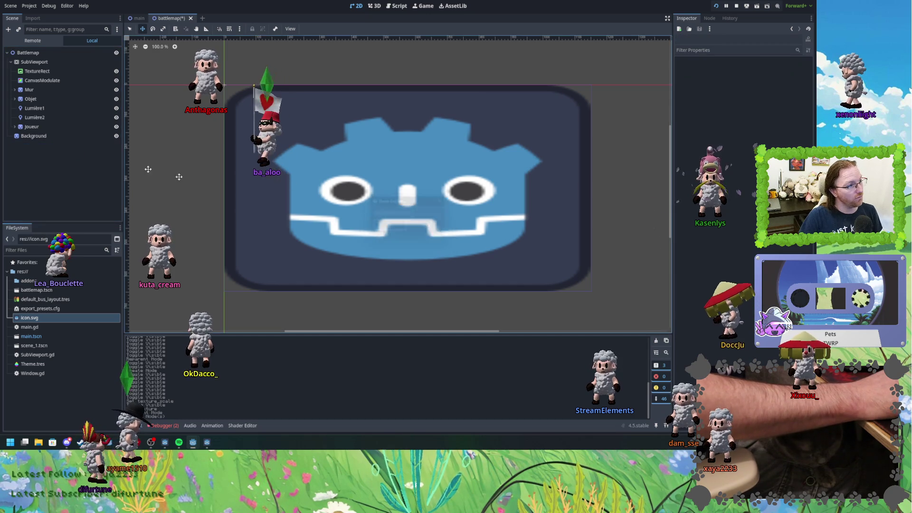
Step: Move Joueur just below Background and hide it along with its lights
left_click_drag(30, 127, 33, 137)
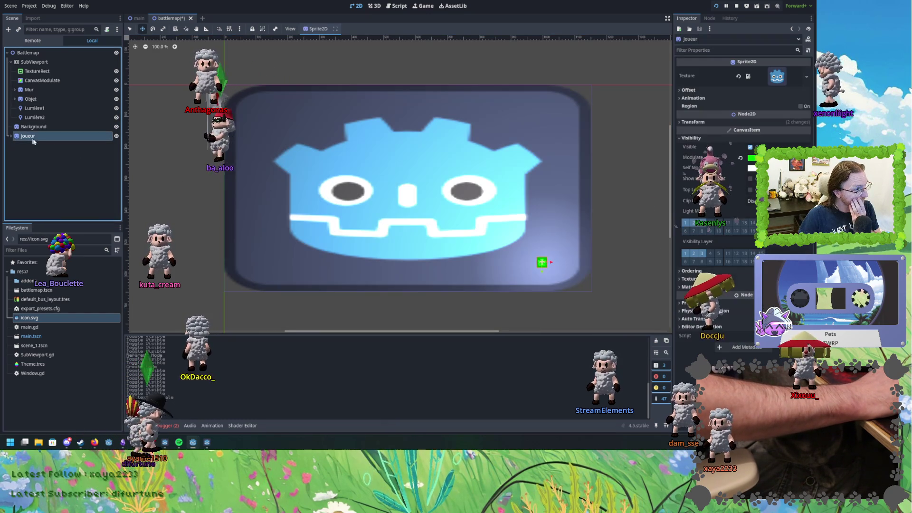
left_click(33, 138)
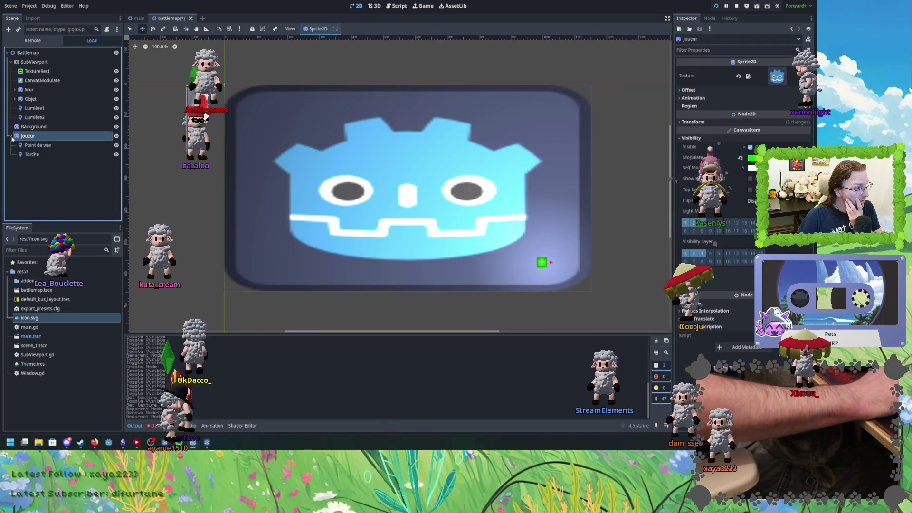
left_click(116, 136)
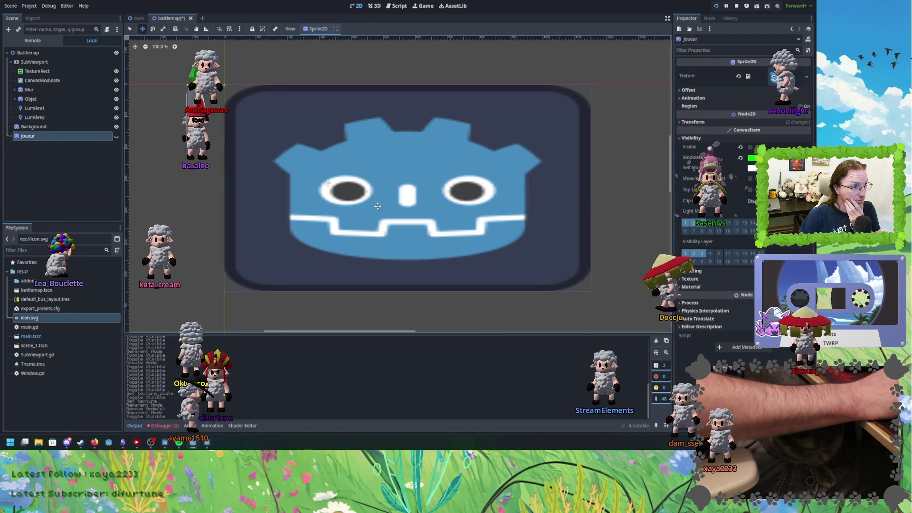
Step: Clear the Godot icon texture from the Mur sprite
left_click(34, 62)
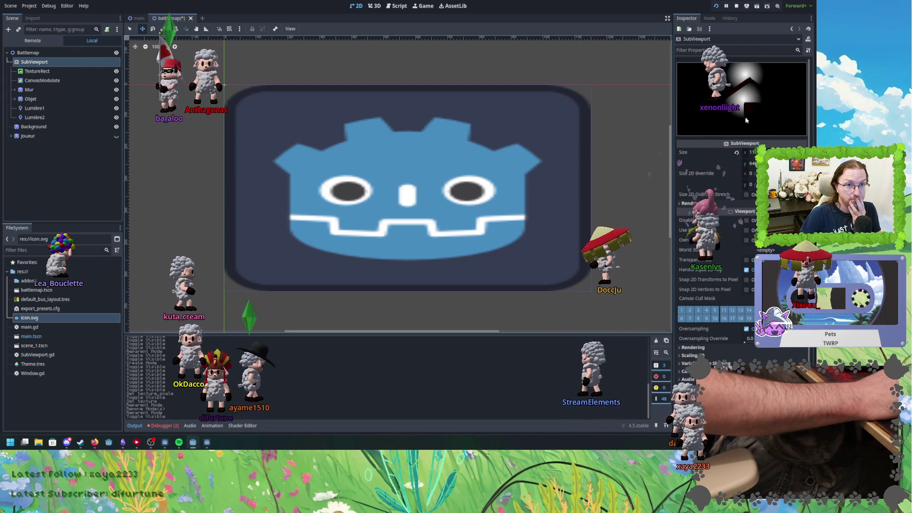
left_click(17, 91)
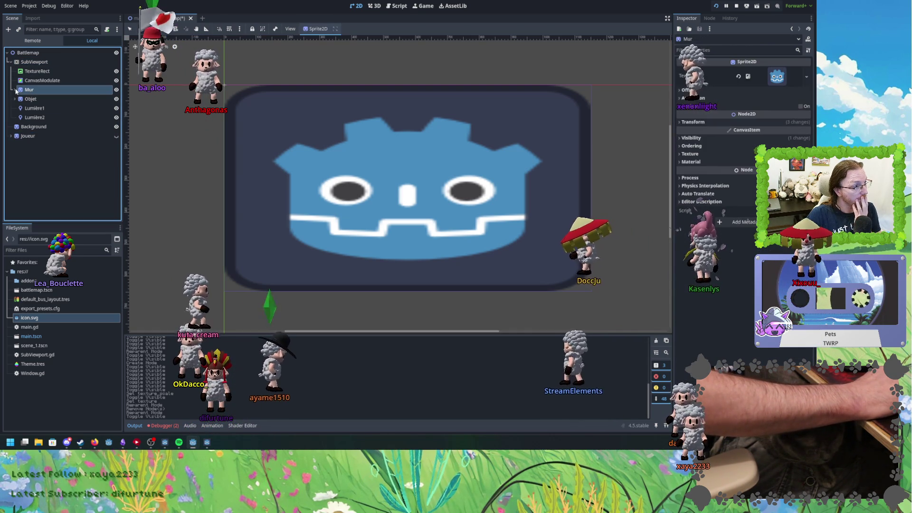
right_click(748, 81)
left_click(770, 129)
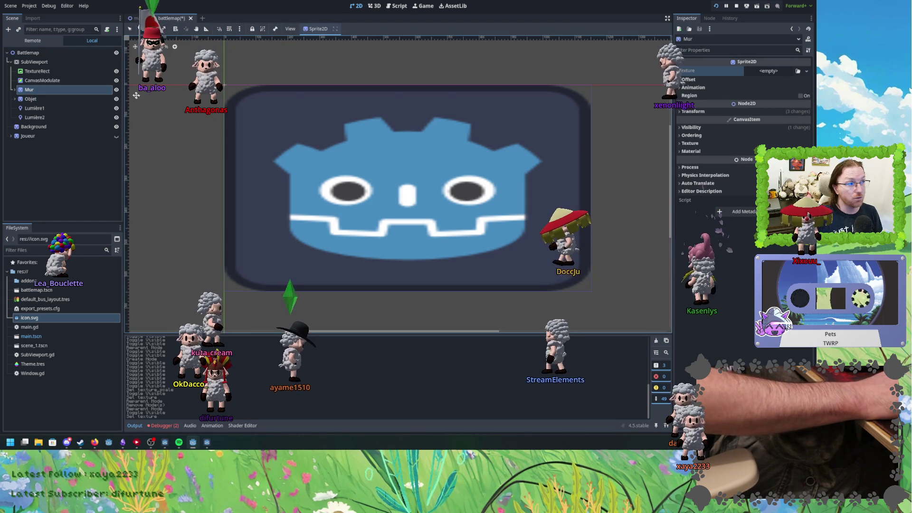
left_click(31, 98)
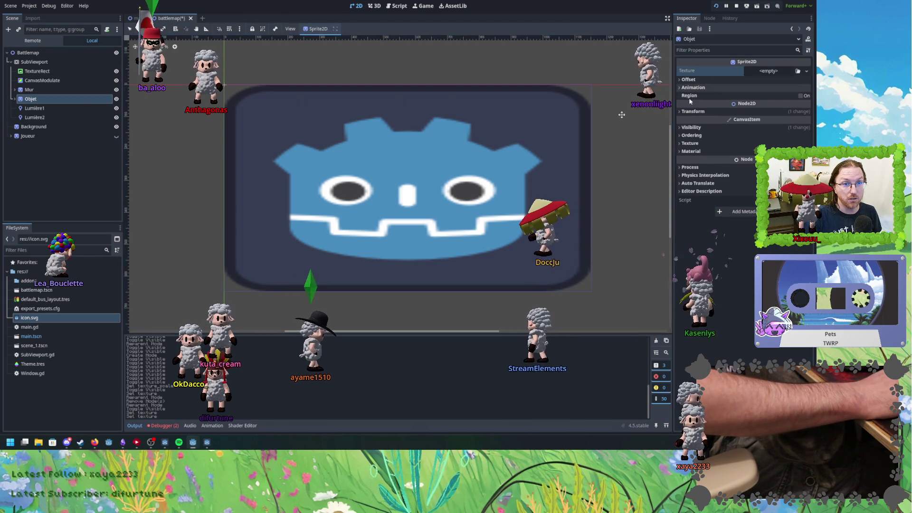
left_click(34, 61)
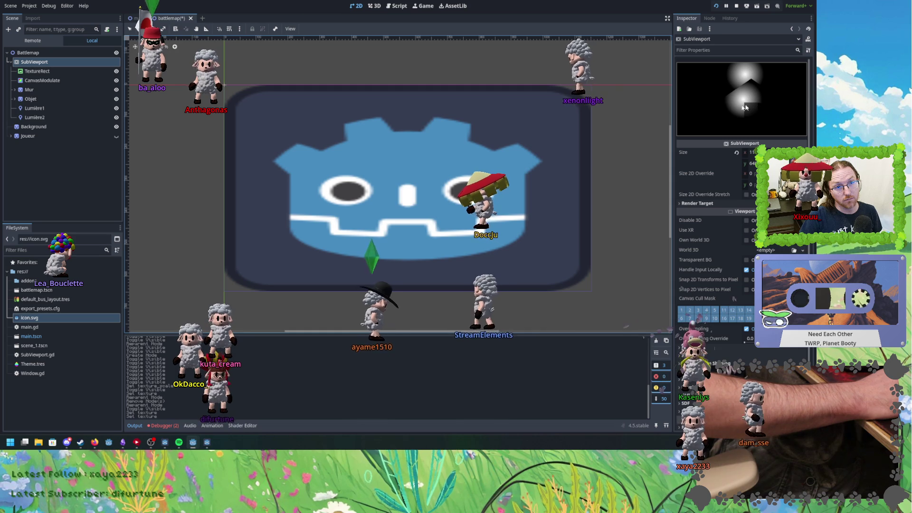
Step: Collapse the SubViewport and drag it below Joueur in the scene tree
left_click(38, 71)
left_click(48, 80)
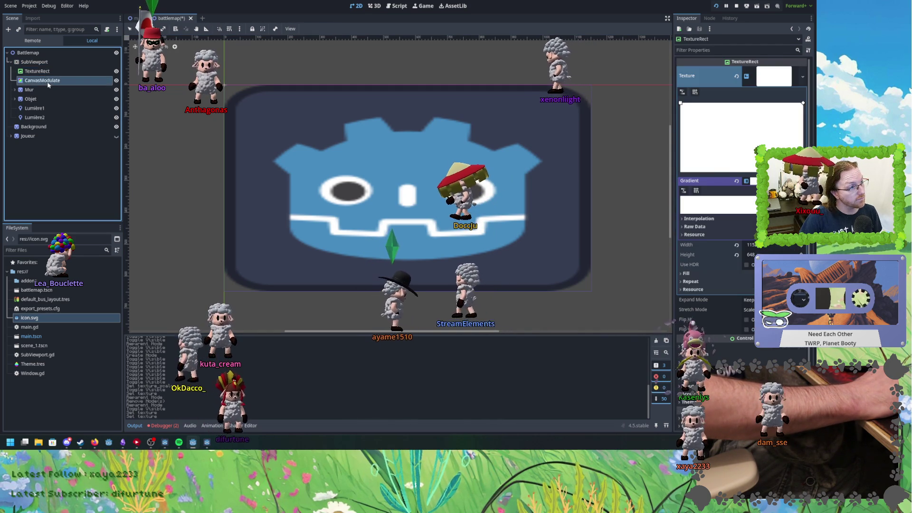
left_click(34, 71)
left_click(22, 63)
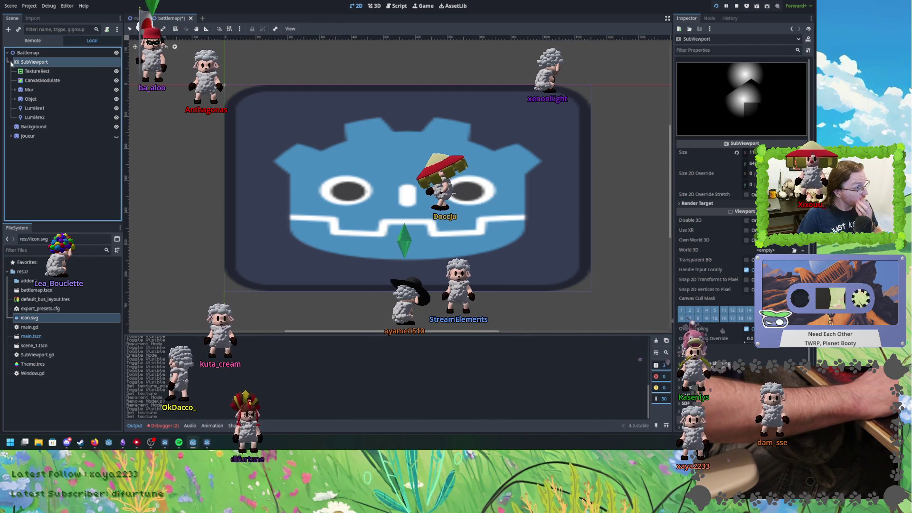
left_click(11, 62)
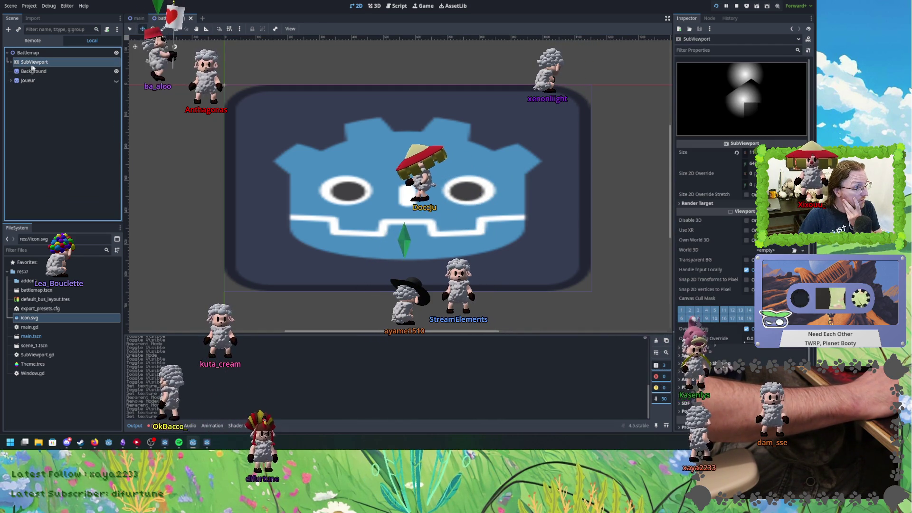
left_click(116, 72)
left_click(116, 72)
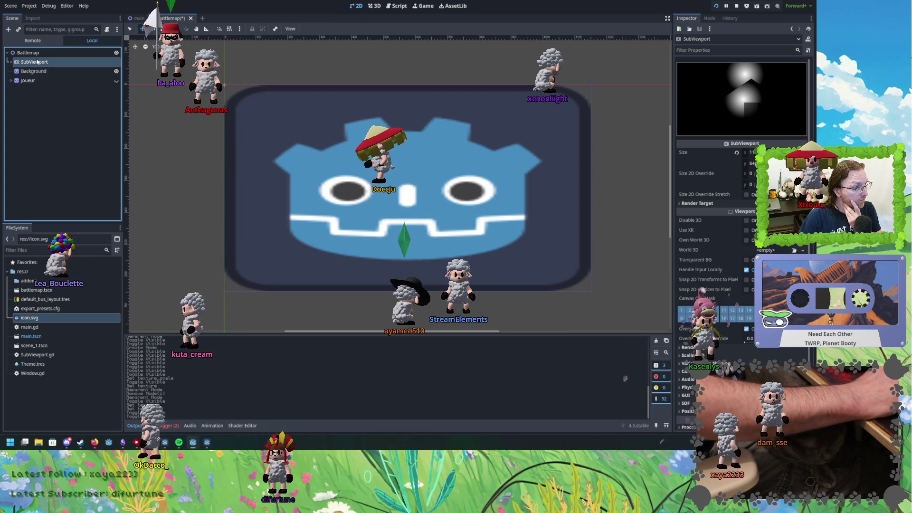
left_click_drag(39, 89, 39, 89)
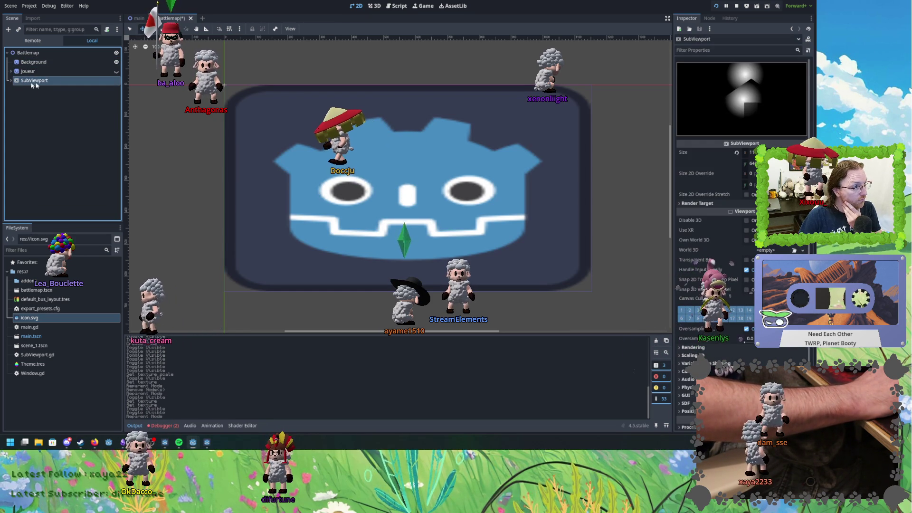
Step: Wrap the SubViewport in a new SubViewportContainer
right_click(28, 53)
left_click(48, 59)
double_click(362, 205)
left_click(41, 90)
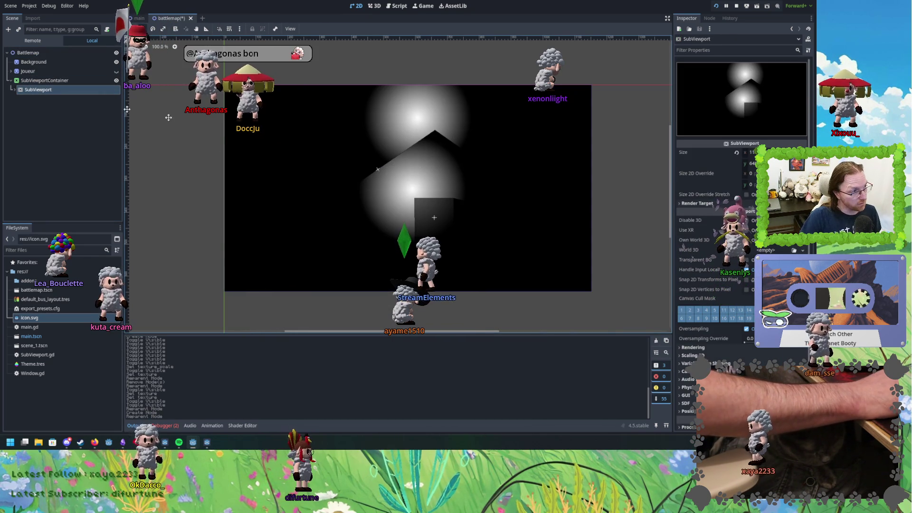
Step: Shift Lumière1 down-right onto the dark square, then drag SubViewport out of the container
left_click(433, 217)
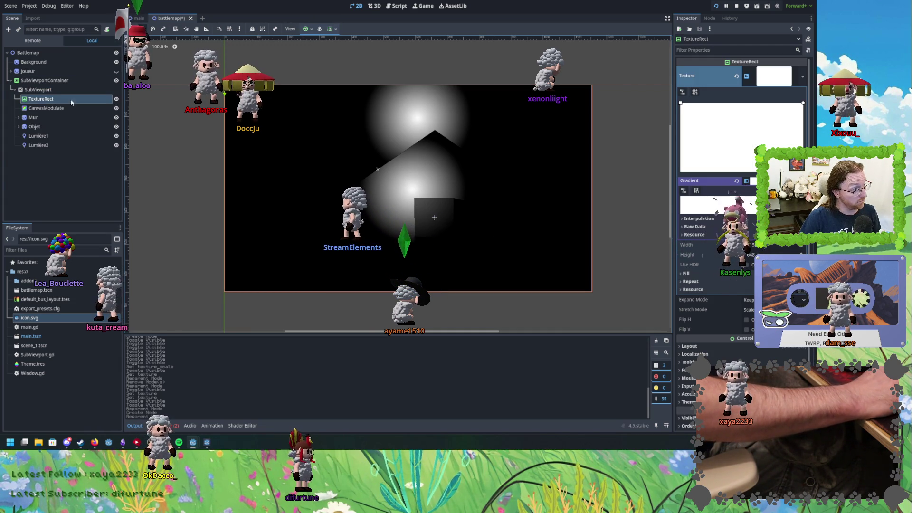
left_click(39, 145)
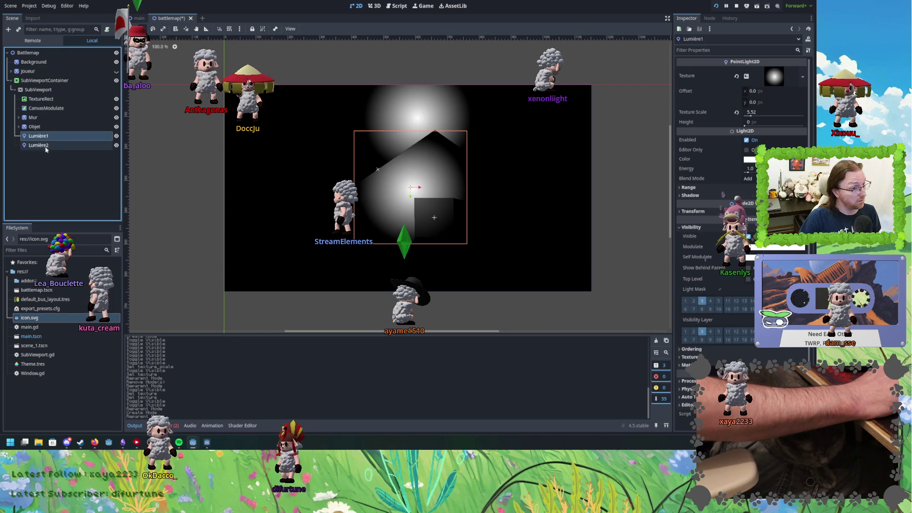
left_click(71, 138)
left_click_drag(407, 190, 407, 190)
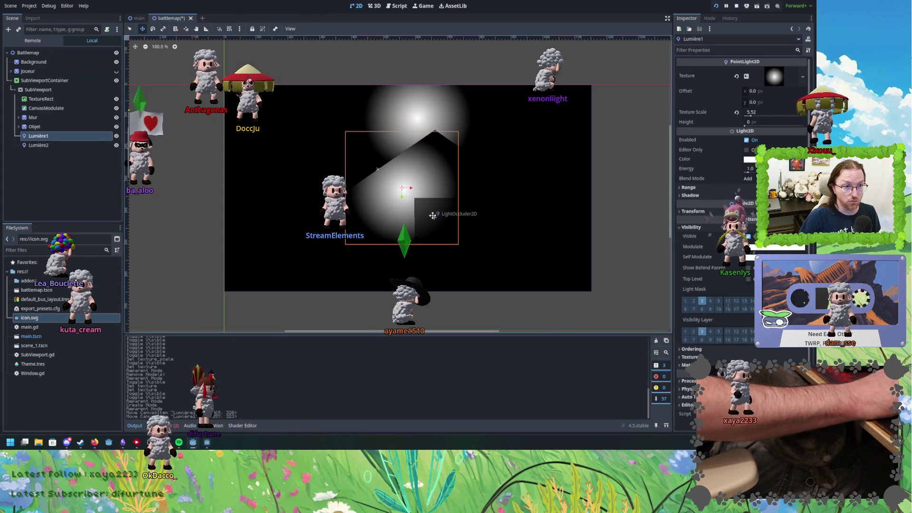
mouse_move(402, 189)
left_mouse_down()
mouse_move(373, 159)
mouse_move(484, 254)
mouse_move(426, 210)
left_mouse_up()
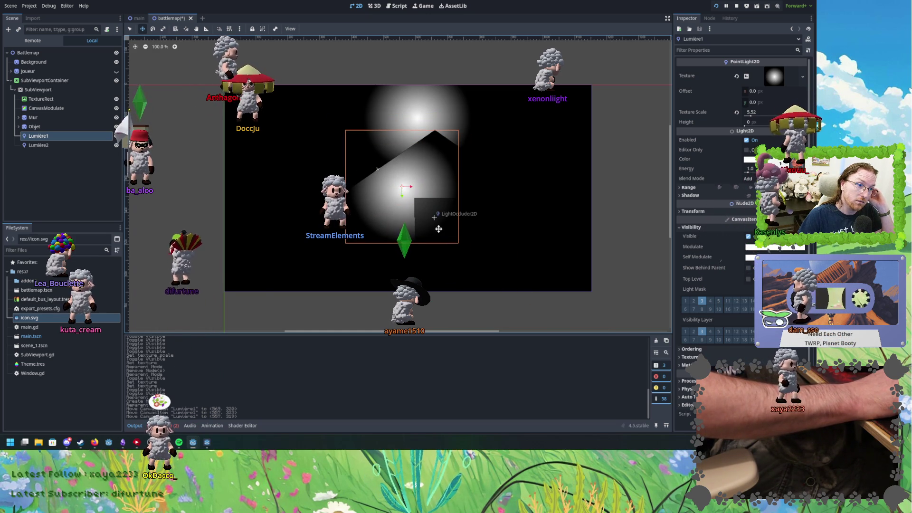
left_click_drag(404, 187, 405, 189)
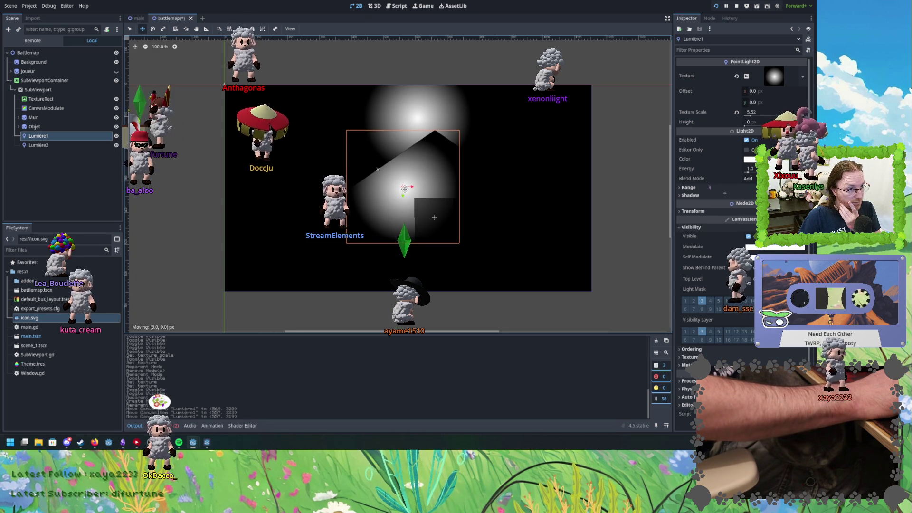
left_click(14, 91)
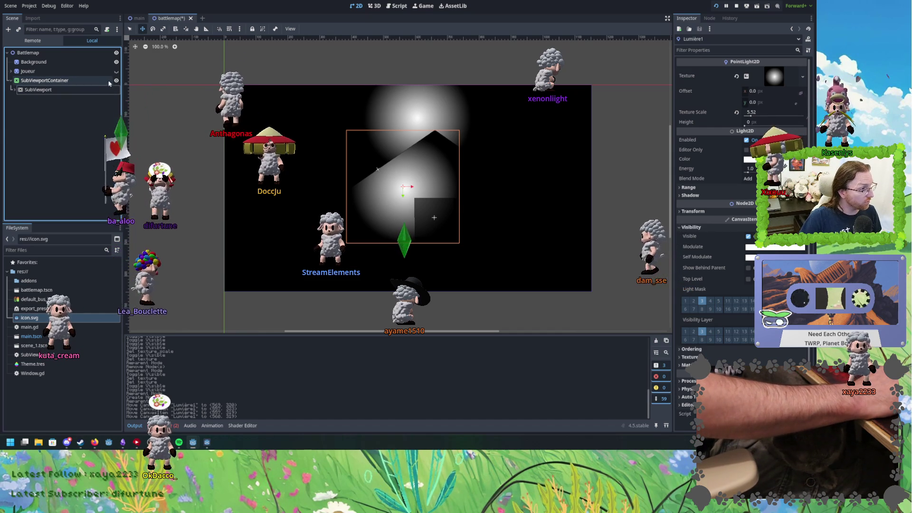
mouse_move(39, 90)
left_mouse_down()
mouse_move(39, 62)
mouse_move(40, 77)
left_mouse_up()
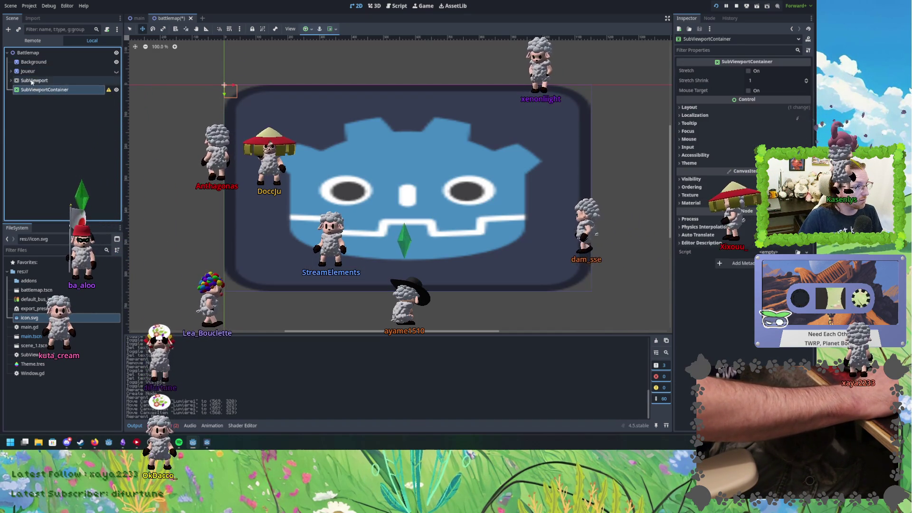
Step: Delete the empty SubViewportContainer node
left_click(39, 91)
key("Delete")
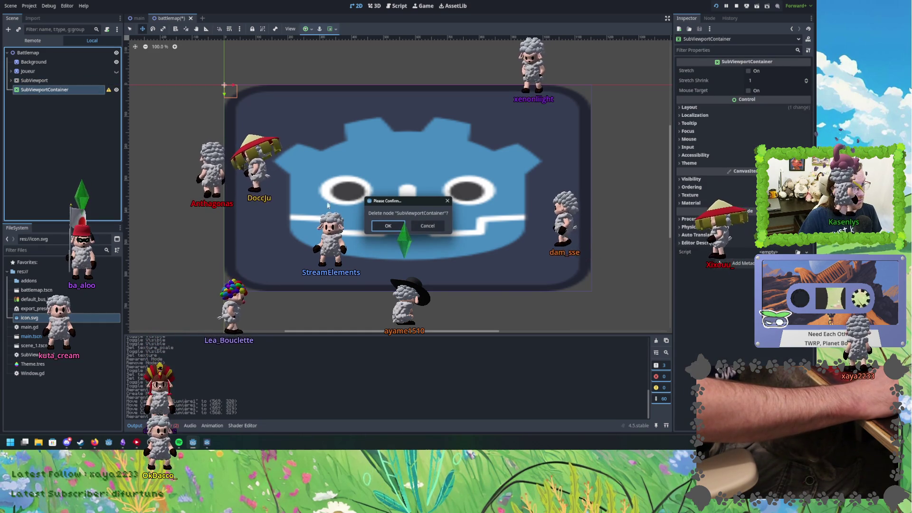
left_click(389, 229)
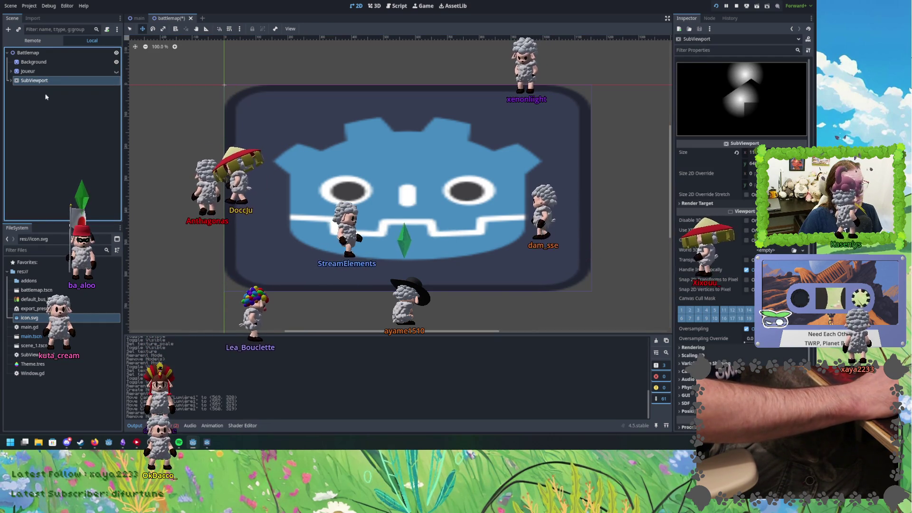
Step: Add a TextureRect child under Battlemap and place it over the map's lower right
right_click(27, 52)
left_click(32, 57)
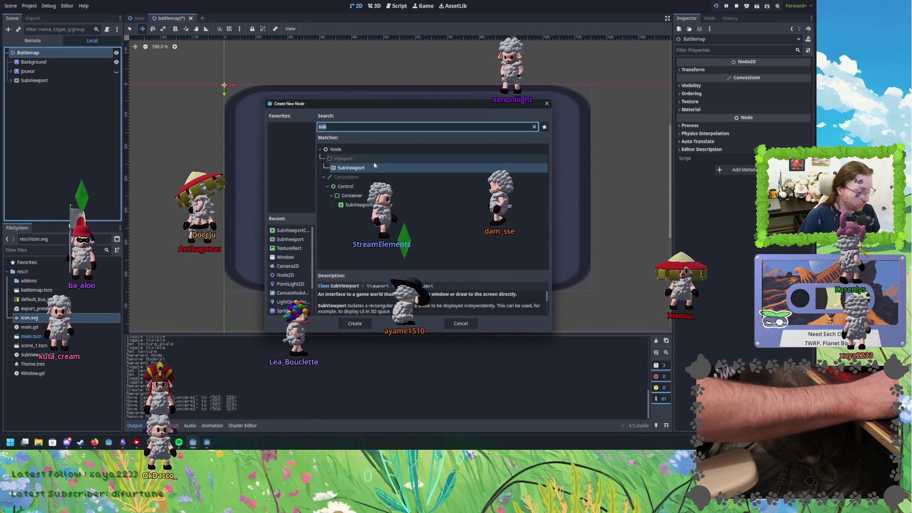
type("text")
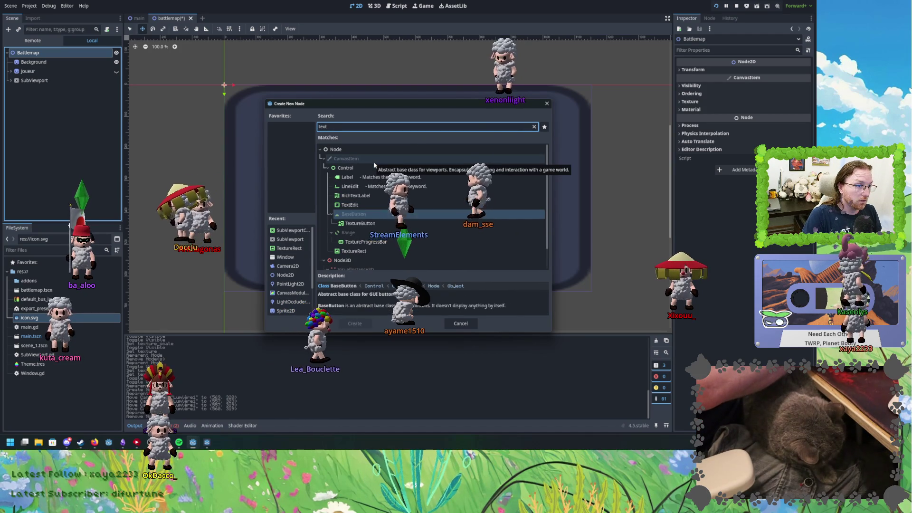
key("Down")
key("Down")
key("Return")
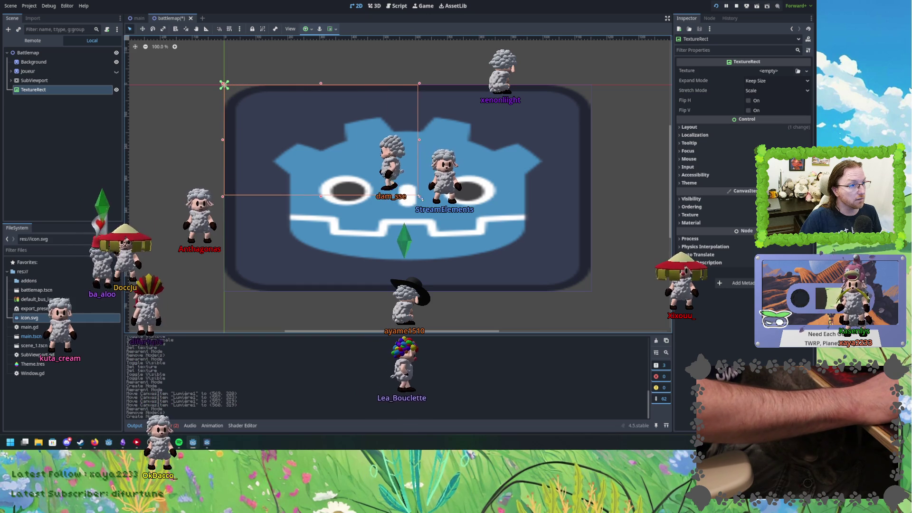
left_click_drag(458, 220, 522, 244)
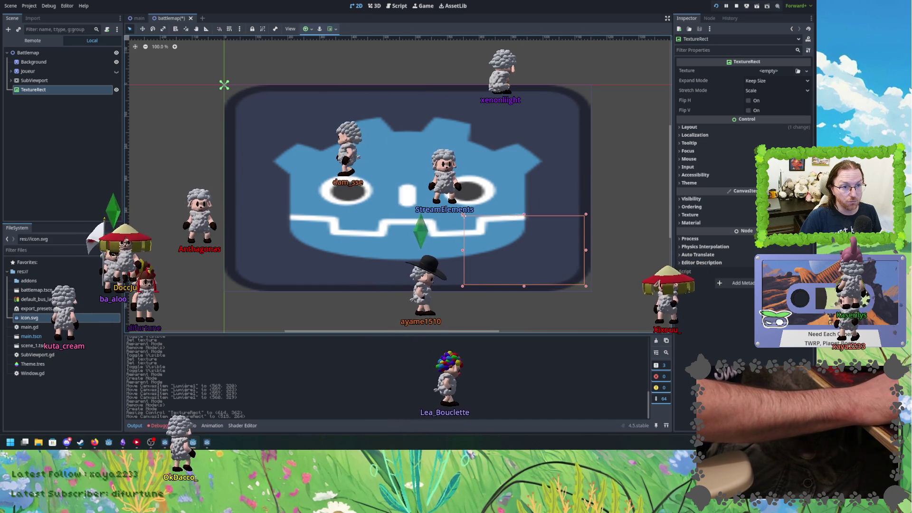
left_click(806, 71)
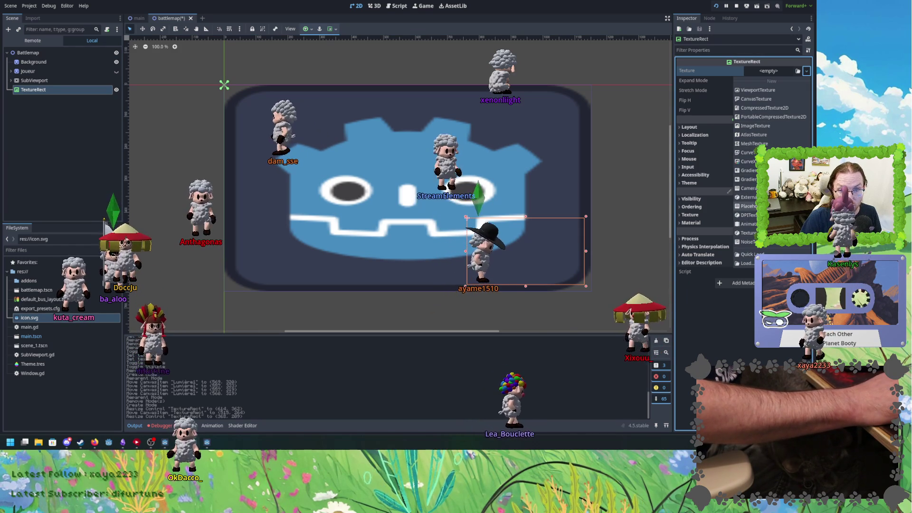
Step: Give the TextureRect a new ViewportTexture sourced from SubViewport
left_click(758, 90)
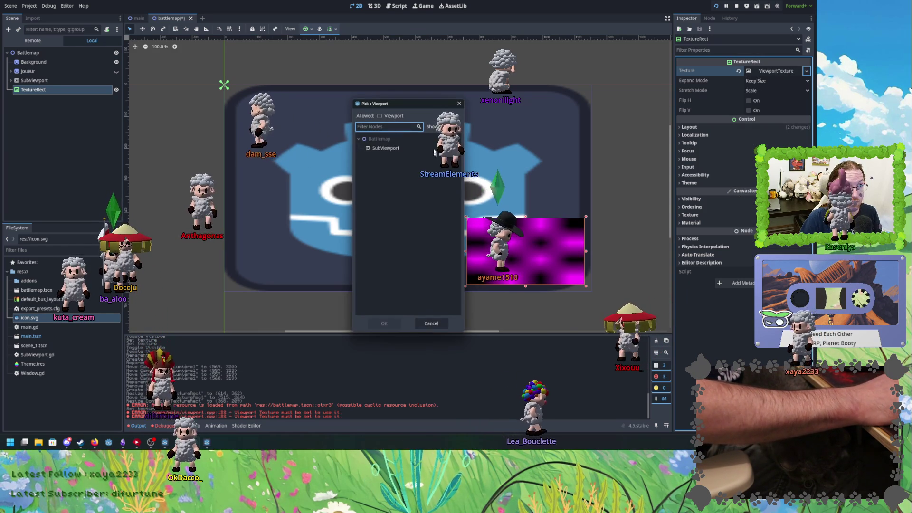
left_click(384, 147)
left_click(429, 320)
Step: Drag the TextureRect so its corner lines up with the canvas's top-left origin
mouse_move(535, 251)
left_mouse_down()
mouse_move(321, 95)
mouse_move(255, 78)
mouse_move(332, 128)
left_mouse_up()
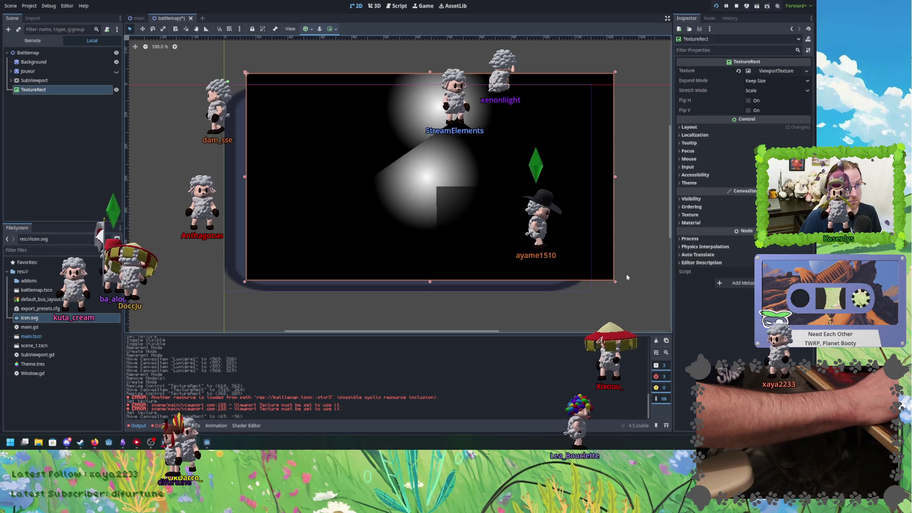
left_click_drag(578, 253, 556, 264)
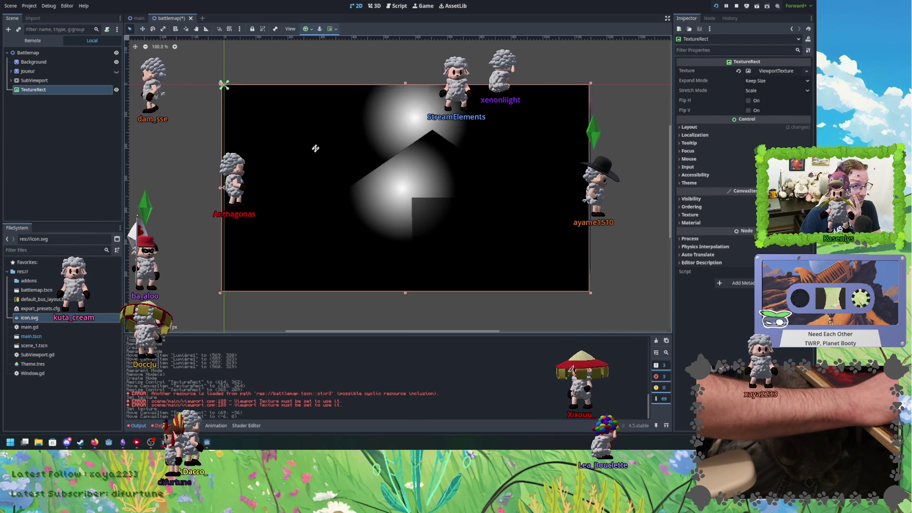
left_click_drag(316, 145, 317, 146)
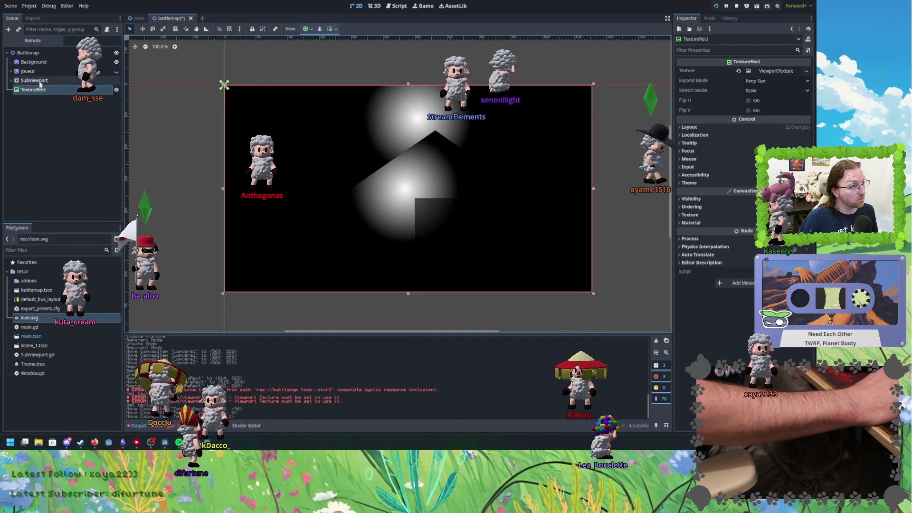
mouse_move(337, 152)
left_mouse_down()
mouse_move(371, 171)
mouse_move(348, 155)
left_mouse_up()
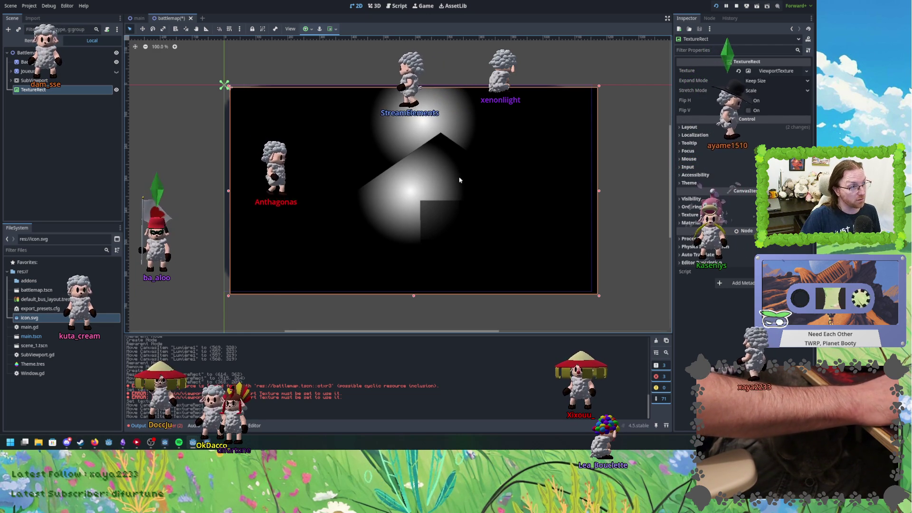
left_click(61, 82)
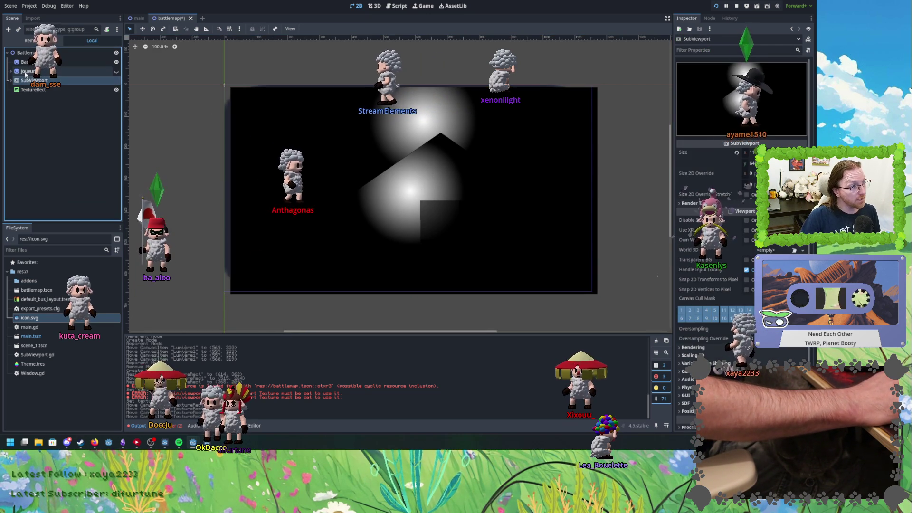
Step: Move the Point de vue light inside the SubViewport
left_click(8, 72)
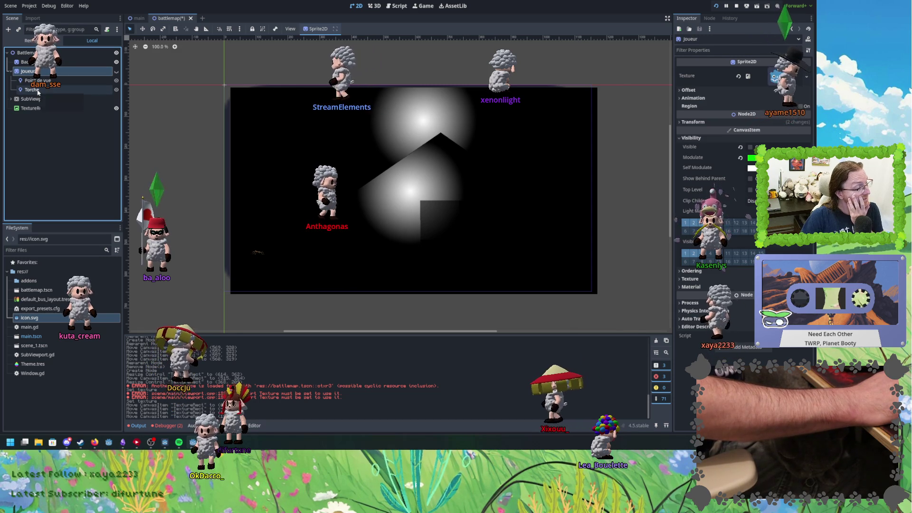
left_click(38, 90)
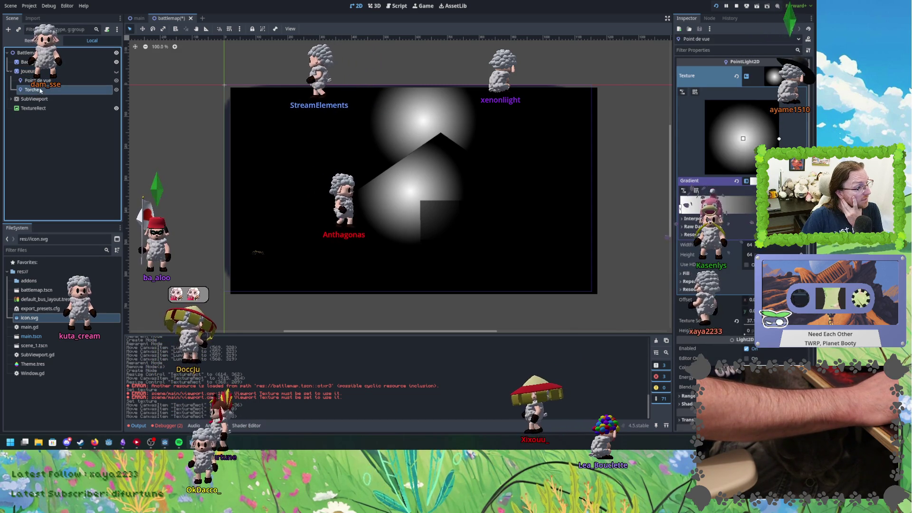
left_click(38, 80)
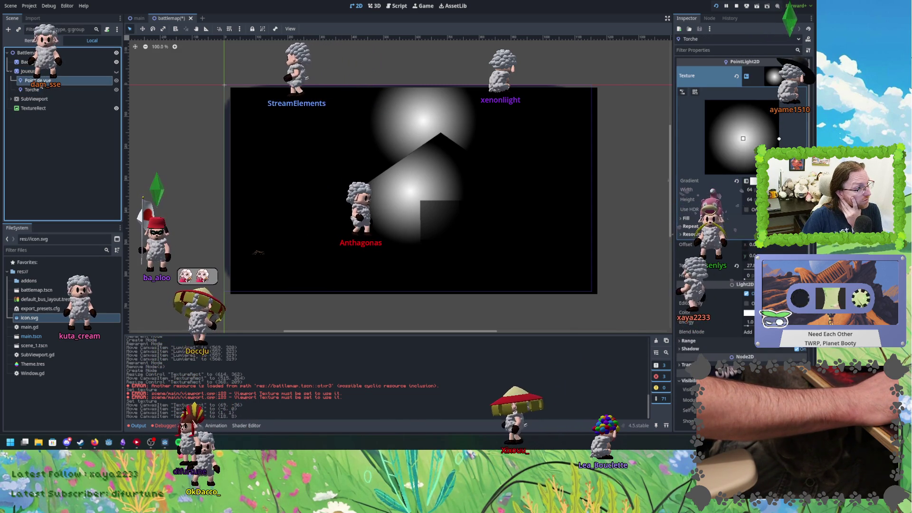
left_click(42, 90)
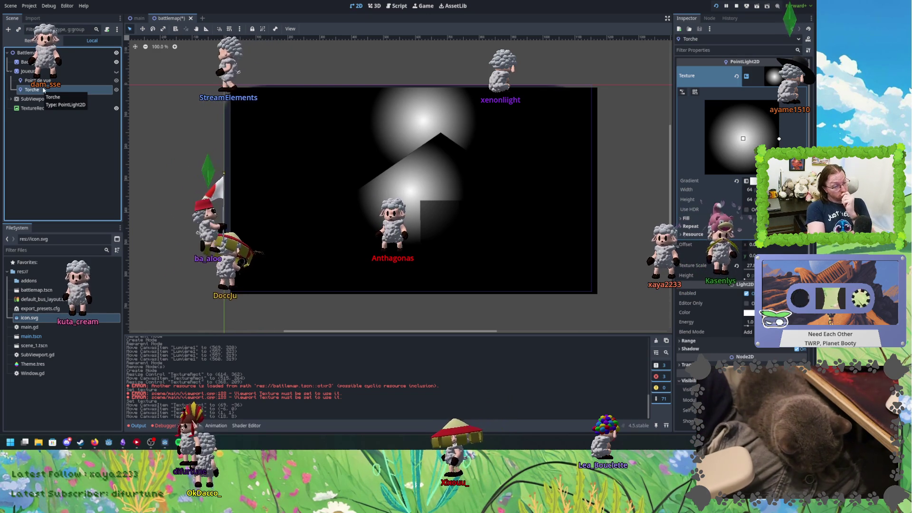
left_click(53, 80)
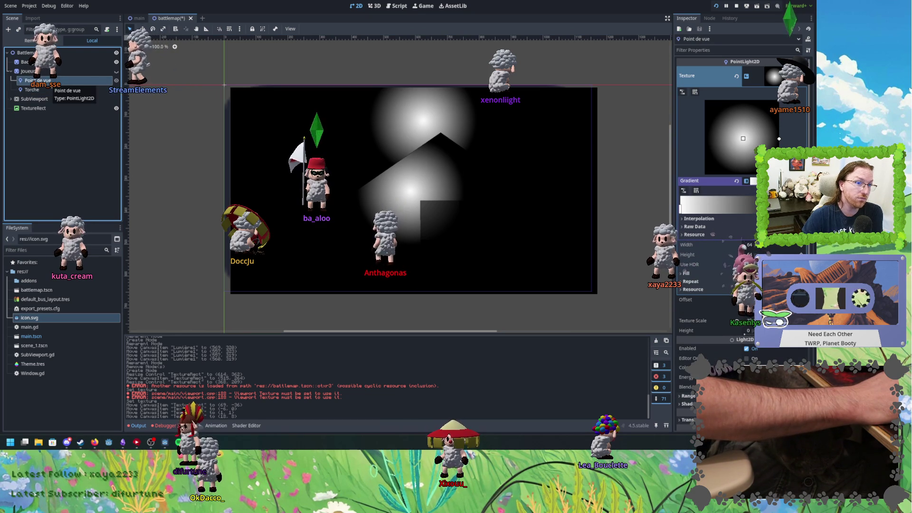
left_click_drag(44, 102, 31, 101)
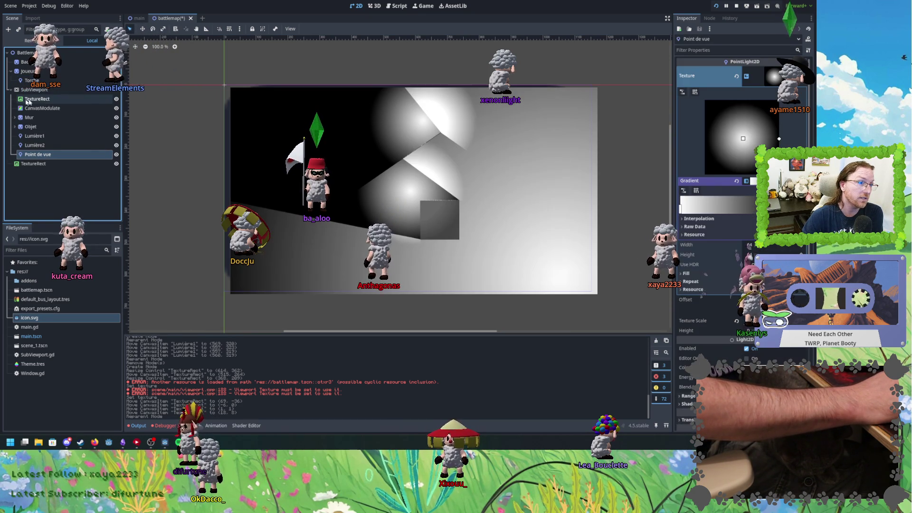
Step: Hide Lumière1 and Lumière2 so only Point de vue lights the render
left_click(116, 135)
left_click(116, 145)
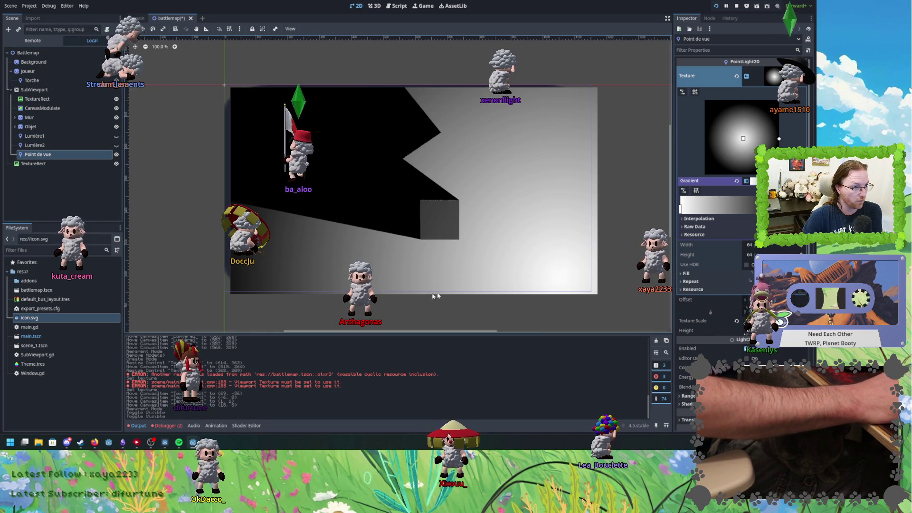
left_click(494, 179)
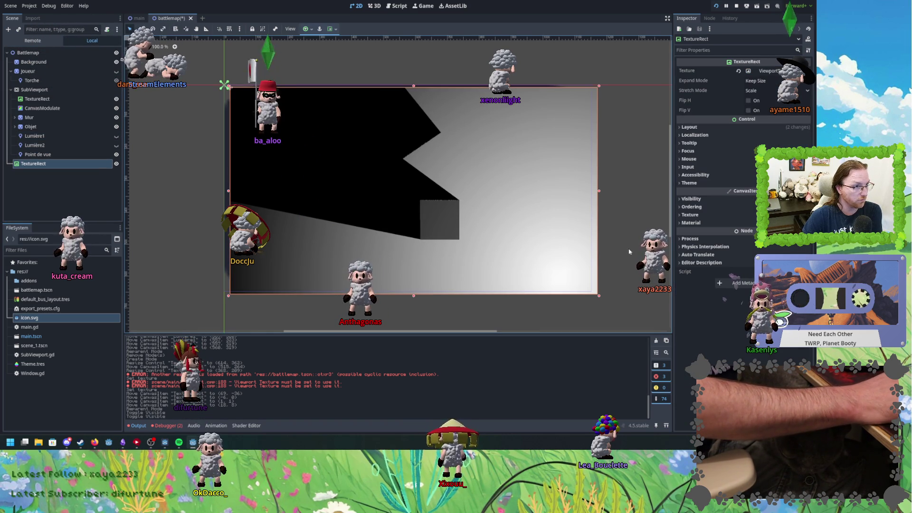
Step: Shift the TextureRect render left beside the Godot logo
mouse_move(514, 242)
left_mouse_down()
mouse_move(491, 236)
mouse_move(501, 248)
mouse_move(506, 241)
mouse_move(455, 208)
mouse_move(428, 236)
mouse_move(330, 186)
mouse_move(336, 199)
left_mouse_up()
scroll(454, 208, "down", 6)
scroll(419, 208, "up", 1)
scroll(419, 208, "up", 1)
scroll(324, 202, "left", 3)
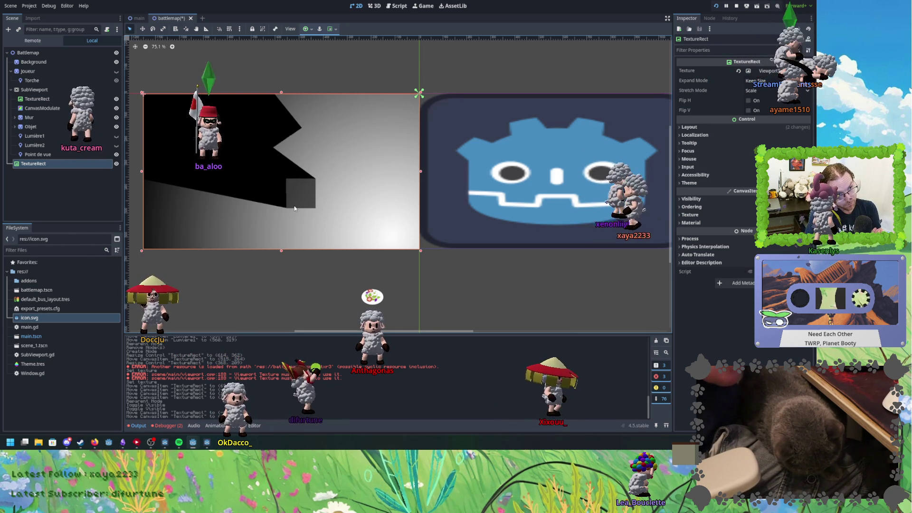
Step: Toggle Lumière1, Lumière2 and Point de vue visibility to compare, leaving all three visible
left_click(117, 136)
left_click(117, 145)
left_click(117, 154)
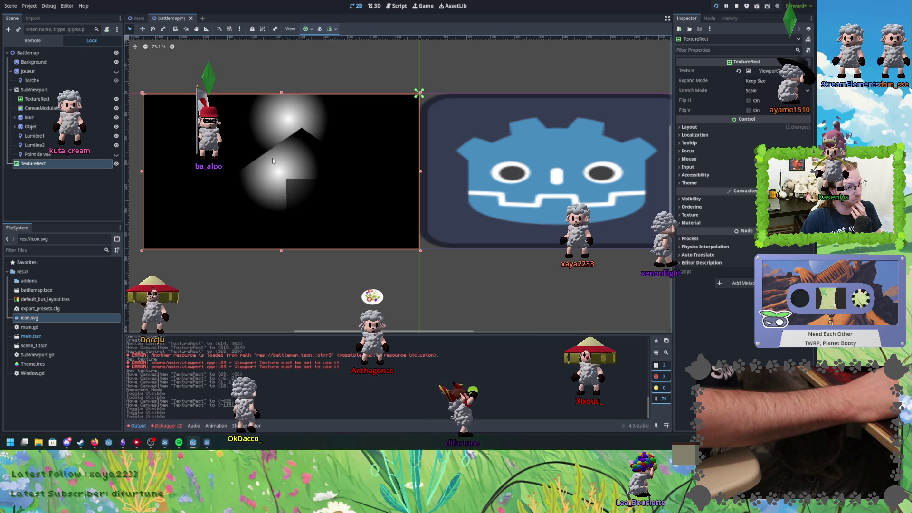
left_click(116, 136)
left_click(116, 145)
left_click(117, 154)
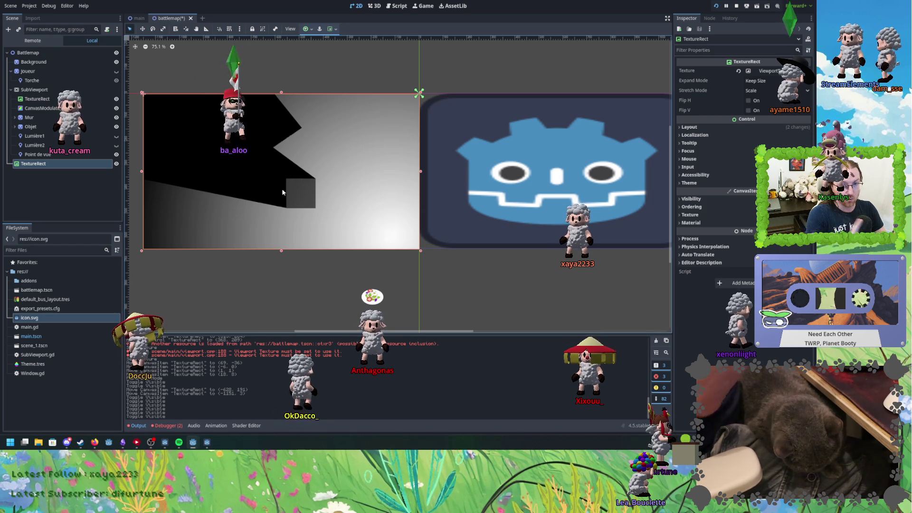
left_click(117, 155)
left_click(116, 154)
left_click(117, 145)
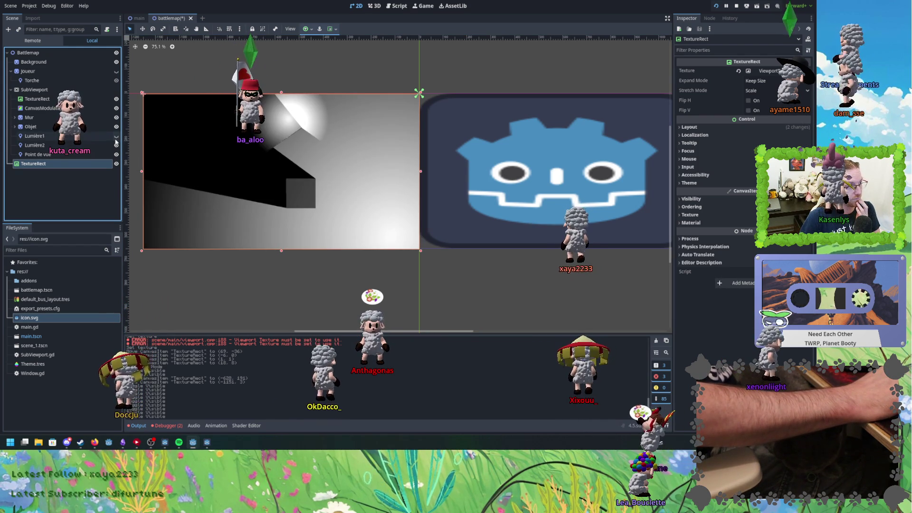
left_click(116, 136)
Step: Select the Point de vue light, then the SubViewport node
left_click(193, 131)
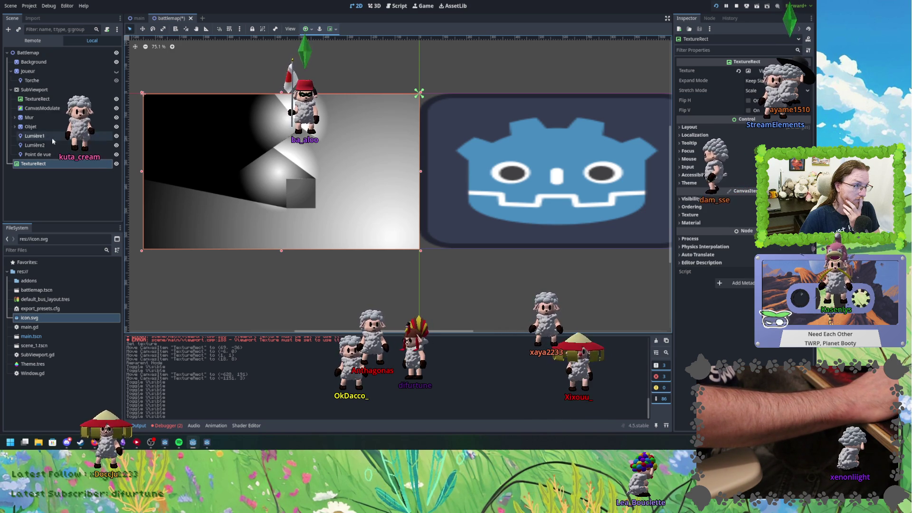
left_click(47, 154)
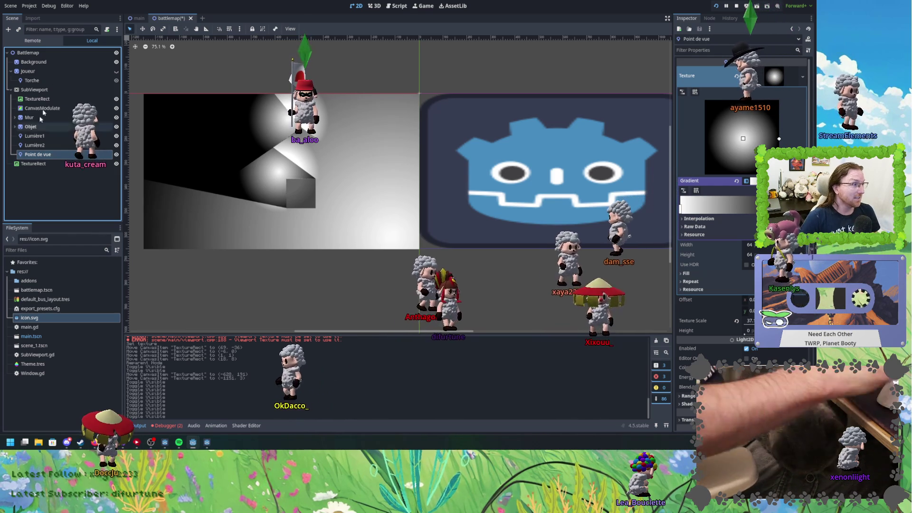
left_click(41, 90)
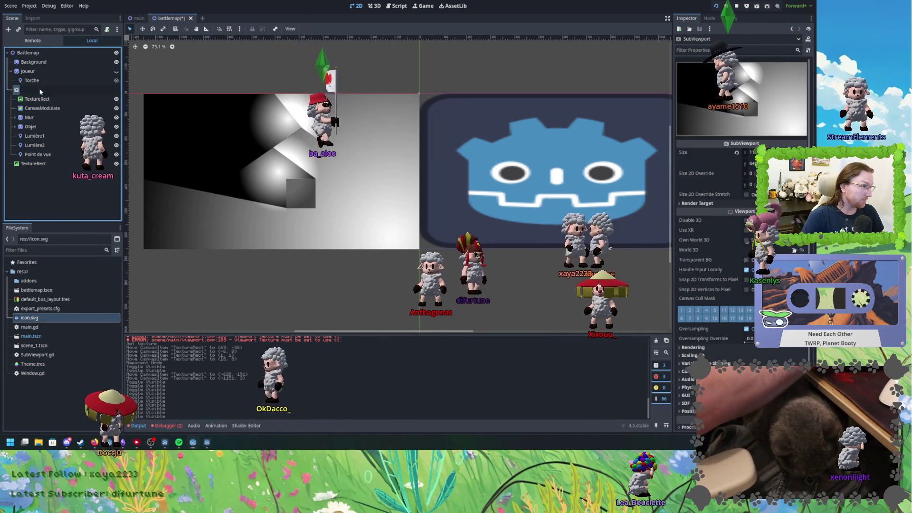
Step: Rename the SubViewport to Brouillard
left_click(41, 90)
type("LightM")
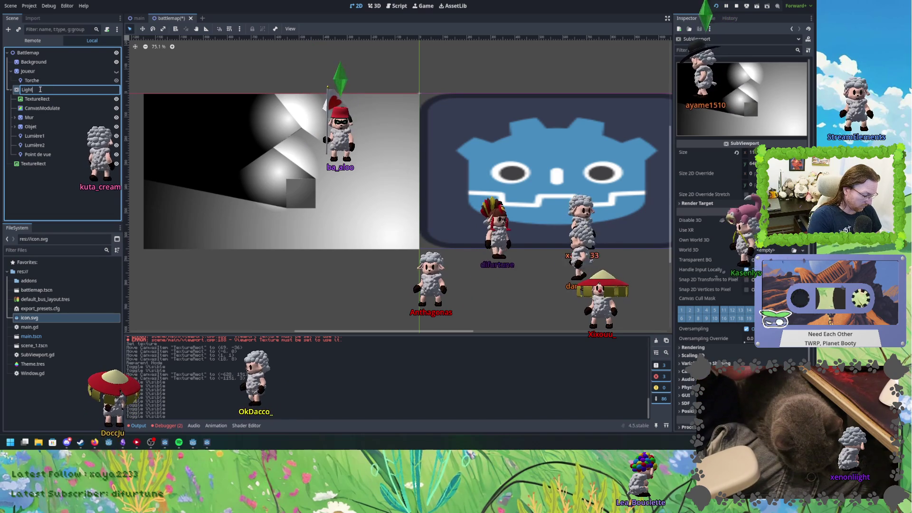
key("BackSpace")
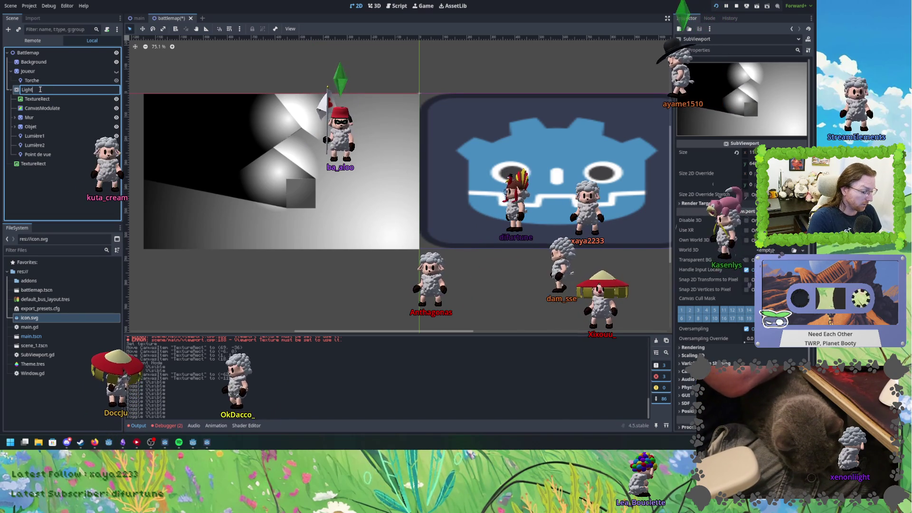
type("Brouillard")
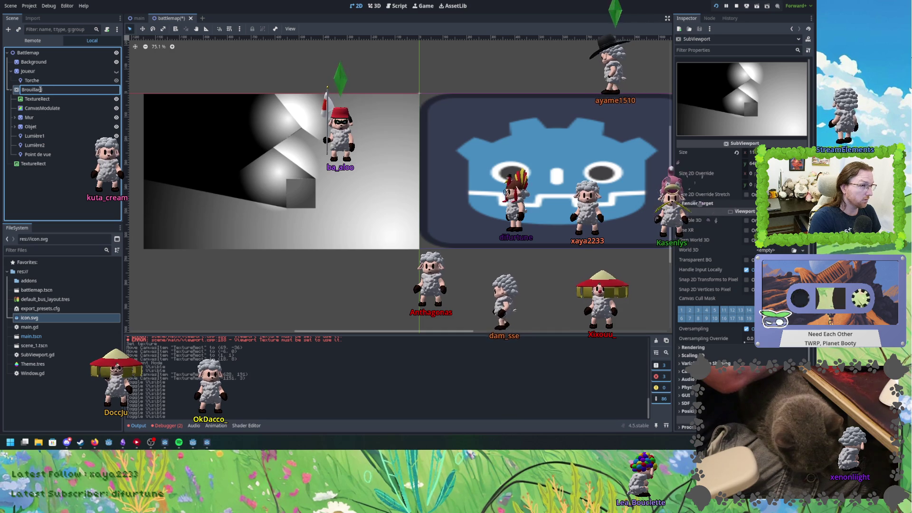
key("Return")
Step: Rename the outer TextureRect to 'Rendu Brouillard'
left_click(42, 93)
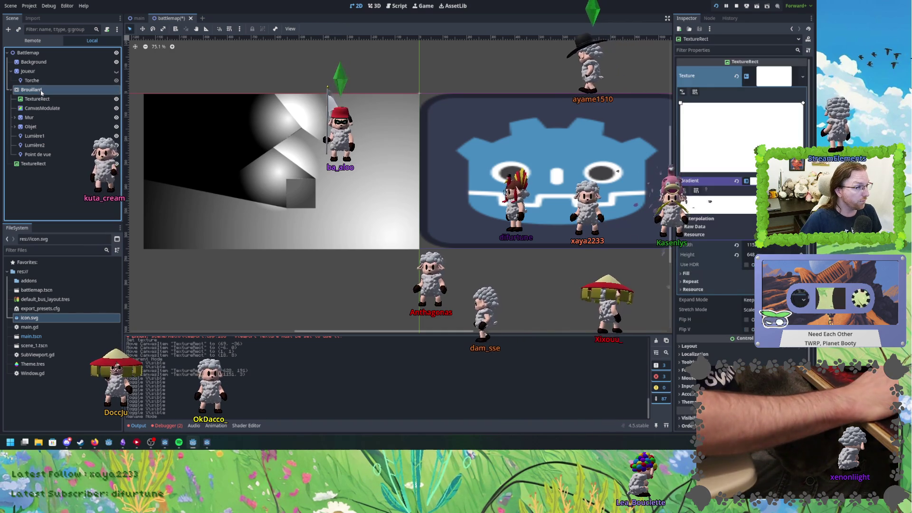
left_click(41, 91)
double_click(50, 164)
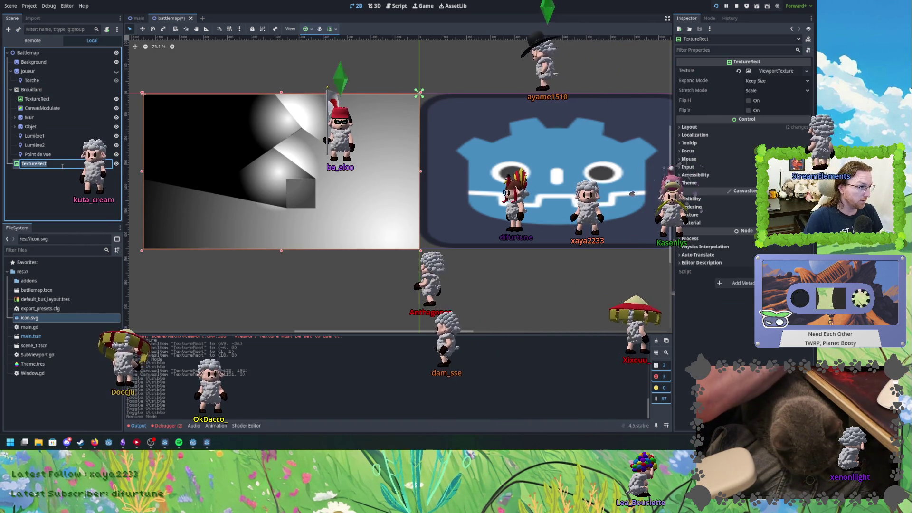
type("Rendu Brouillard")
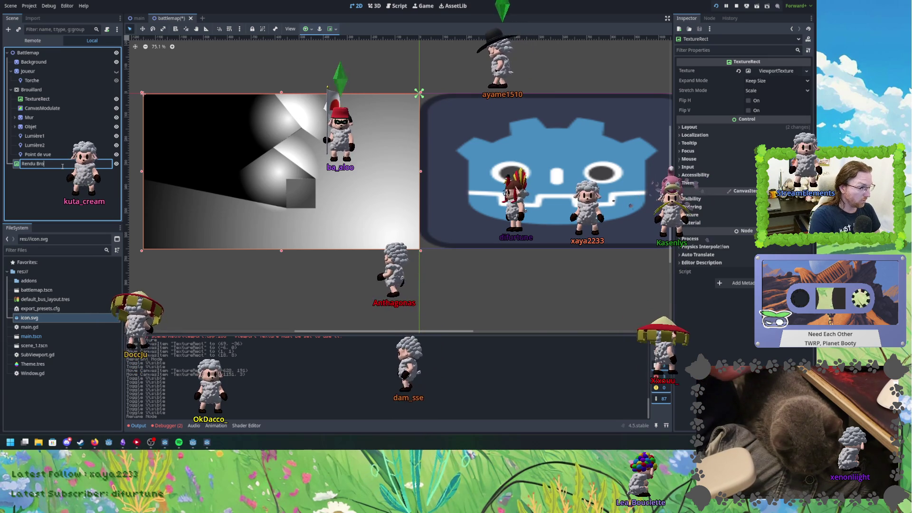
key("Return")
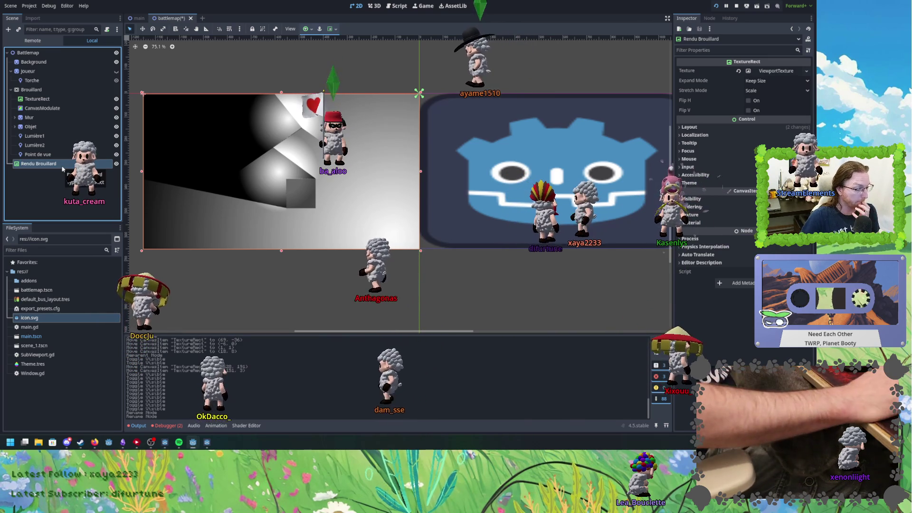
left_click(47, 91)
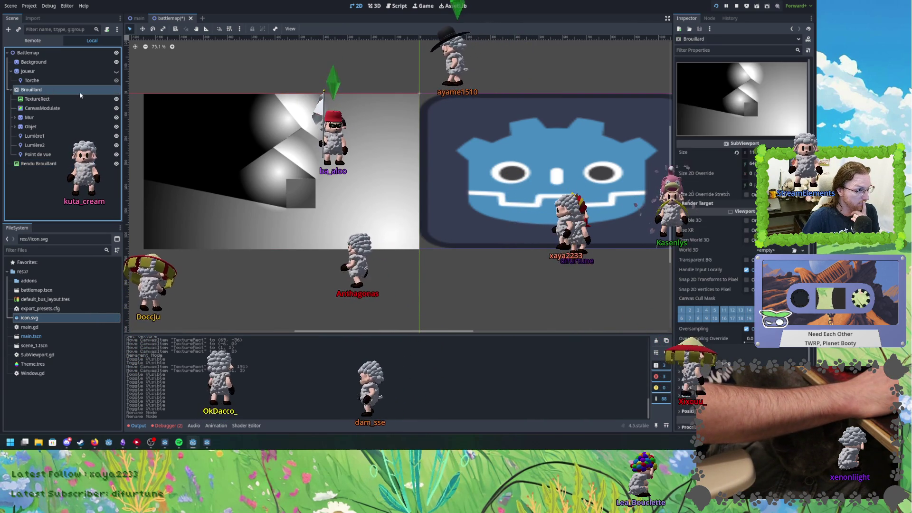
Step: Attach a new built-in GDScript extending SubViewport to Brouillard and save the scene with Ctrl+S
right_click(42, 93)
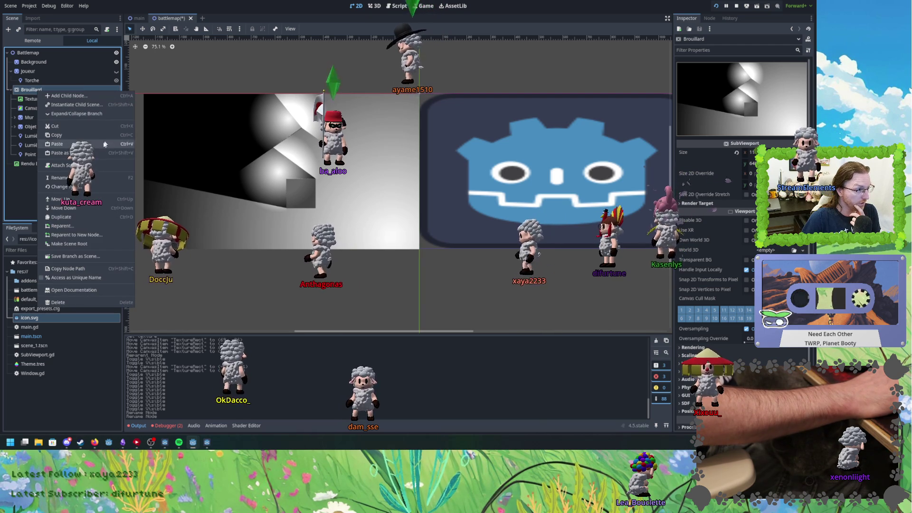
left_click(107, 31)
left_click(107, 29)
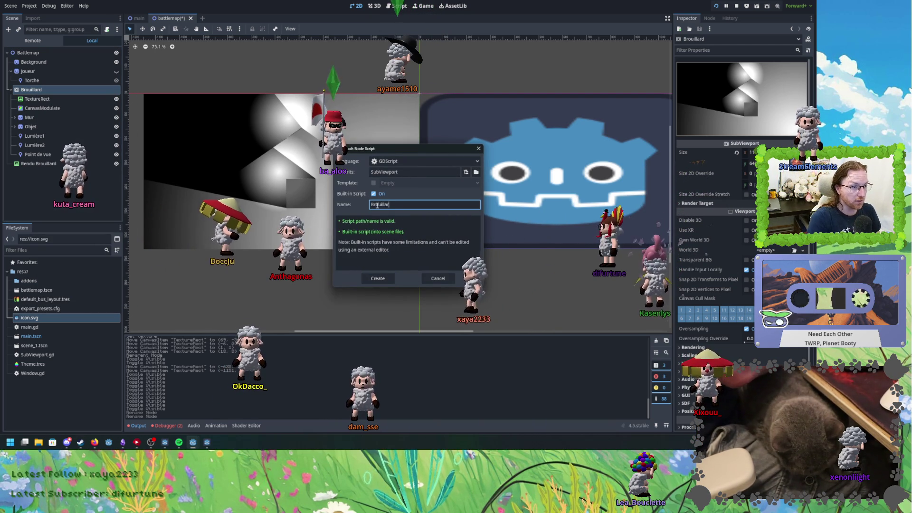
left_click(377, 278)
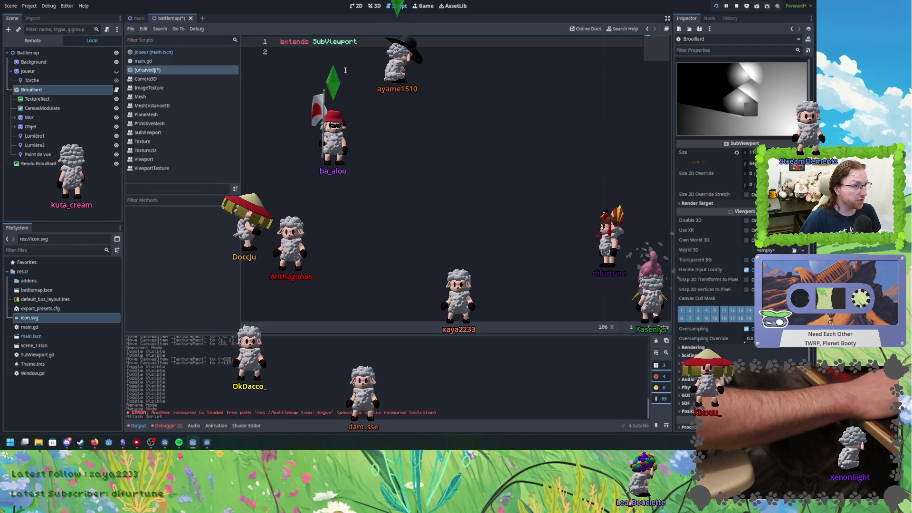
key("Return")
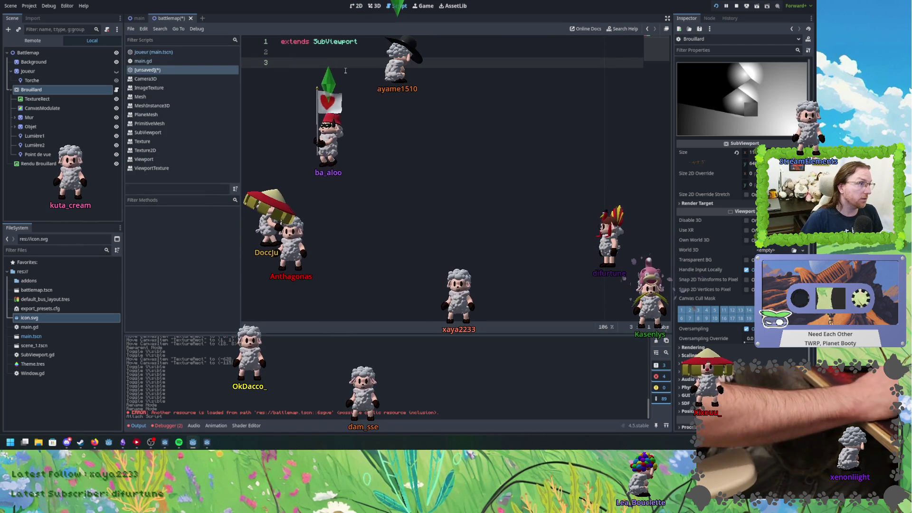
key("ctrl+s")
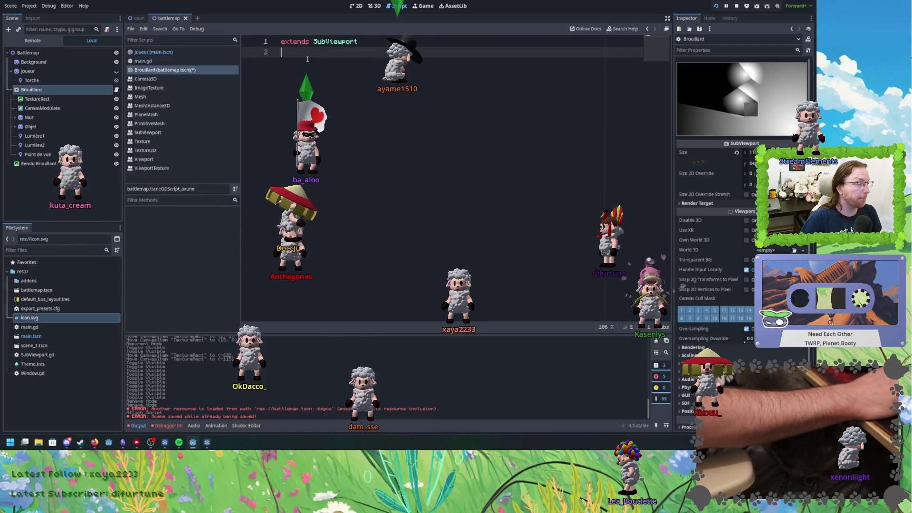
key("Return")
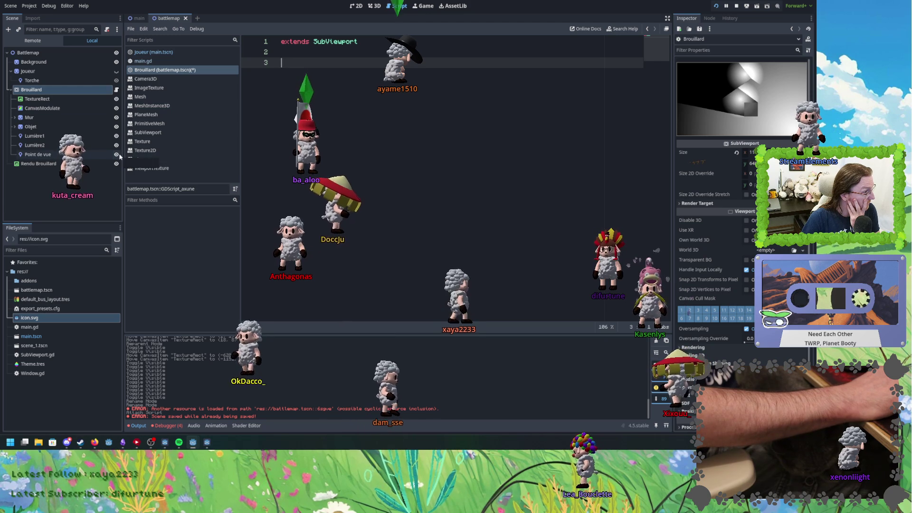
left_click(28, 53)
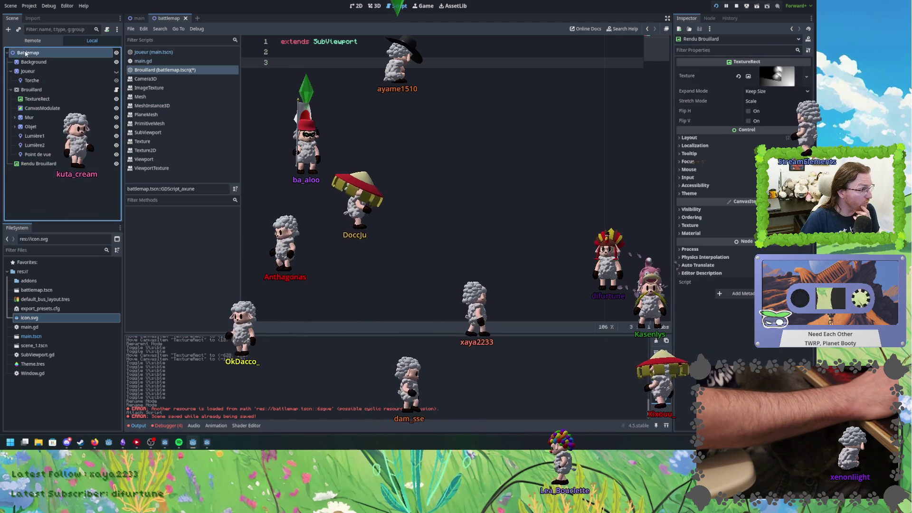
left_click(375, 6)
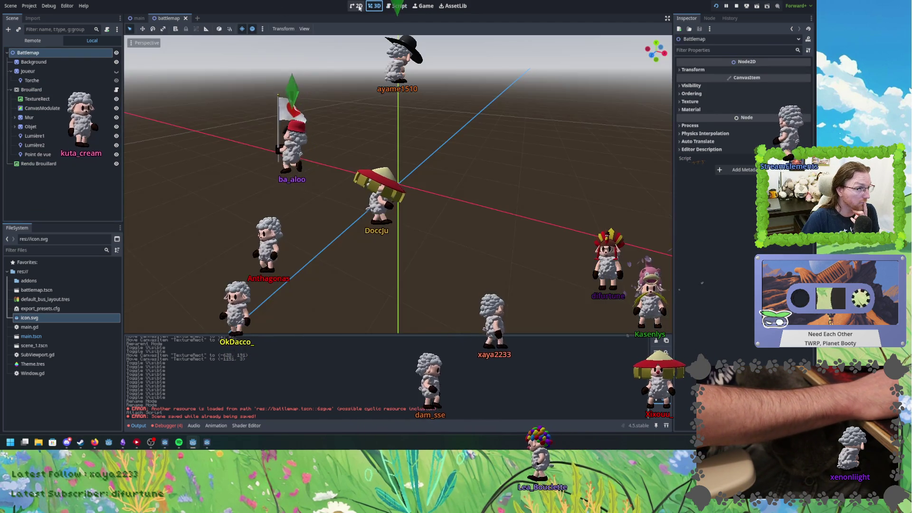
Step: Switch the main screen back to the battlemap scene view
left_click(356, 5)
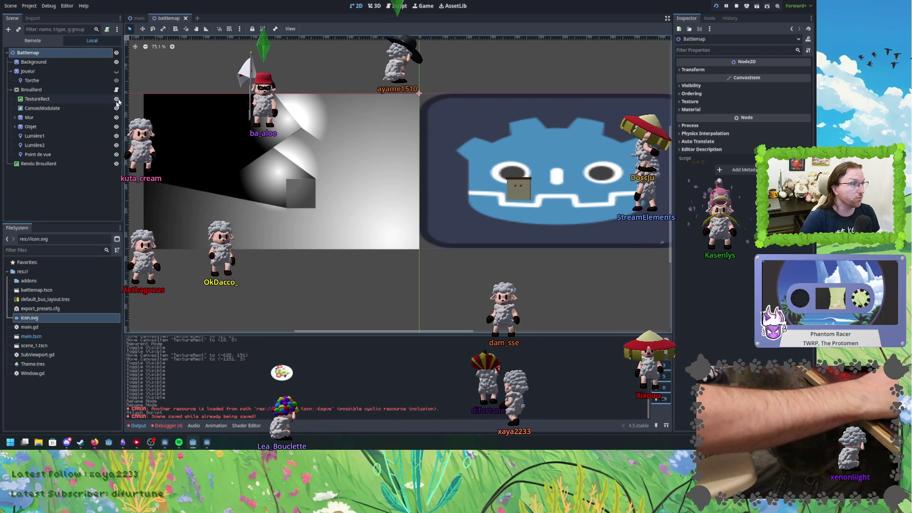
Step: Add a CanvasLayer node under Battlemap
left_click(25, 53)
key("ctrl+a")
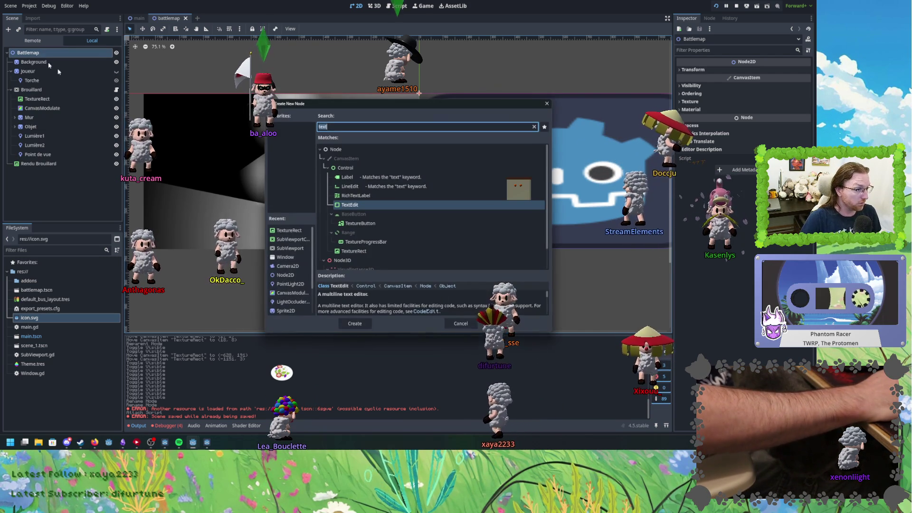
type("can")
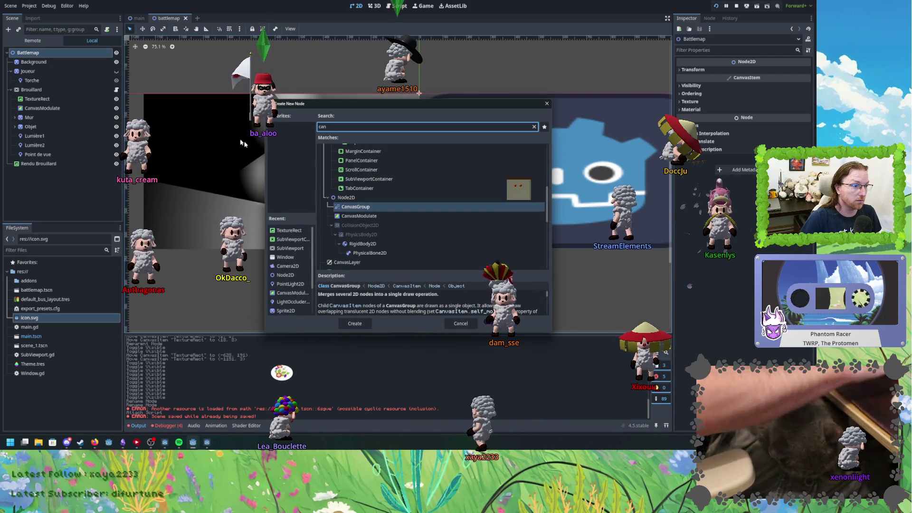
left_click(377, 263)
double_click(377, 263)
left_click(42, 177)
key("F2")
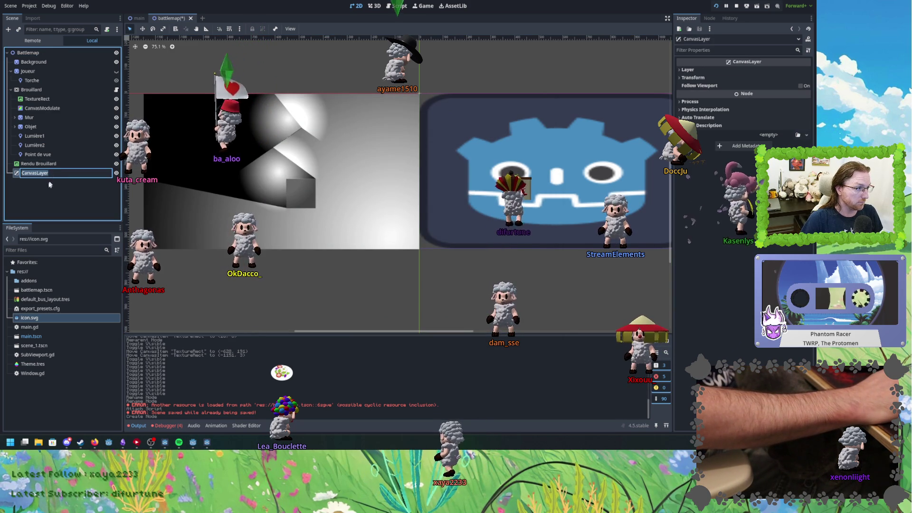
Step: Add a Button node as a child of the CanvasLayer
right_click(31, 174)
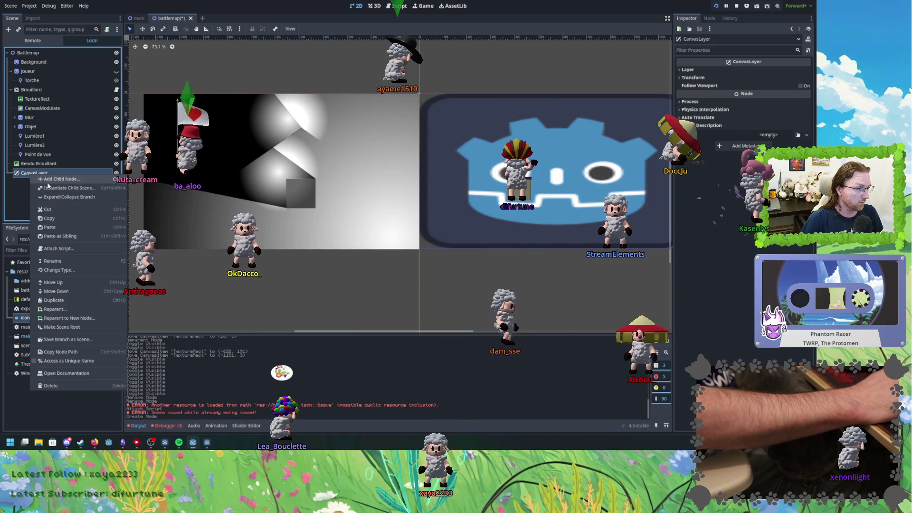
left_click(48, 180)
type("can")
key("BackSpace")
key("BackSpace")
key("BackSpace")
type("bouton")
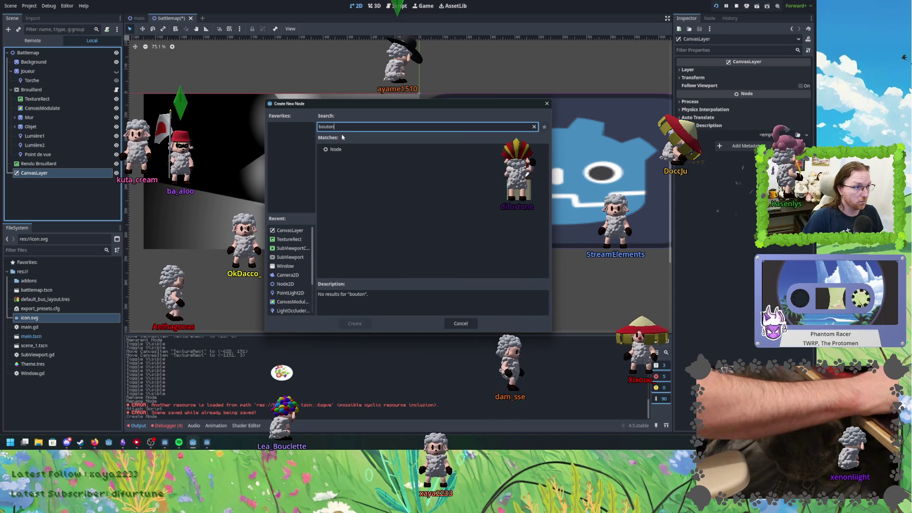
key("BackSpace")
key("BackSpace")
key("BackSpace")
type("utton")
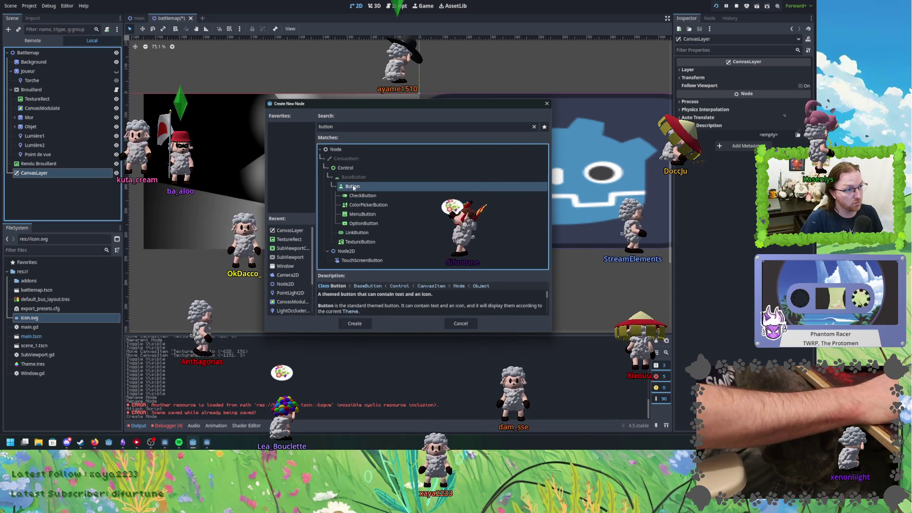
key("Return")
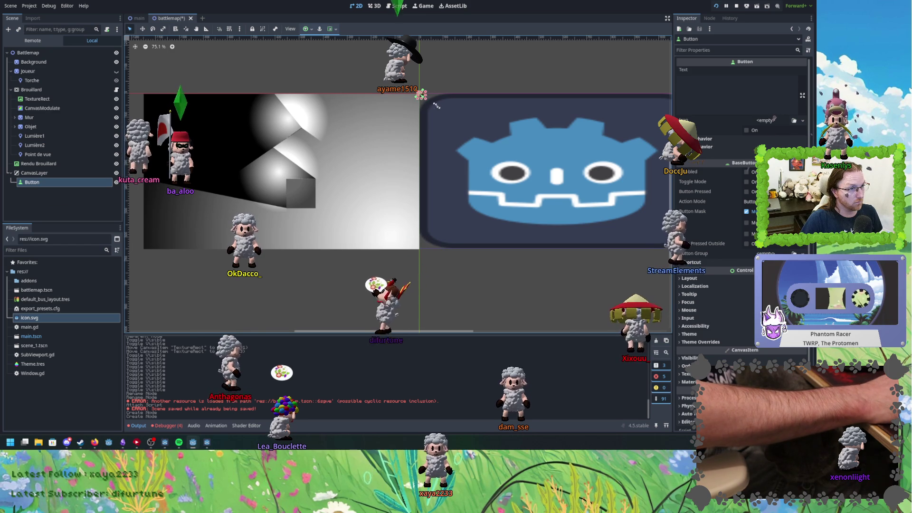
Step: Widen the button and set its text to 'Calcul Lumière'
left_click_drag(449, 109, 450, 110)
left_click(714, 88)
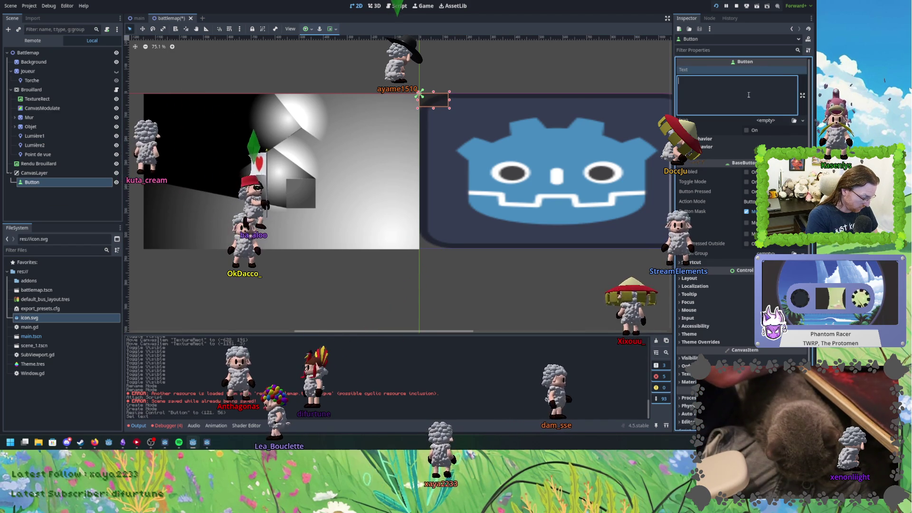
type("cul Lumière")
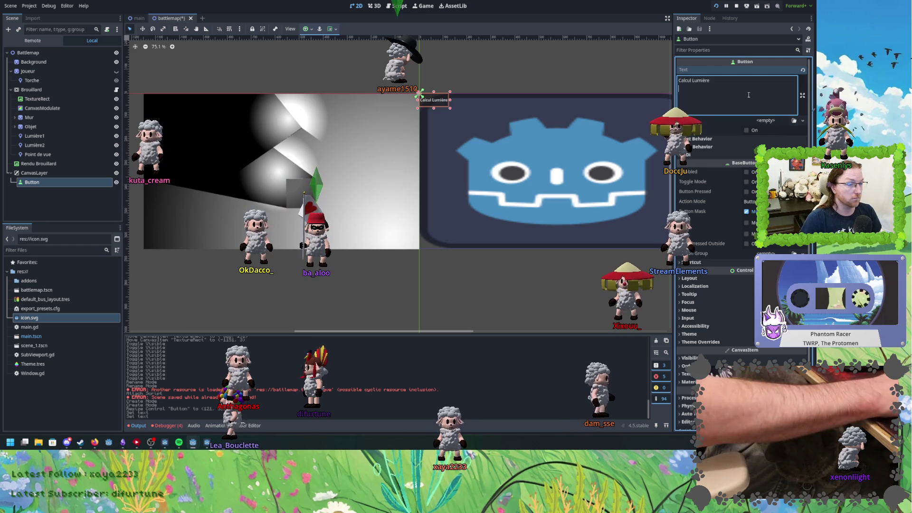
key("BackSpace")
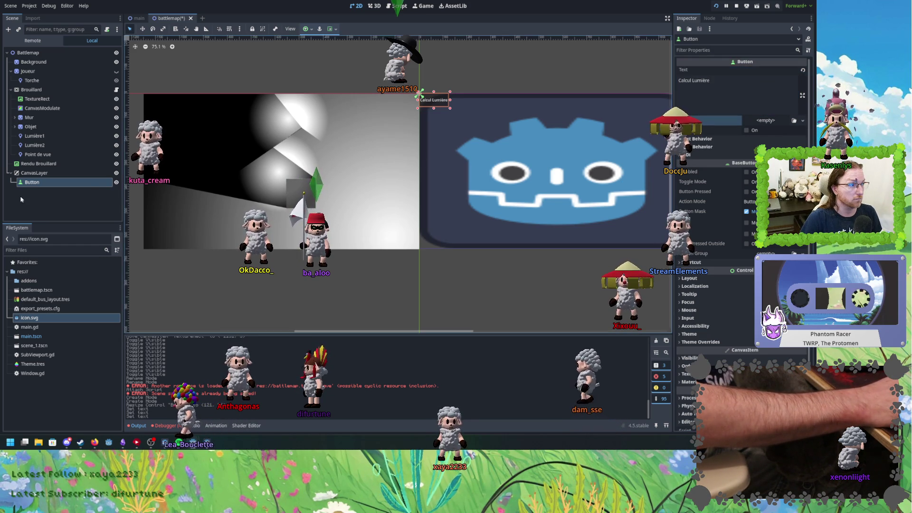
left_click(708, 19)
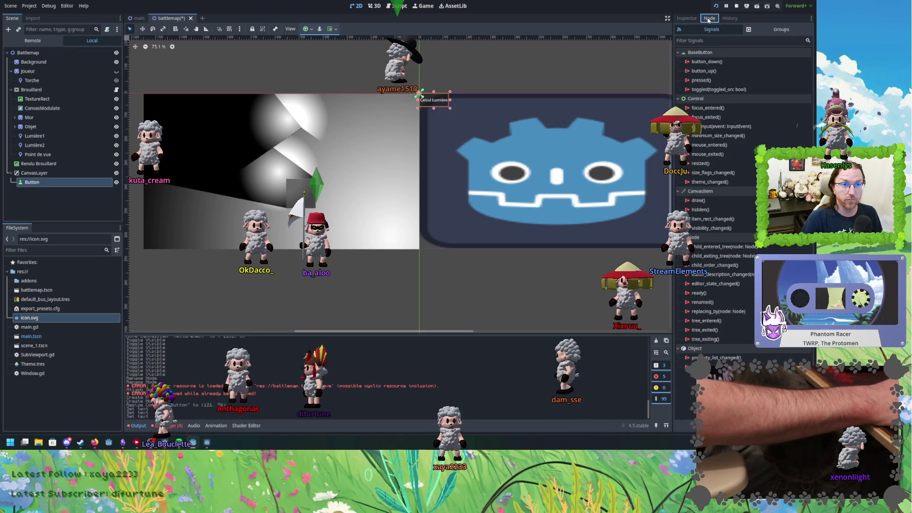
Step: Connect the Button's pressed signal to Brouillard, creating an _on_button_pressed() function
double_click(703, 81)
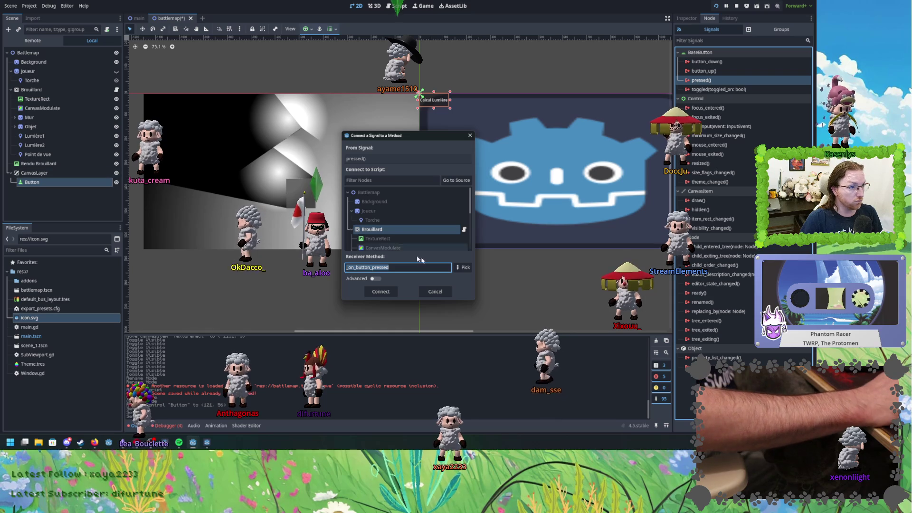
left_click(384, 231)
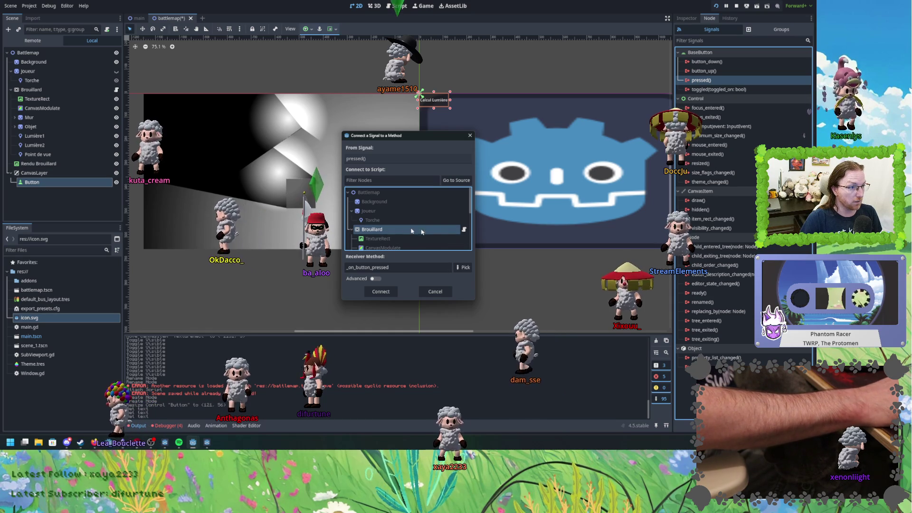
left_click(380, 292)
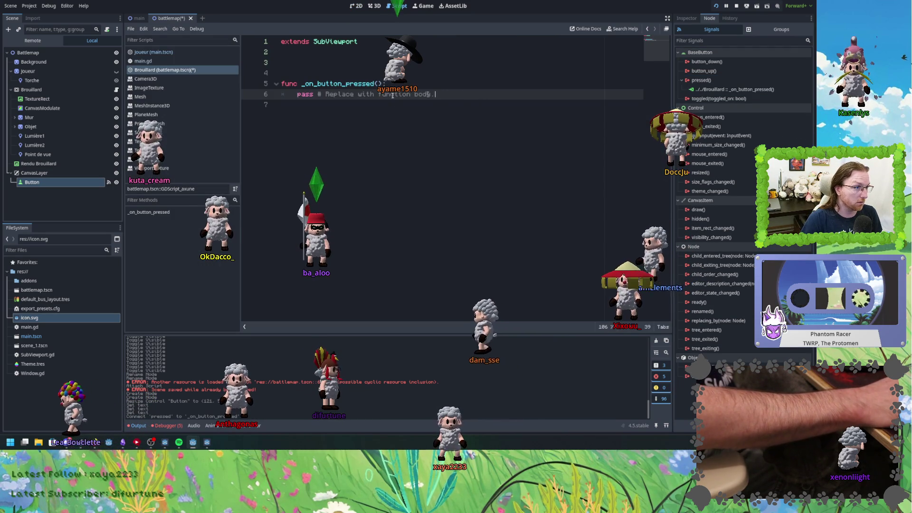
left_click_drag(444, 94, 298, 94)
left_click(366, 119)
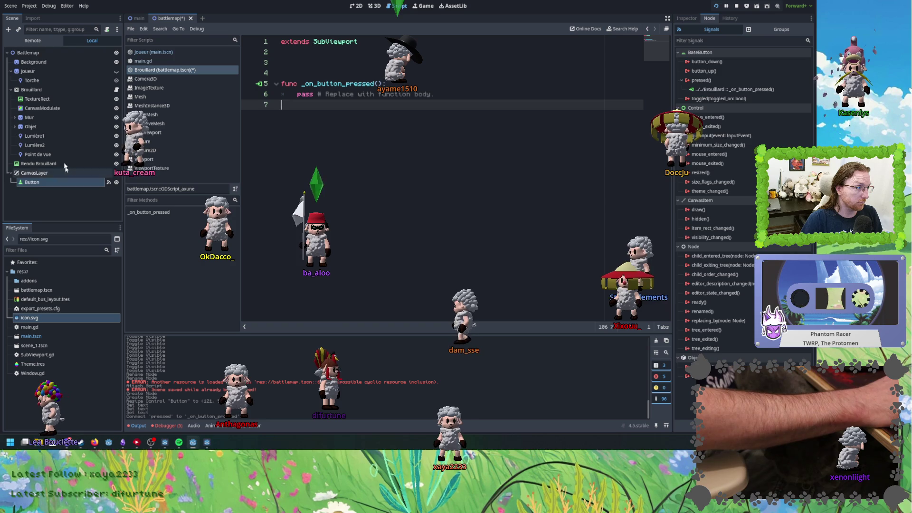
Step: Look over Lumière2, Lumière1 and Point de vue, and select the function's placeholder pass line
left_click(45, 144)
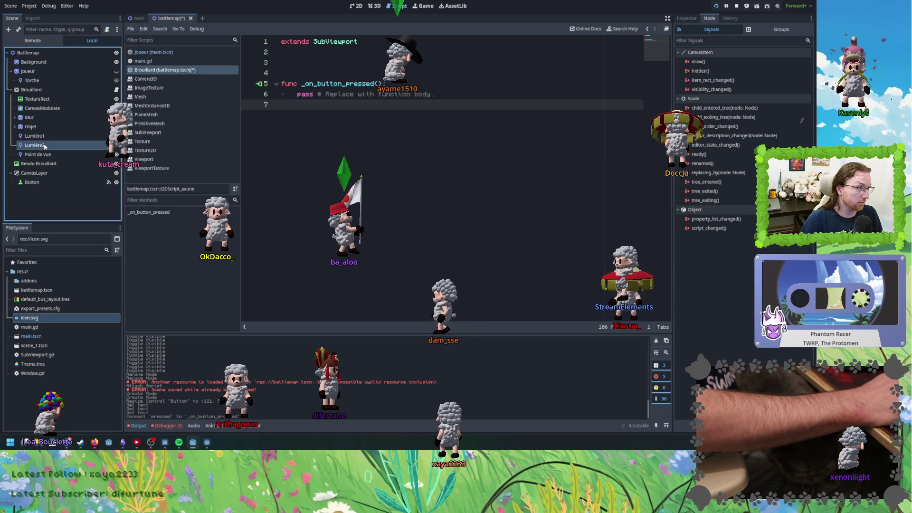
left_click(41, 137)
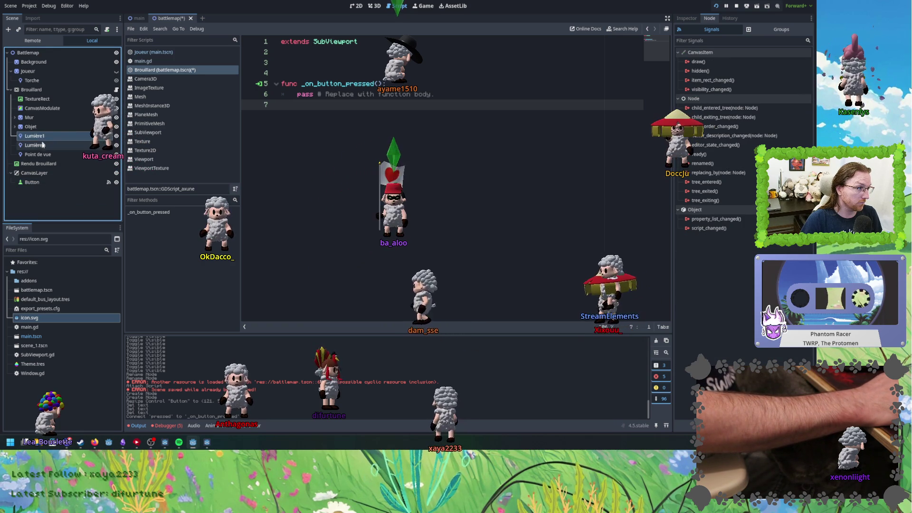
left_click(41, 155)
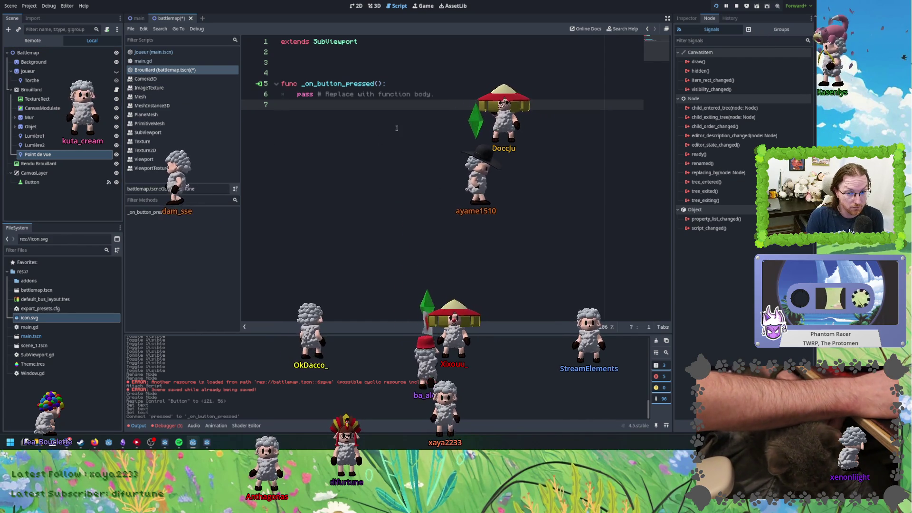
triple_click(295, 94)
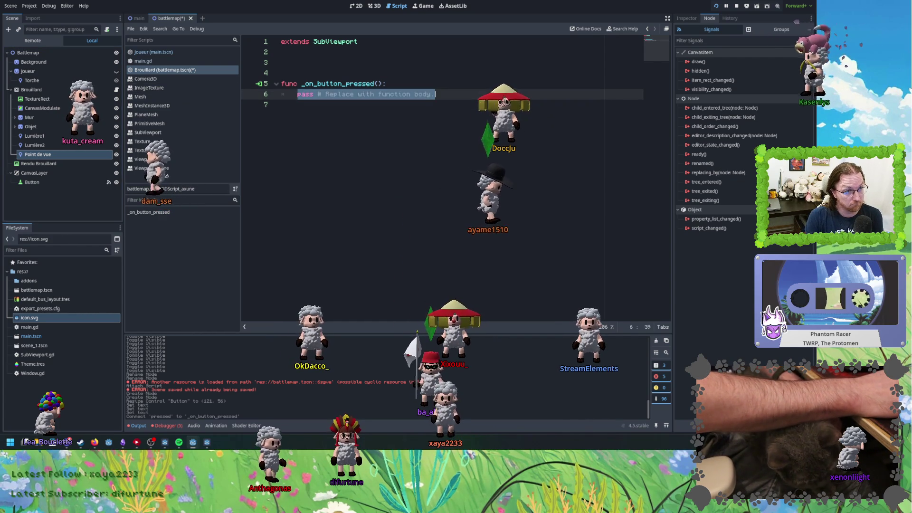
key("End")
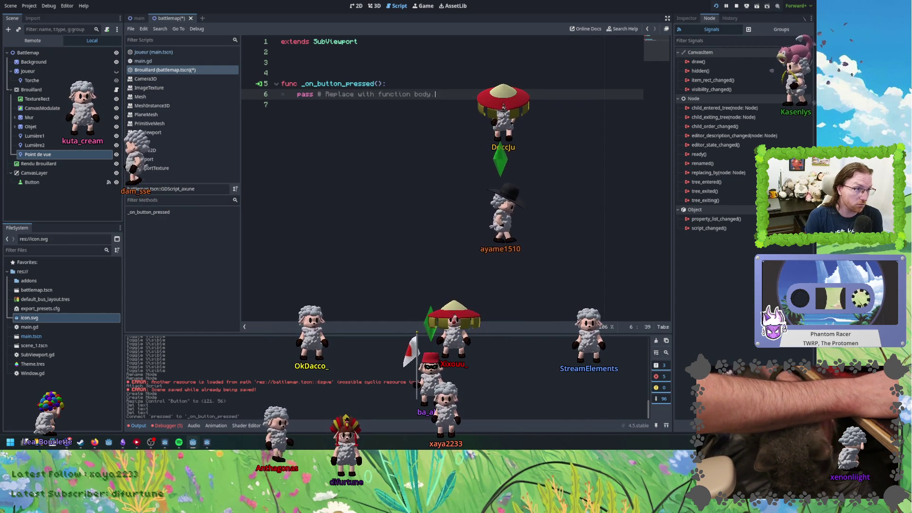
key("ctrl+shift+Left")
key("ctrl+shift+Left")
key("ctrl+shift+Left")
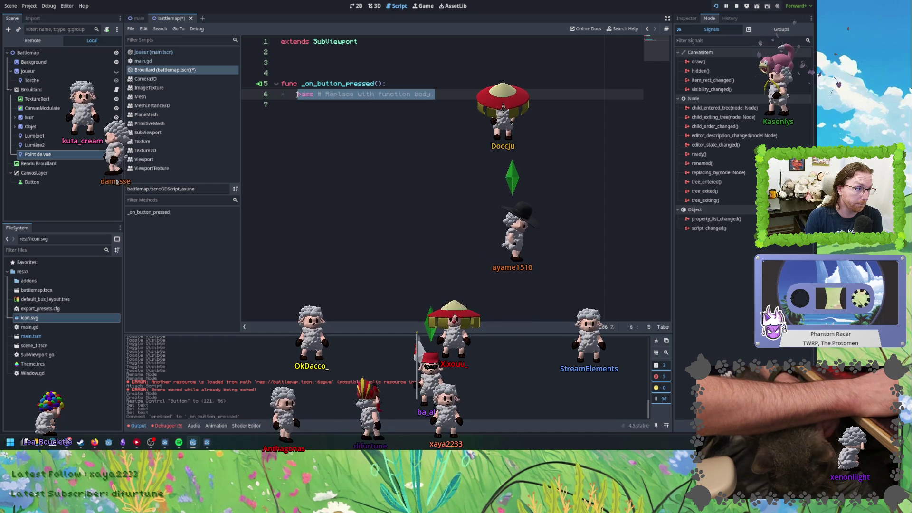
Step: Check Lumière1 and Lumière2, then toggle Point de vue hidden and visible again
left_click(48, 137)
left_click(47, 146)
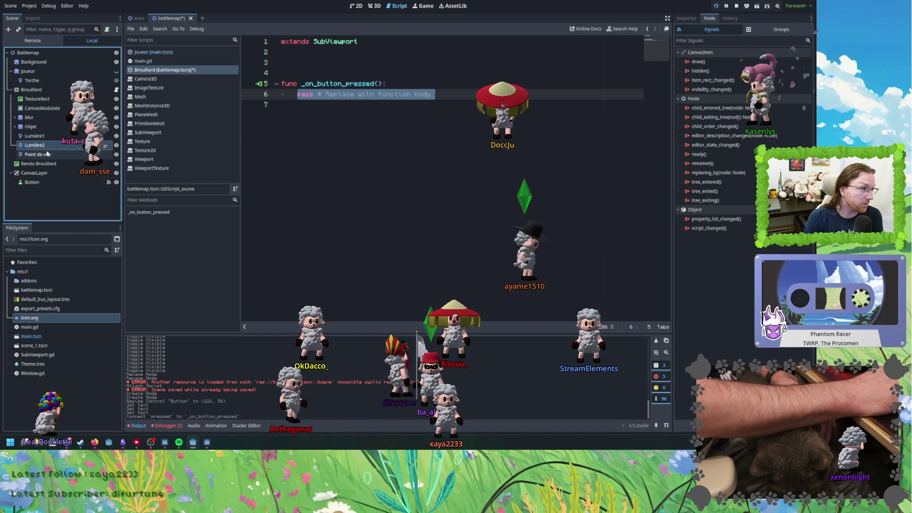
left_click(116, 157)
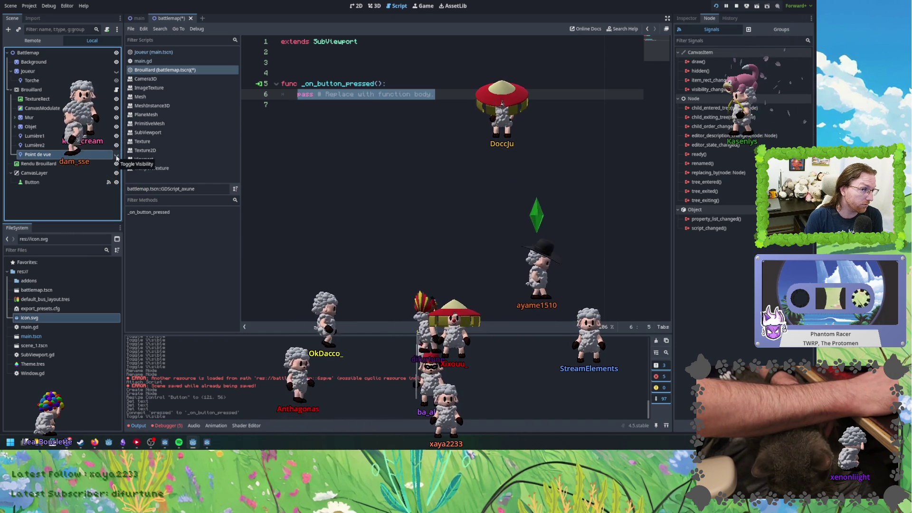
left_click(116, 156)
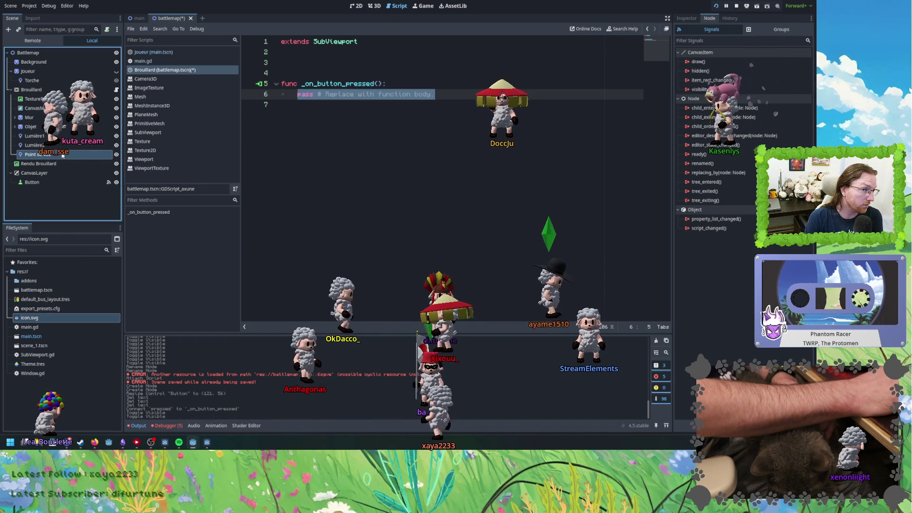
left_click(375, 6)
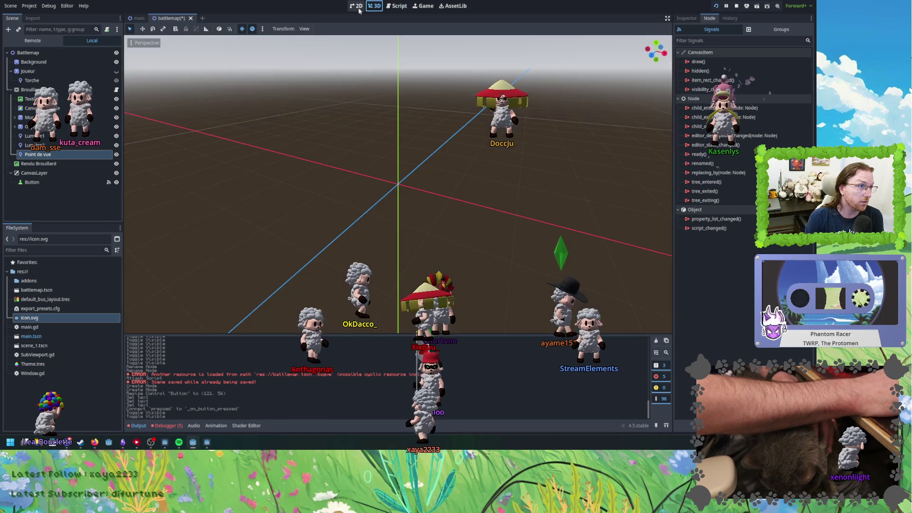
Step: Move the Torche light under Brouillard, after Lumière2
left_click(358, 6)
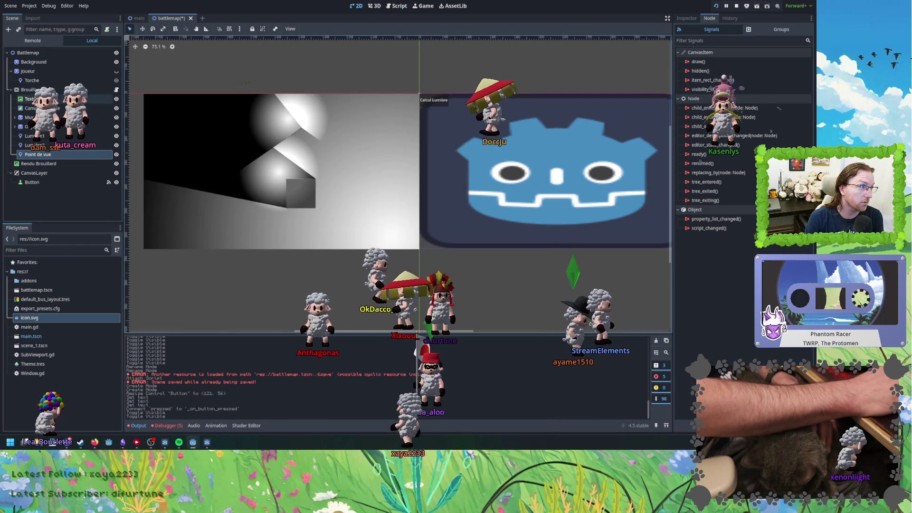
left_click(36, 157)
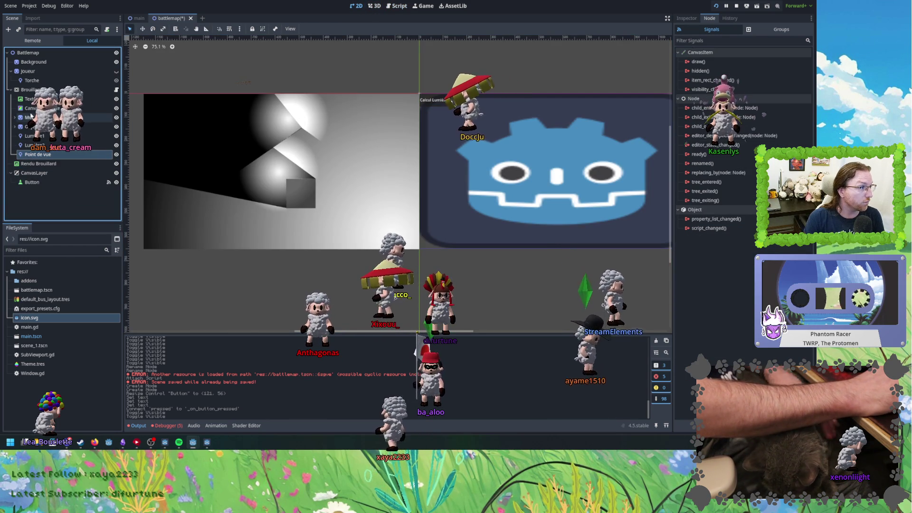
left_click(32, 80)
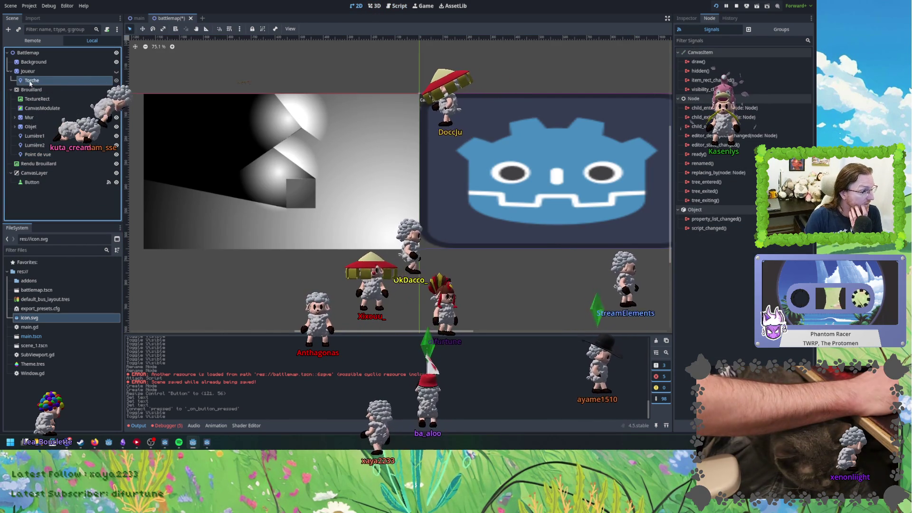
left_click_drag(31, 80, 29, 89)
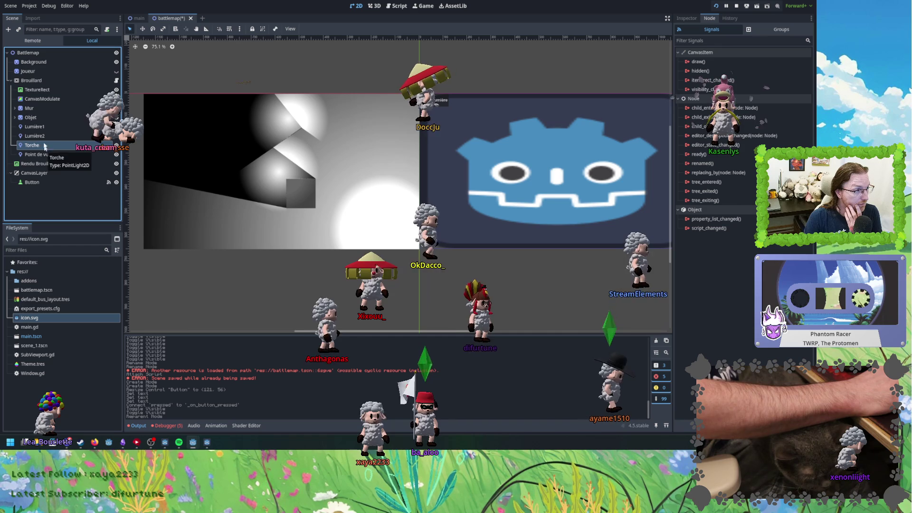
Step: Inspect Joueur and Torche, then start and cancel adding a child node to Brouillard
left_click(27, 73)
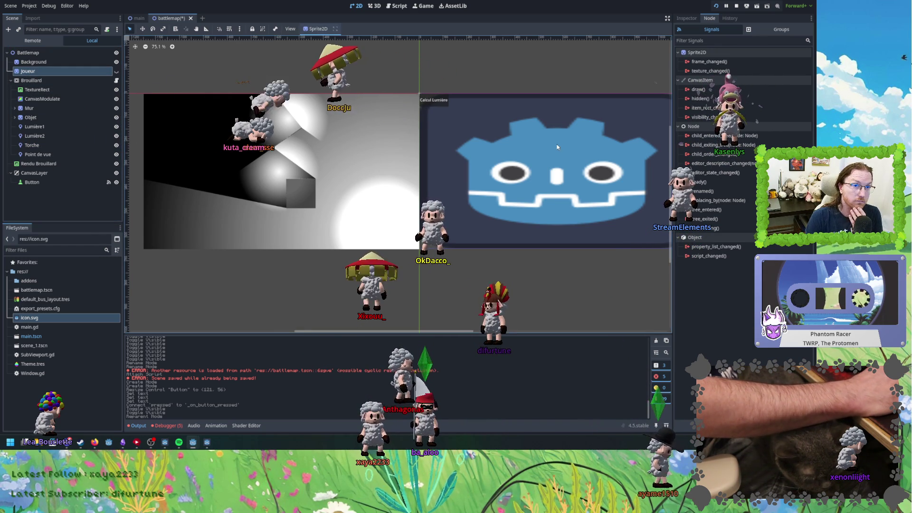
left_click(687, 18)
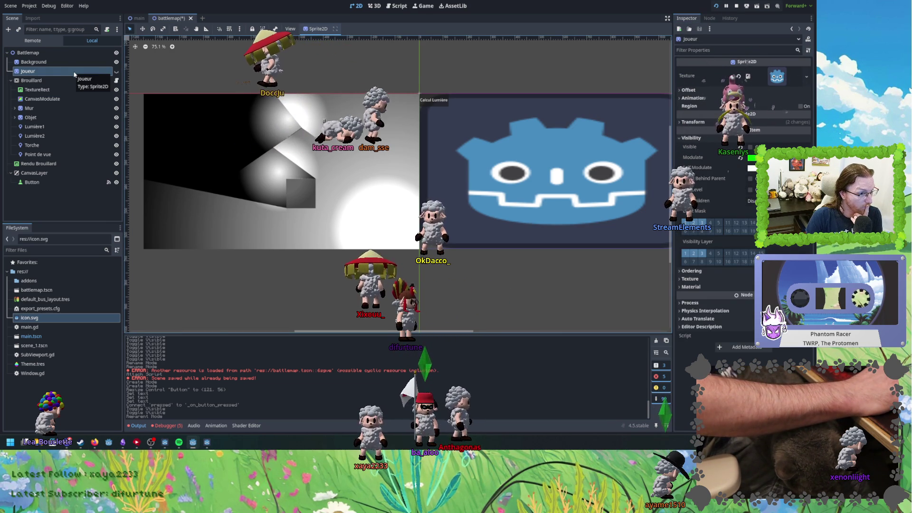
left_click(48, 155)
left_click(48, 145)
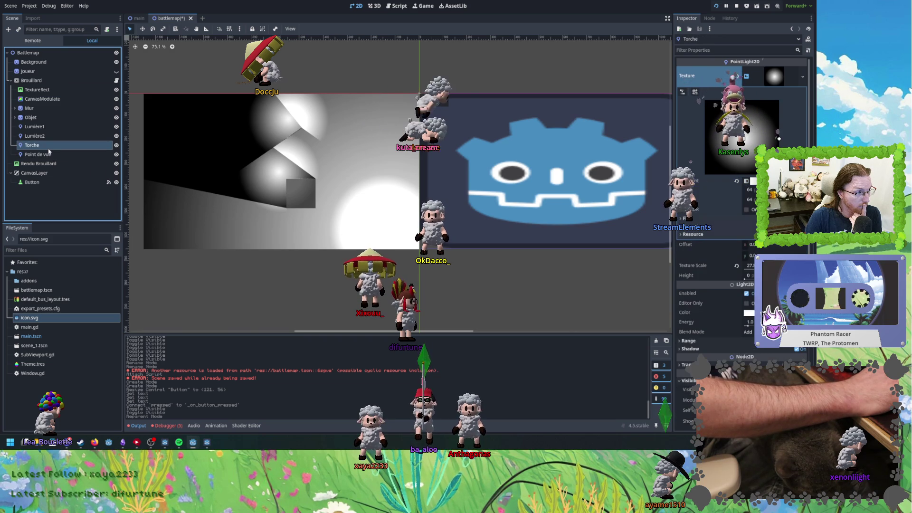
left_click(31, 80)
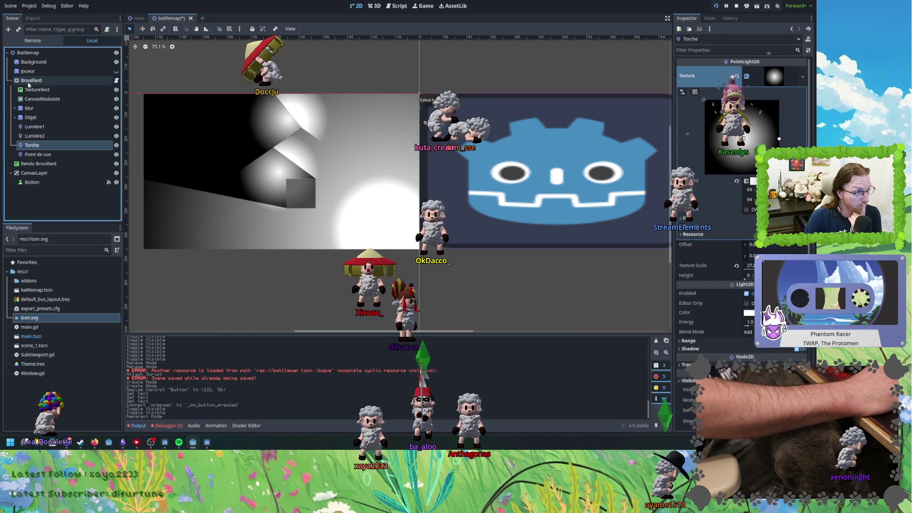
right_click(32, 81)
left_click(53, 101)
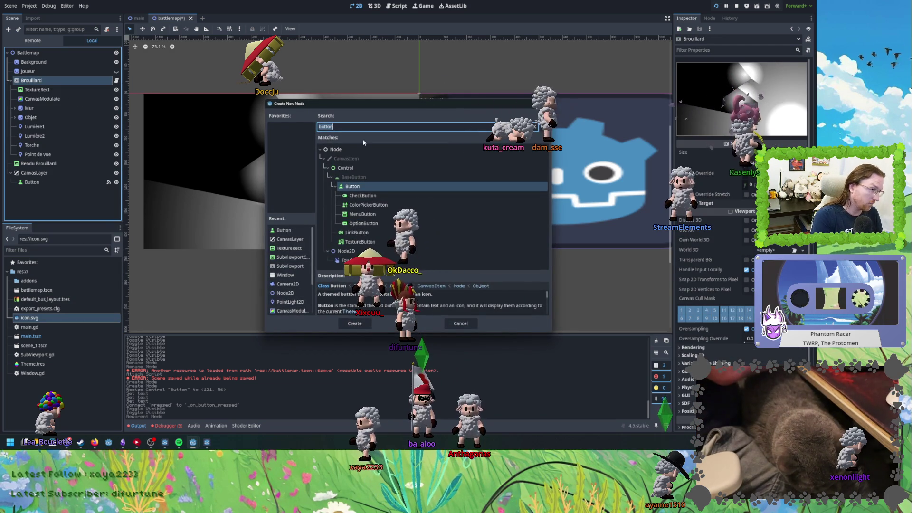
type("Joueu")
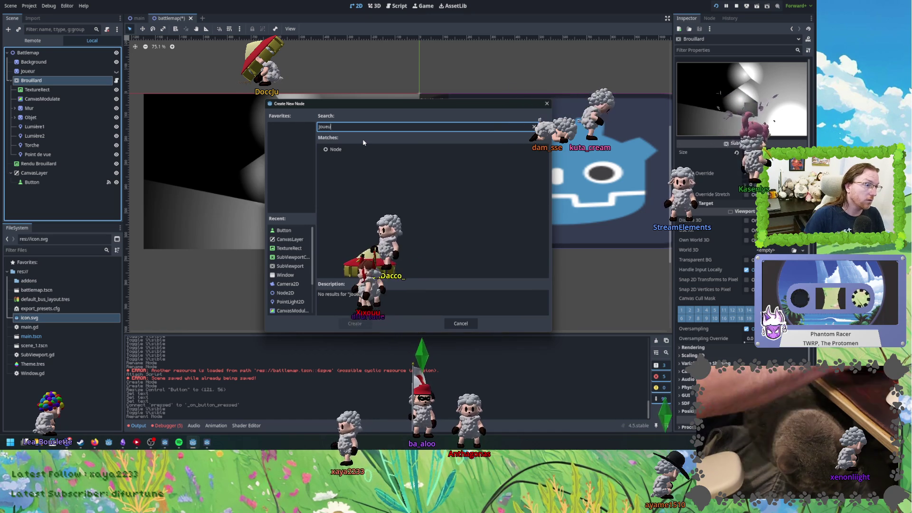
key("Escape")
Step: Review Lumière1 and Lumière2, then open Brouillard's built-in script
left_click(38, 127)
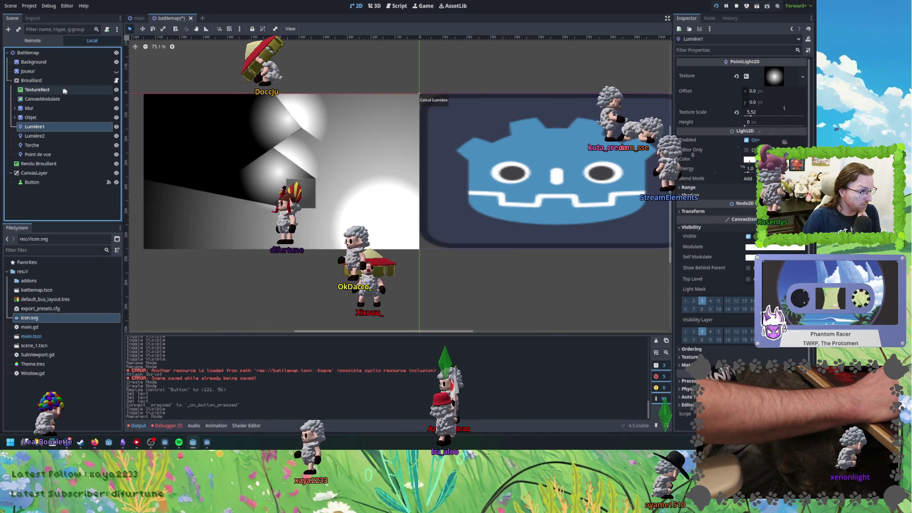
left_click(55, 136)
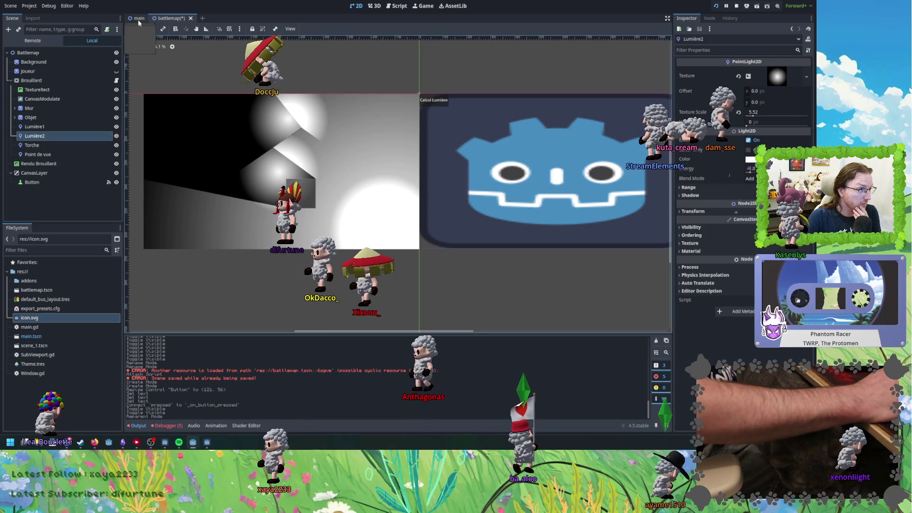
left_click(139, 19)
left_click(176, 19)
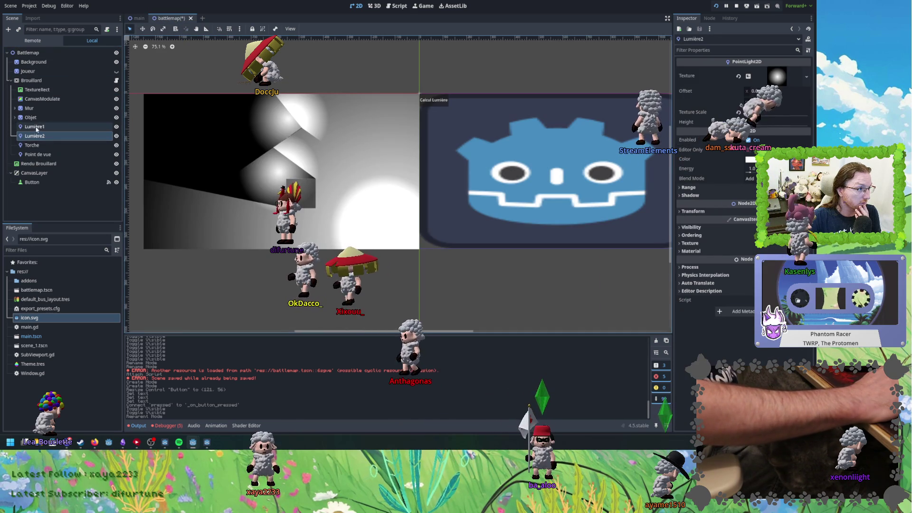
left_click(35, 127)
left_click(116, 83)
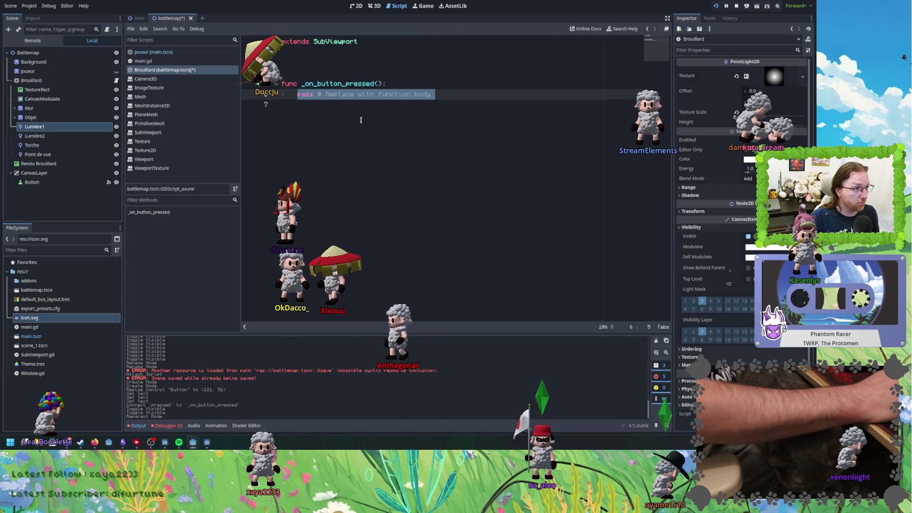
left_click(345, 60)
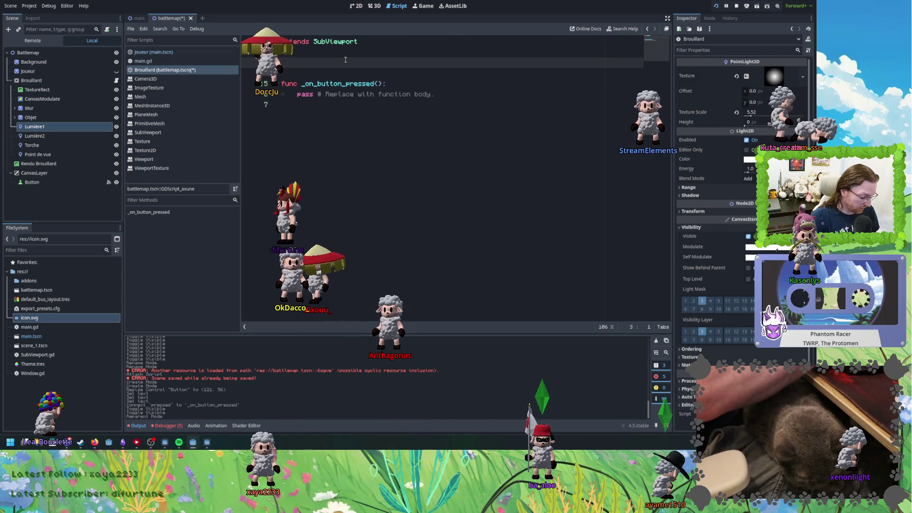
type("rt var")
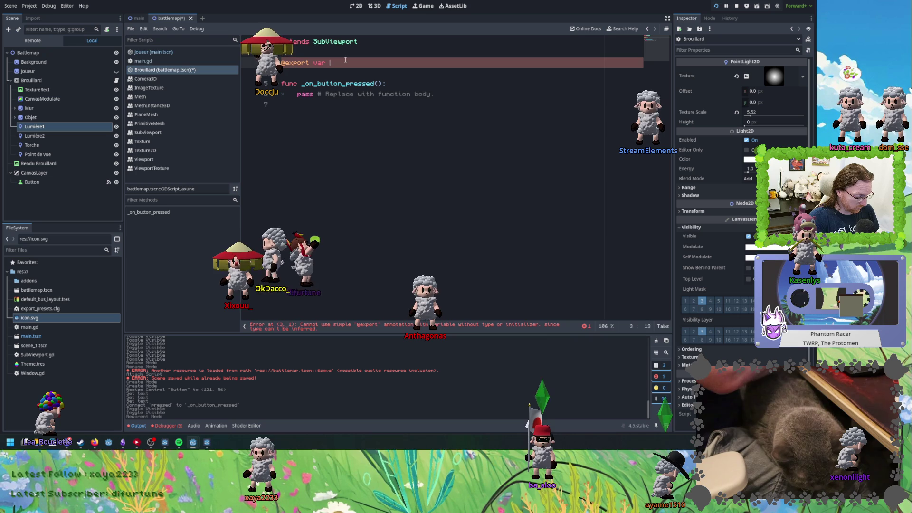
type("ights :")
key("ctrl+Left")
key("ctrl+Left")
key("Delete")
type("l")
key("End")
type("Array")
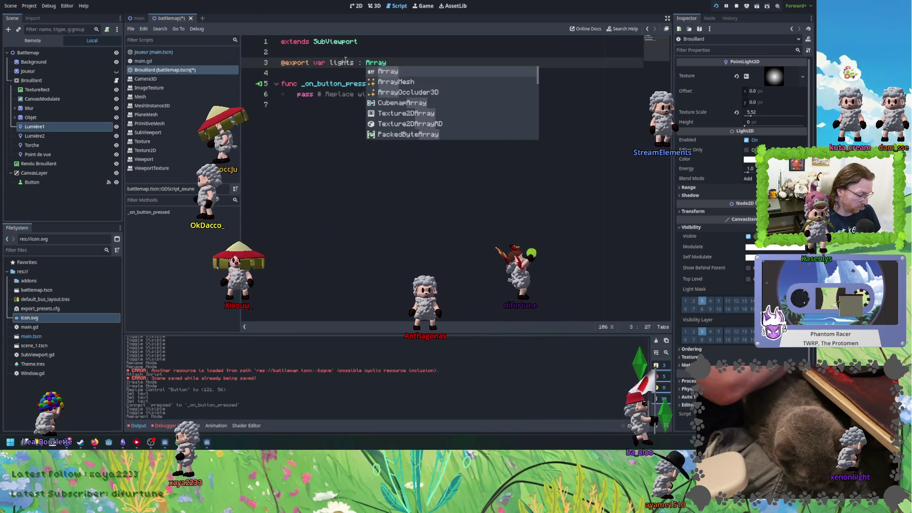
type("[Ligh")
type("t")
key("Return")
type("]")
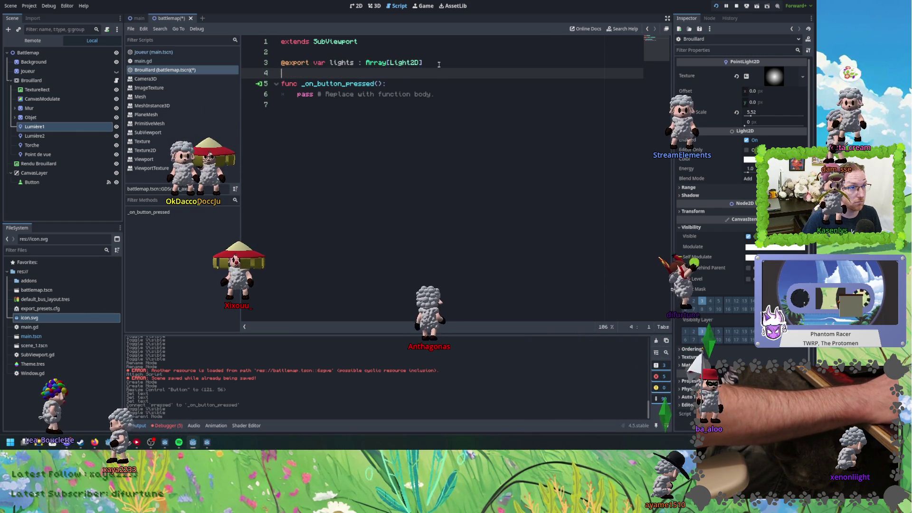
left_click_drag(438, 68, 438, 55)
key("ctrl+c")
left_click(423, 67)
key("ctrl+v")
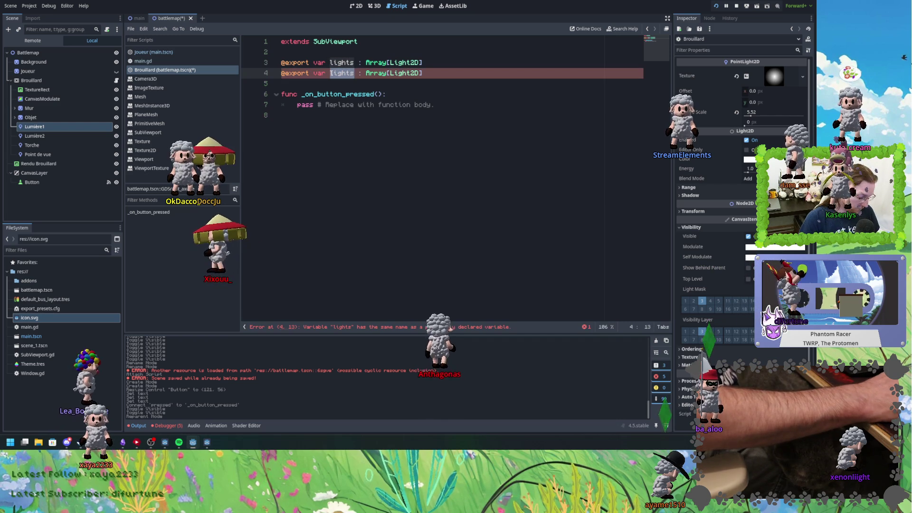
type("pov")
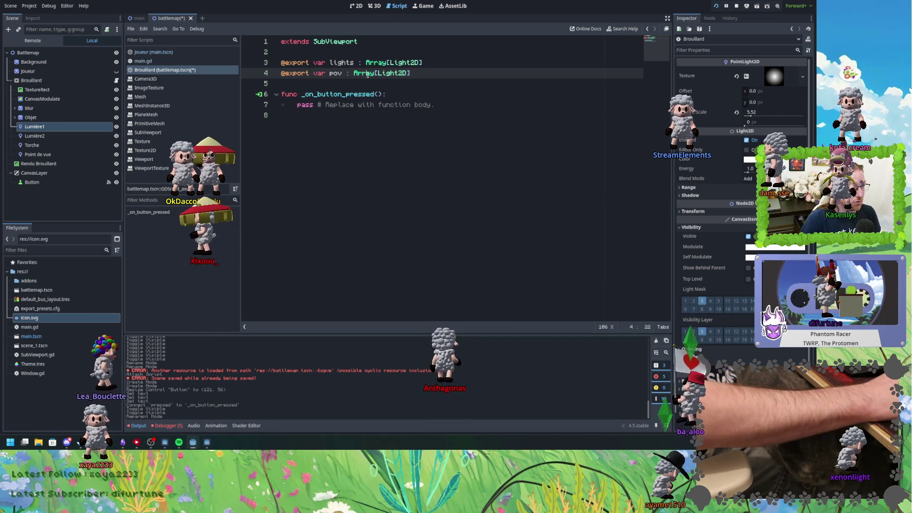
double_click(368, 74)
key("BackSpace")
key("BackSpace")
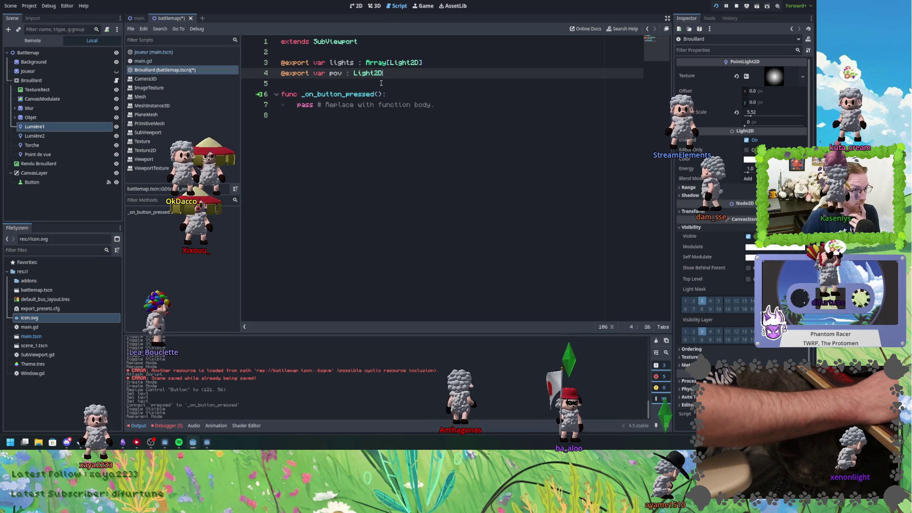
key("Return")
key("Return")
type("var")
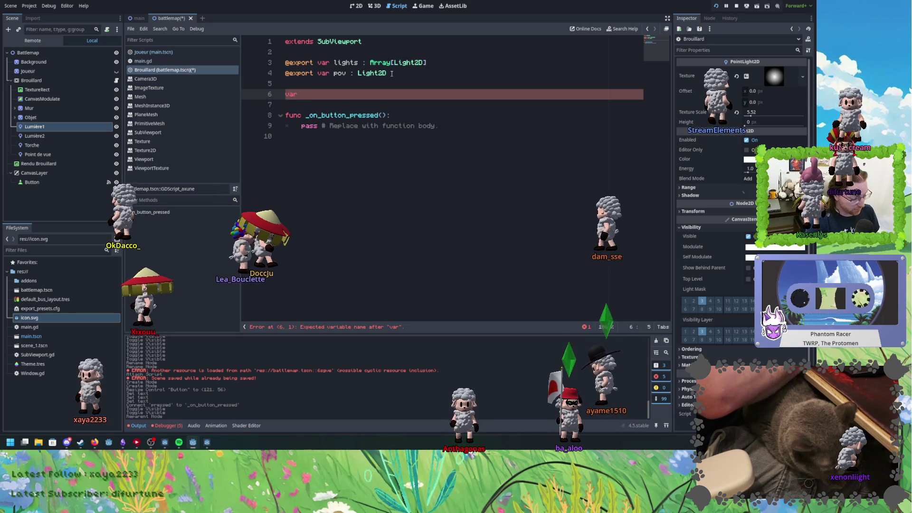
type("light")
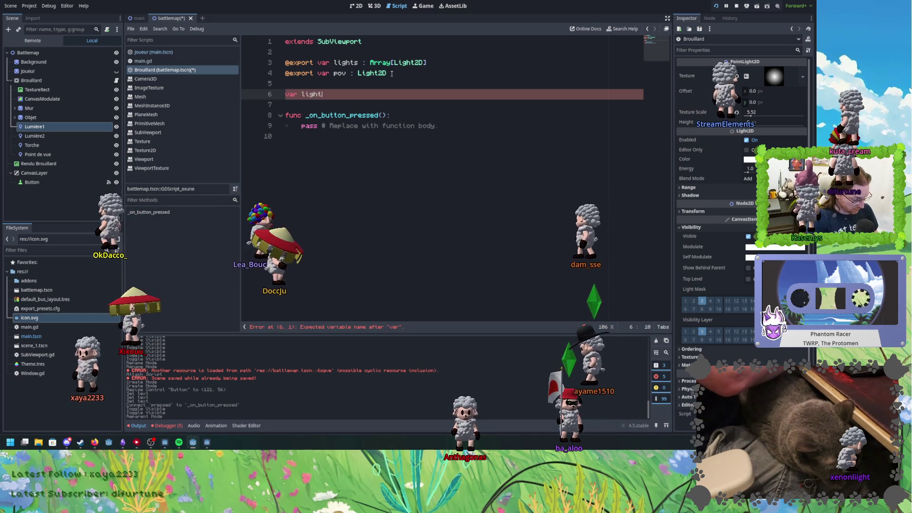
type("_mask ;")
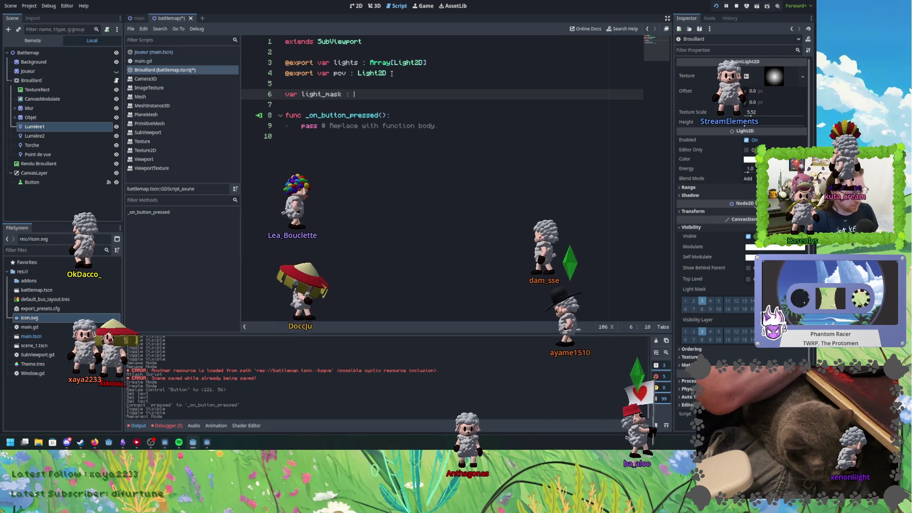
type(" Image")
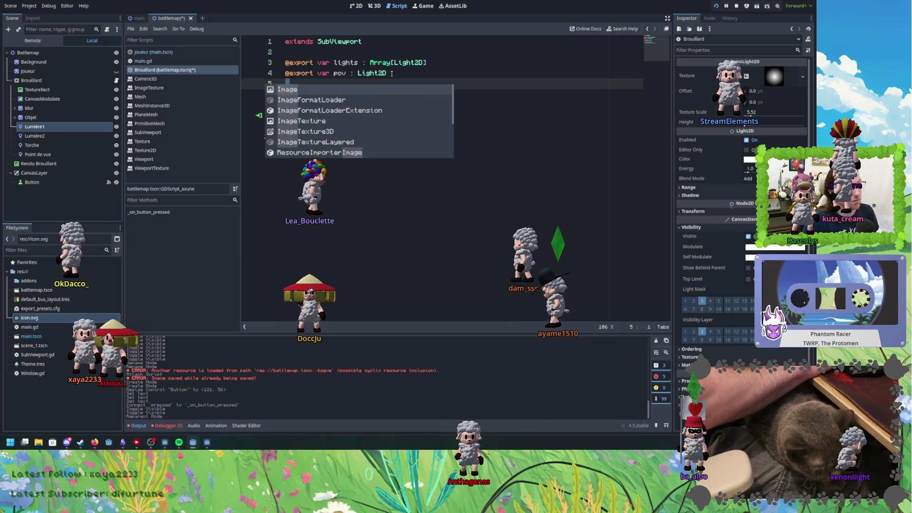
left_click(392, 73)
left_click(287, 93)
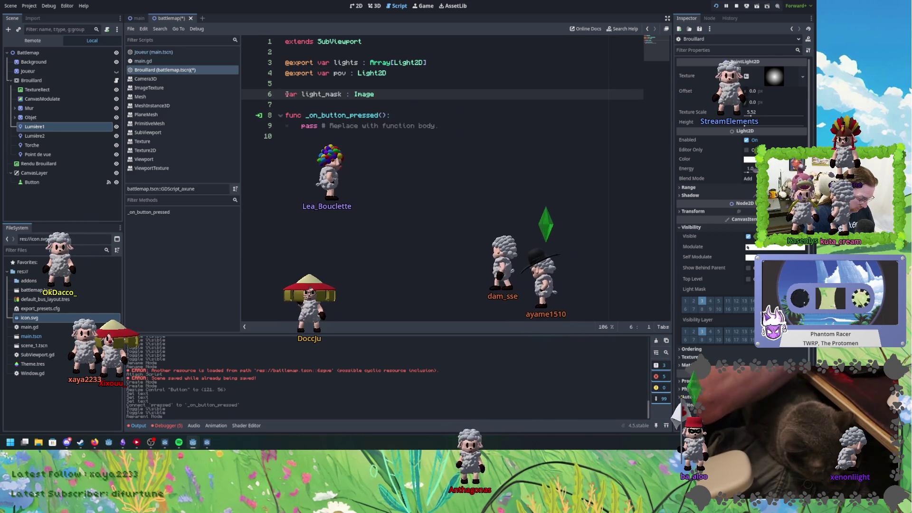
key("Delete")
key("Delete")
key("Delete")
type("@onready")
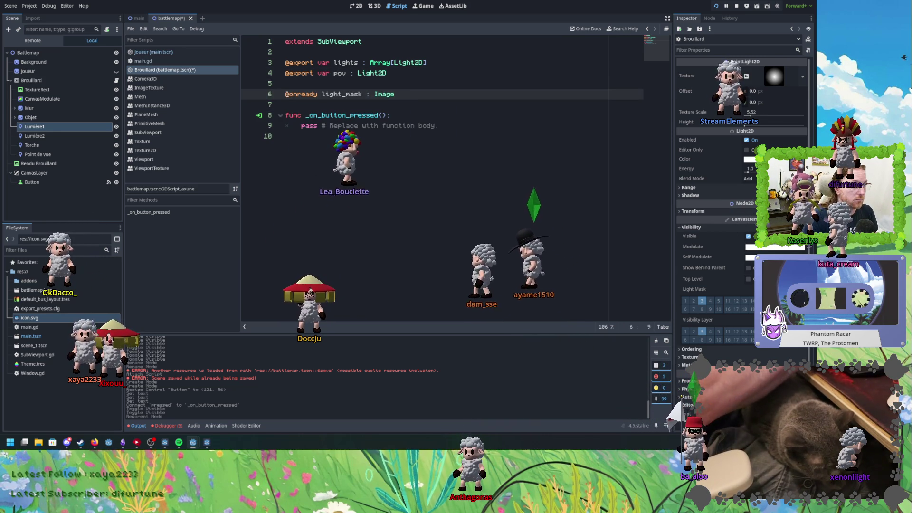
type(" b")
key("BackSpace")
type("var")
left_click(440, 94)
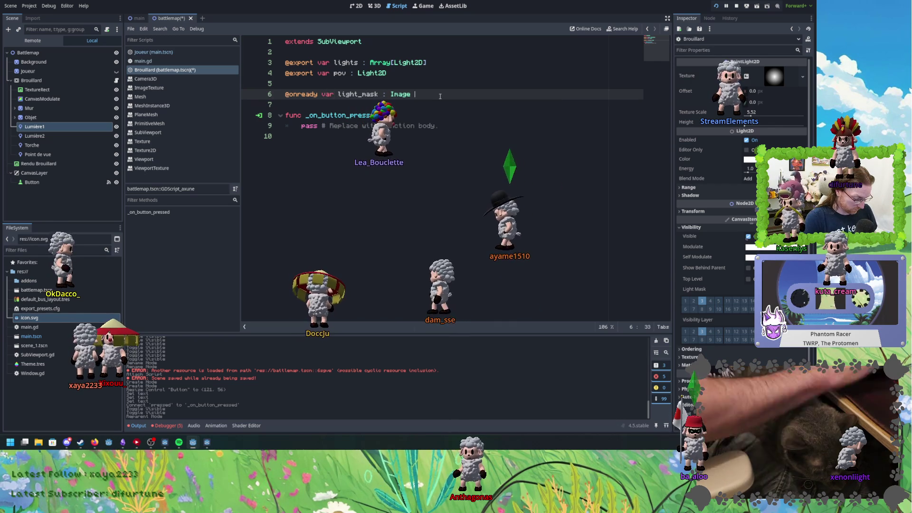
type("= I")
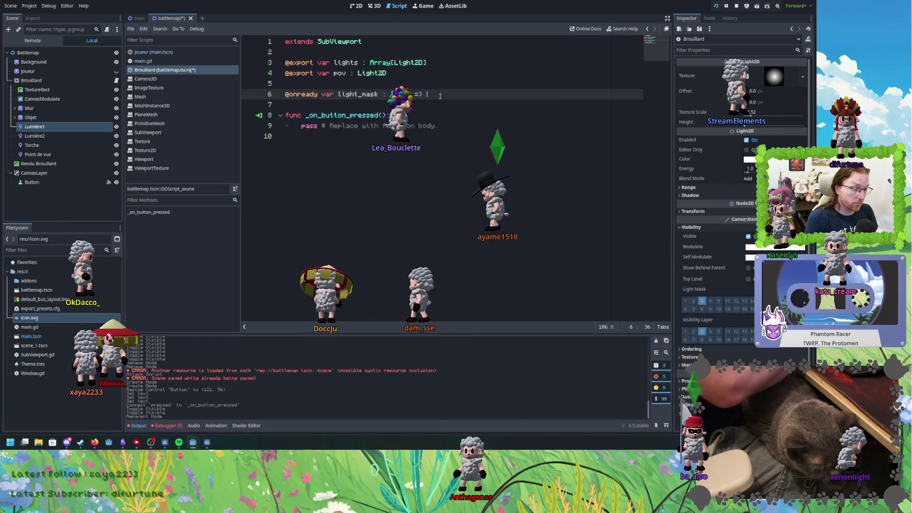
type("mage")
type(".ne")
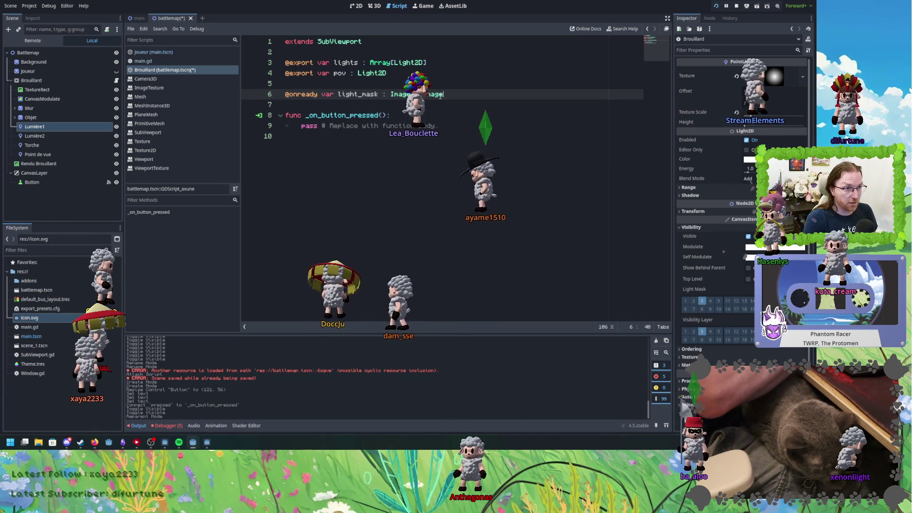
key("Escape")
Step: Duplicate it as pov_mask, then inspect the Button and Rendu Brouillard nodes
left_click_drag(480, 95, 483, 88)
key("ctrl+c")
left_click(483, 94)
key("ctrl+v")
left_click_drag(339, 104, 358, 105)
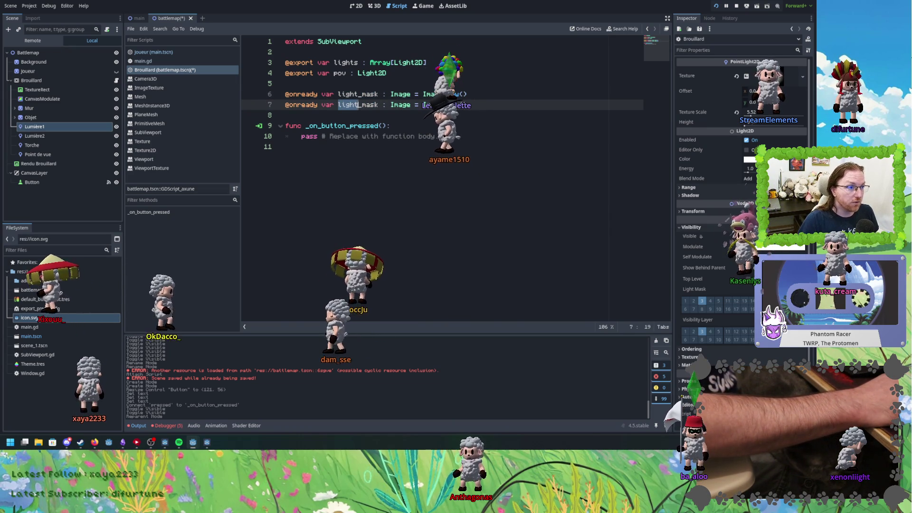
type("pov")
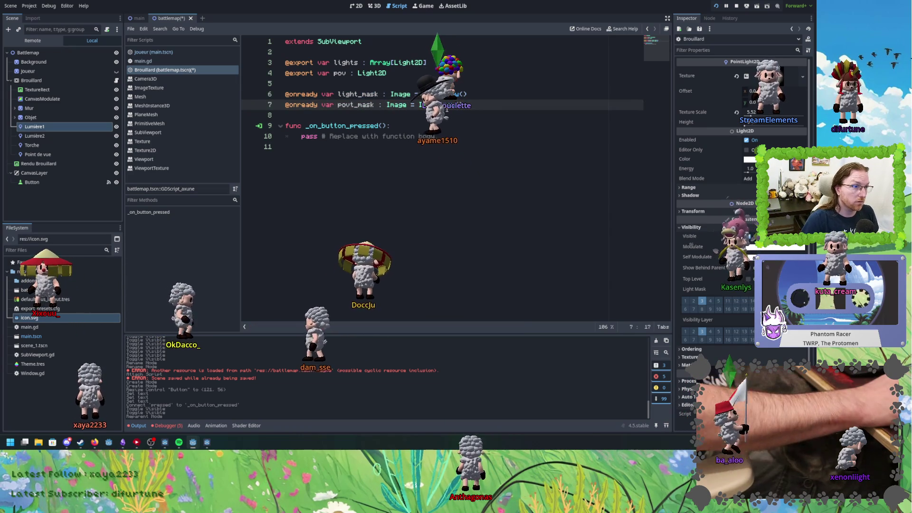
left_click(498, 105)
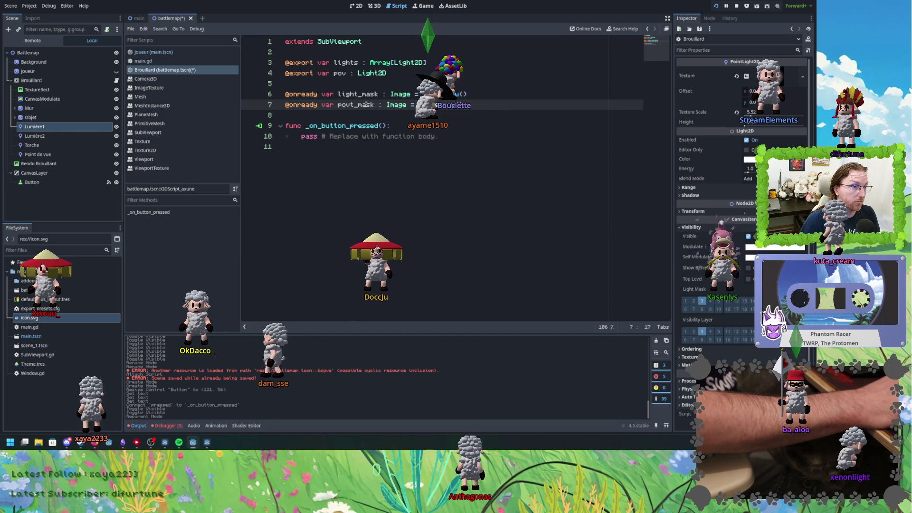
key("Down")
key("Down")
key("Down")
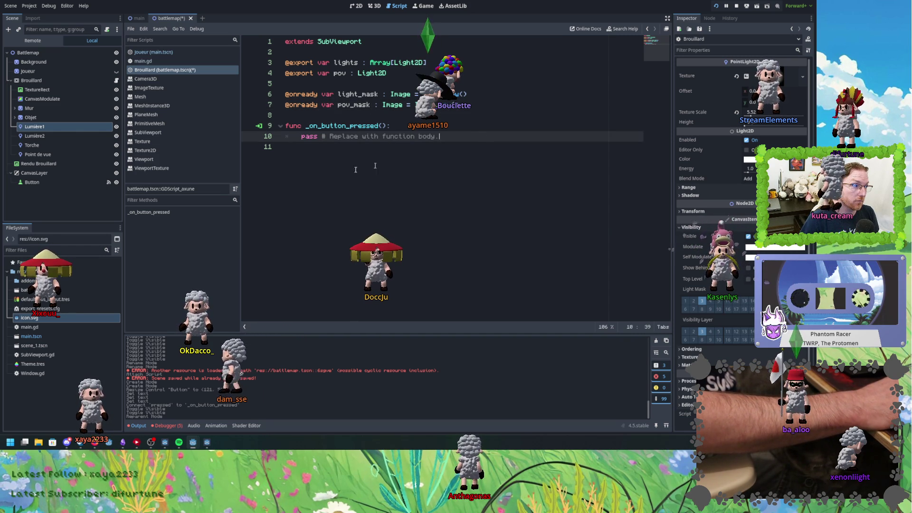
left_click(40, 185)
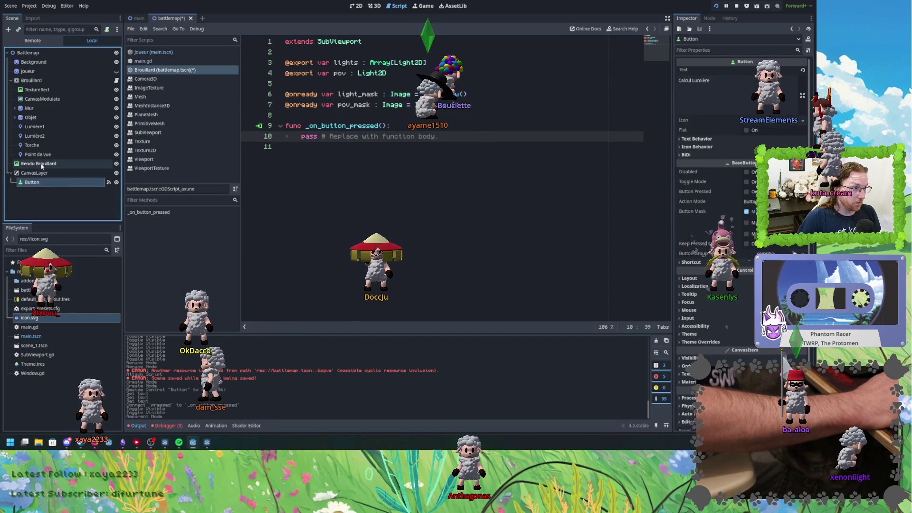
left_click(48, 164)
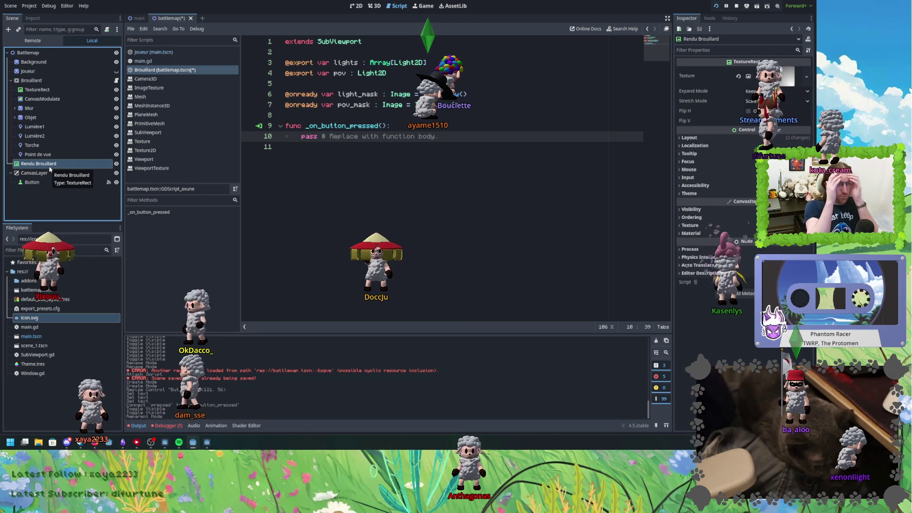
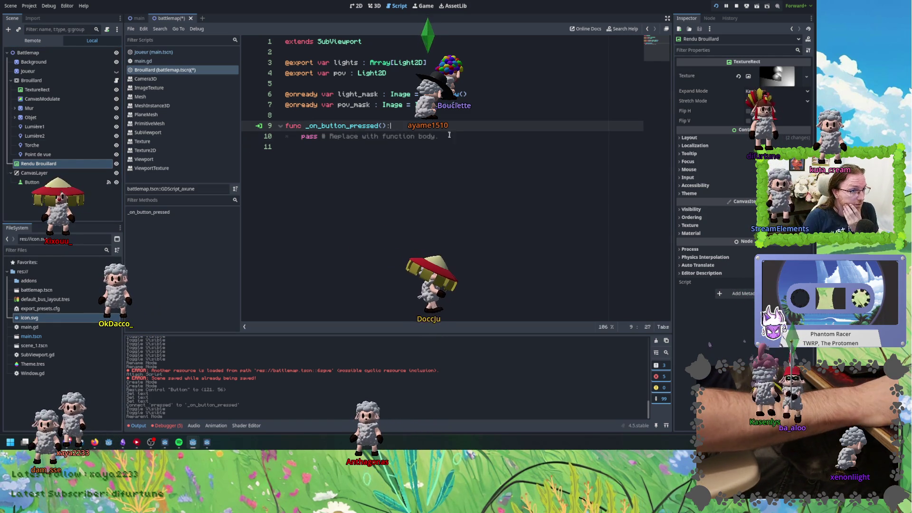
Step: Replace the 'pass' line with light-capture comments ending in 'l'enregistrer dans lightmask'
double_click(357, 94)
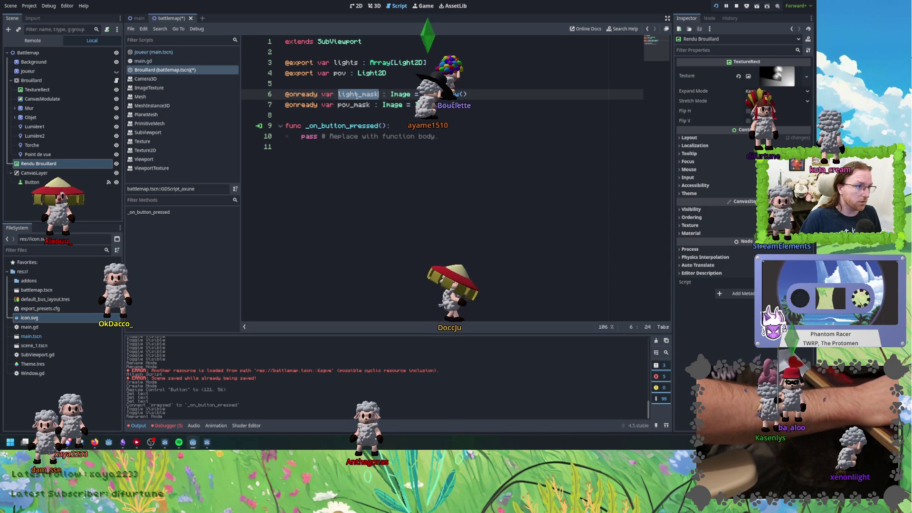
left_click_drag(438, 137, 303, 138)
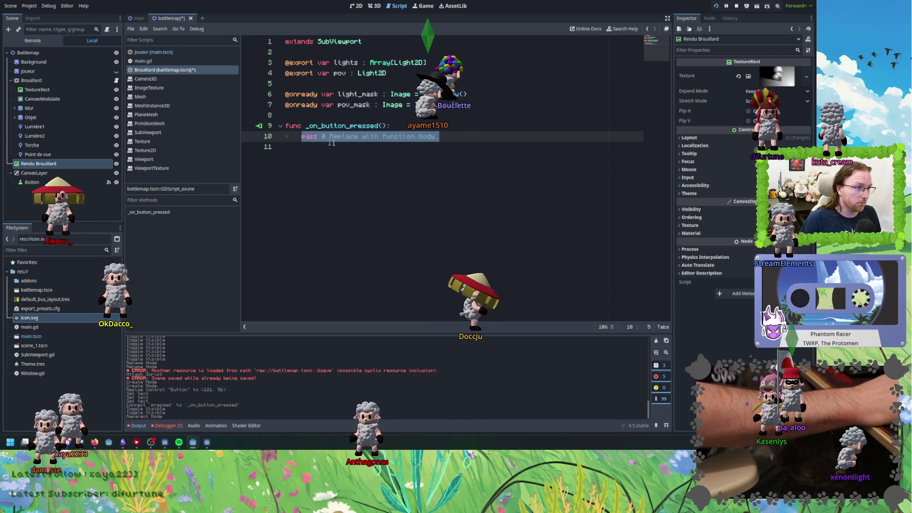
type("#allumer les lumiè")
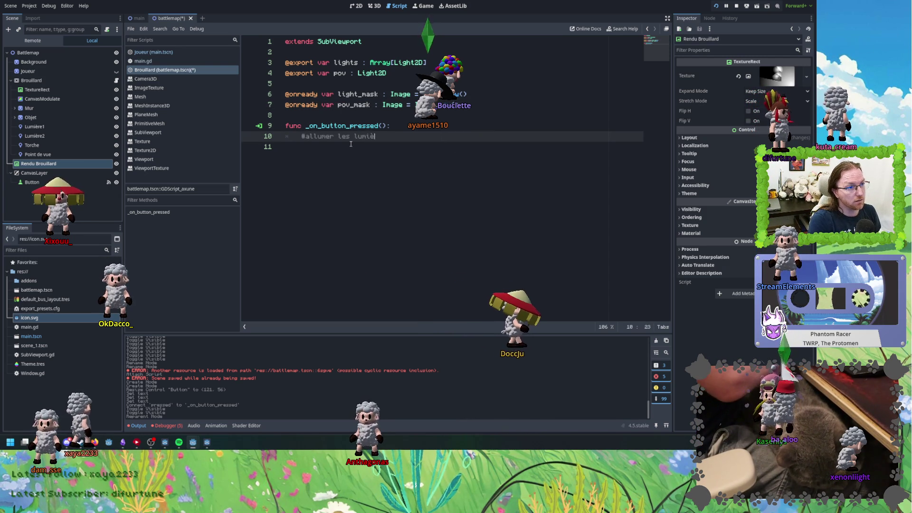
key("Return")
key("Return")
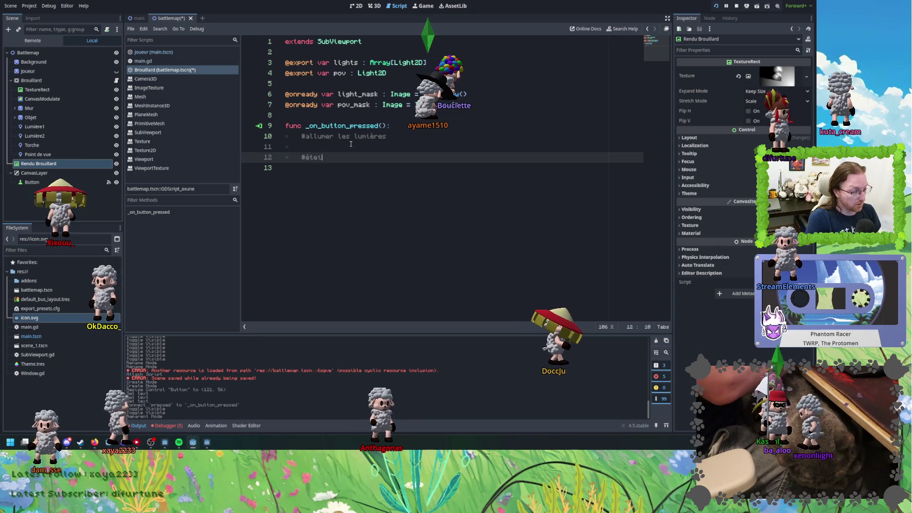
type("v")
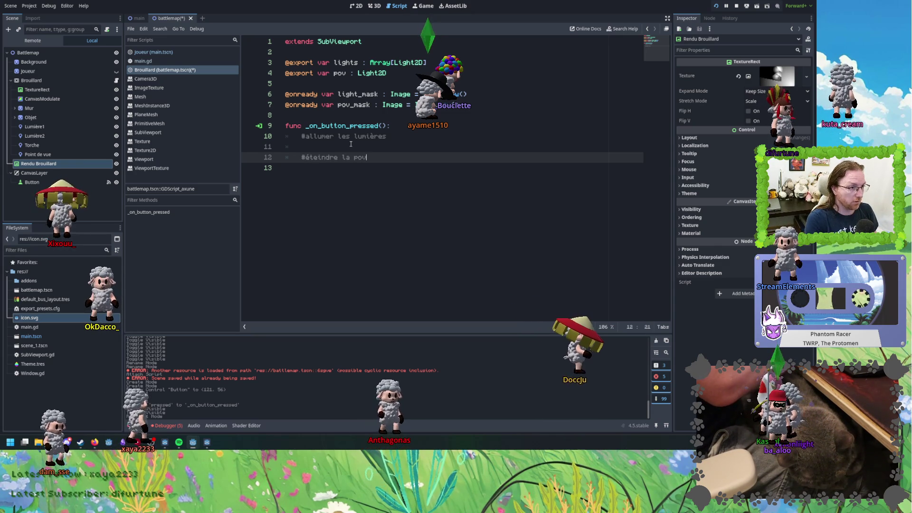
key("Return")
key("Return")
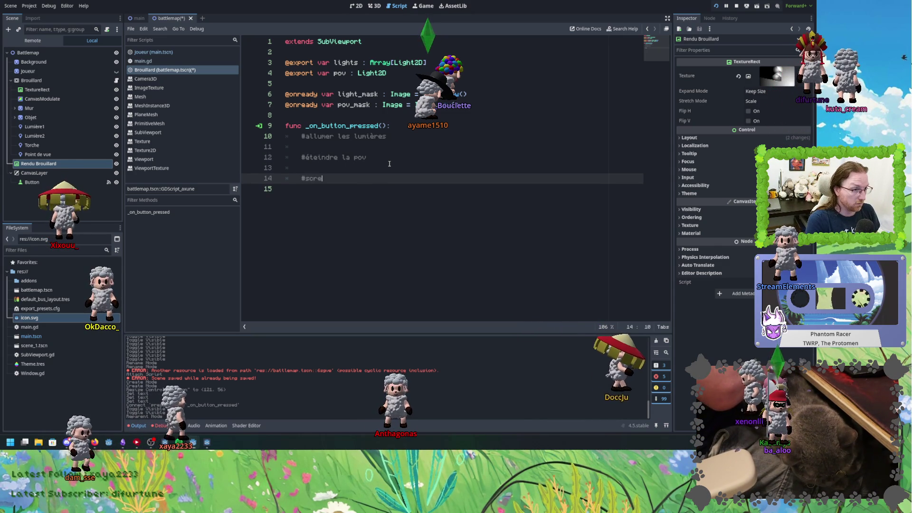
key("Return")
key("Return")
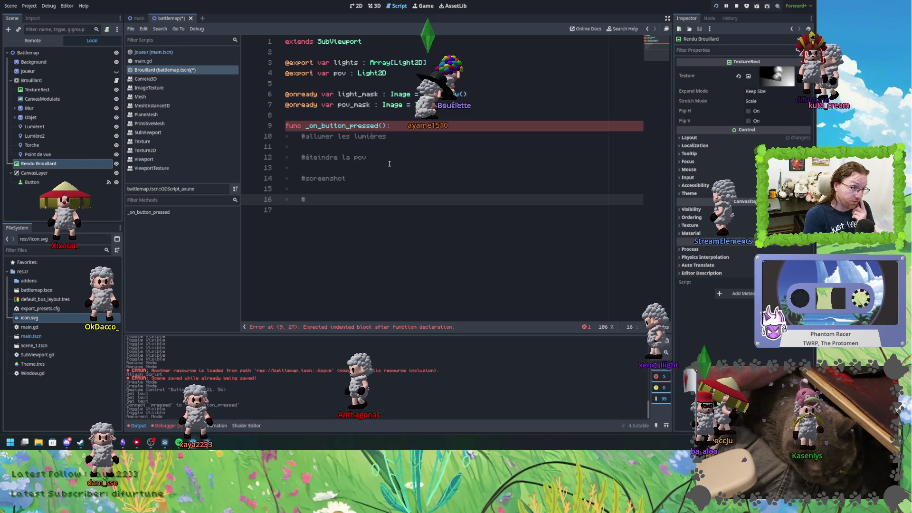
type("l'enregistrer")
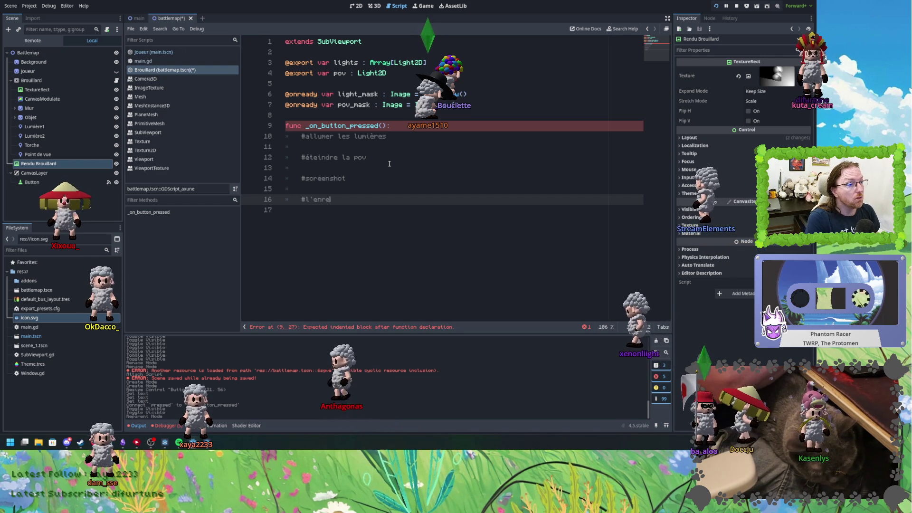
type(" dans lightmask")
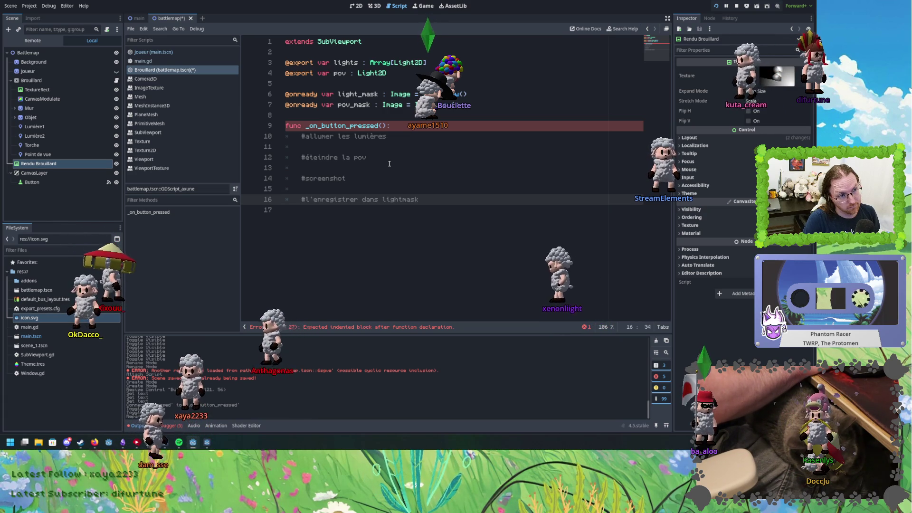
Step: Add the POV-capture comment steps, starting with 'teindre les lumières'
key("Return")
key("Return")
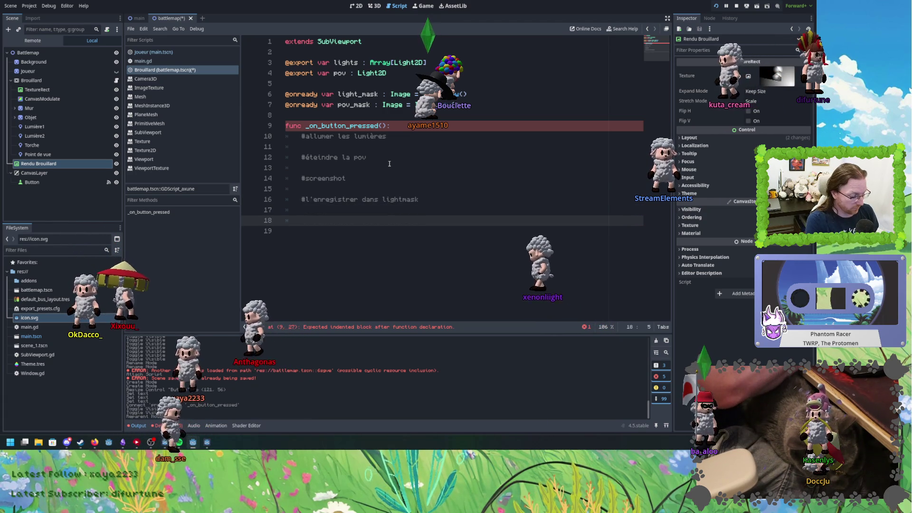
type("teindre les lum")
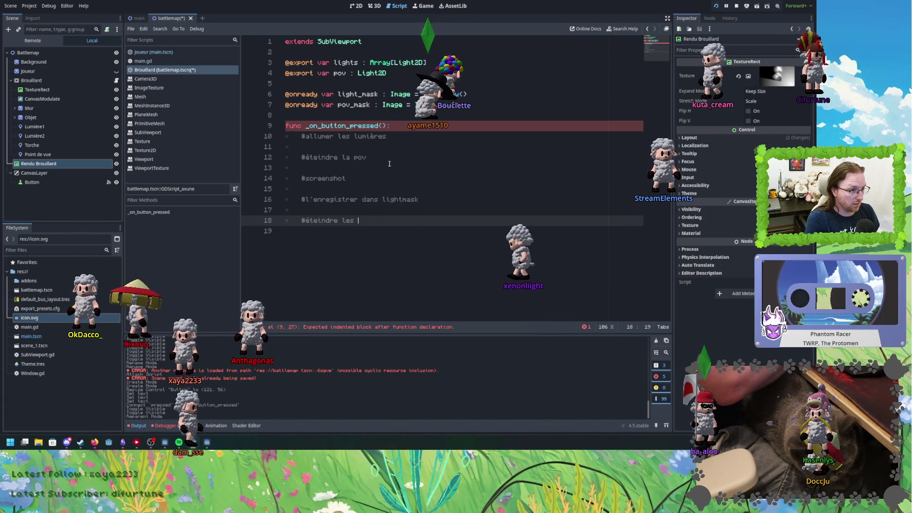
type("ières")
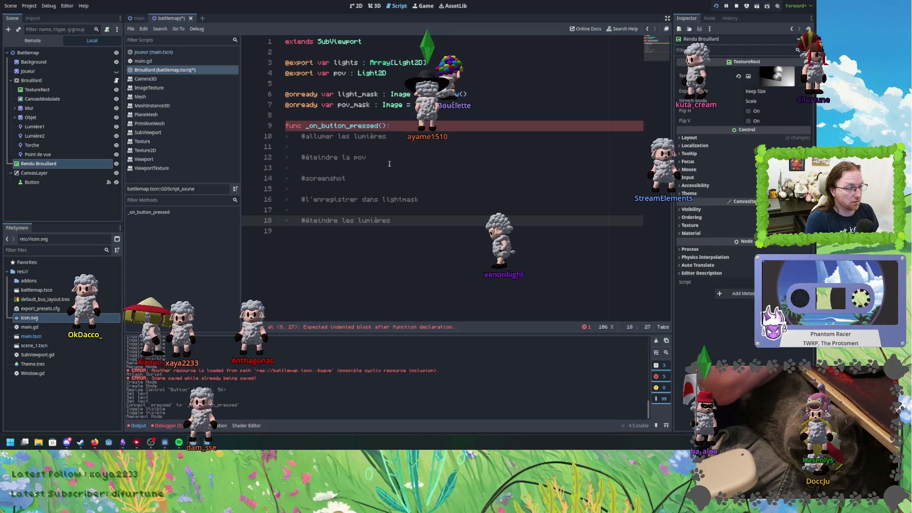
key("Return")
key("Return")
key("ctrl+v")
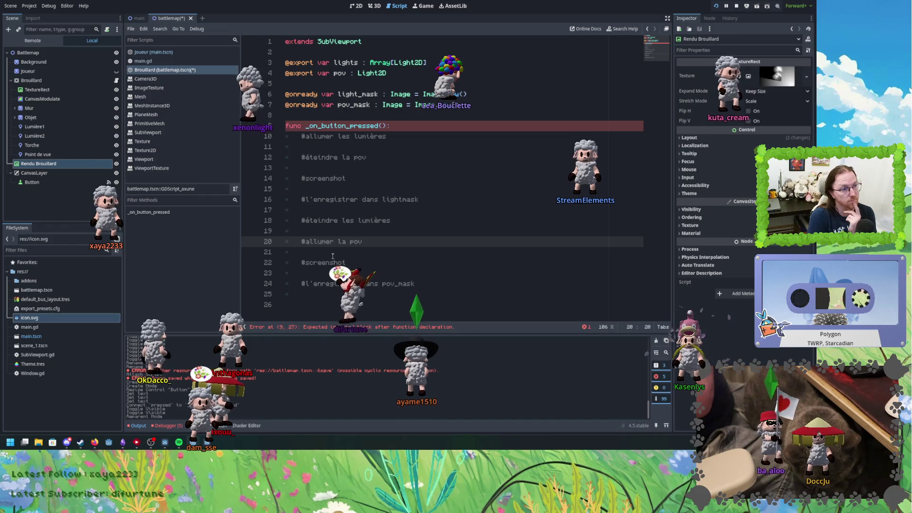
Step: Under the lights comment, add a loop 'for light in lights:' calling light.show()
left_click(401, 134)
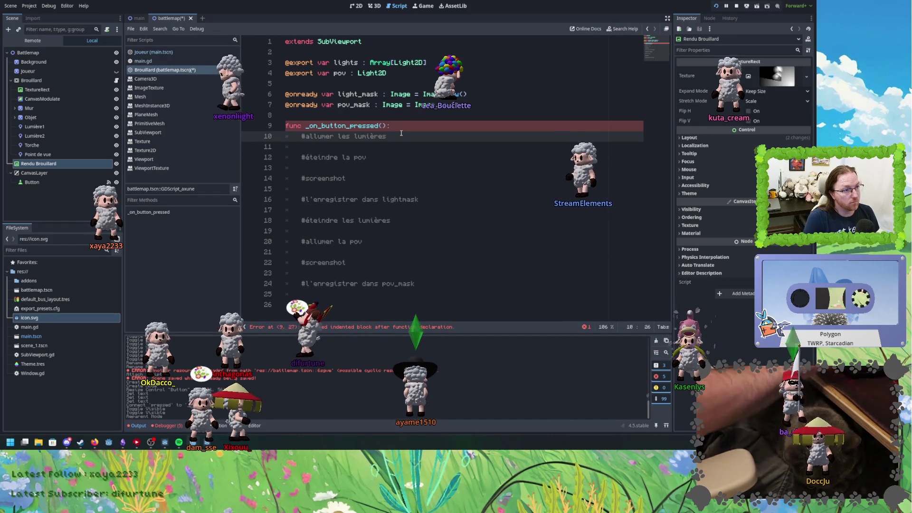
key("Return")
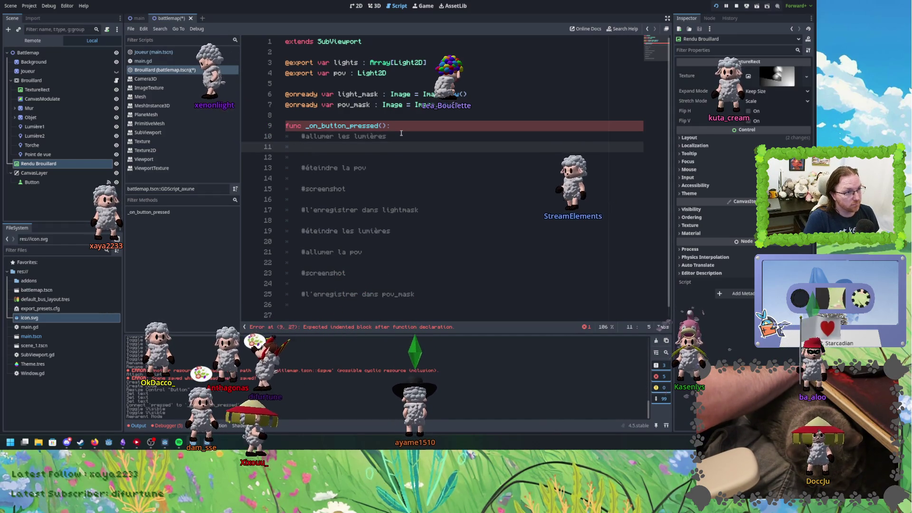
type("for l")
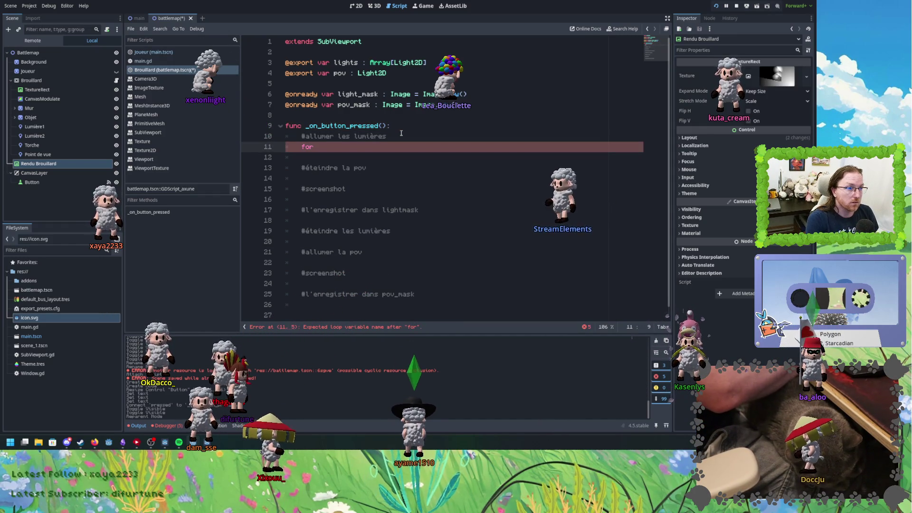
type("i")
key("BackSpace")
type("light in ")
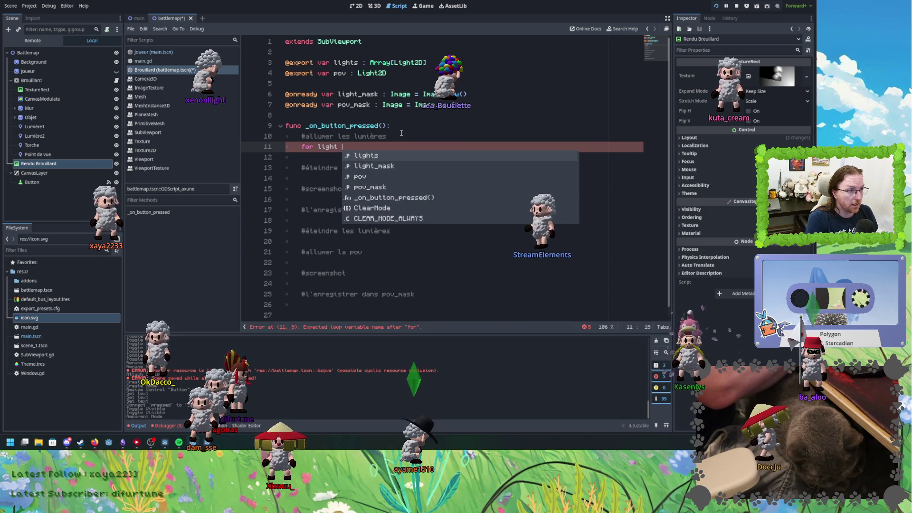
type("lights:")
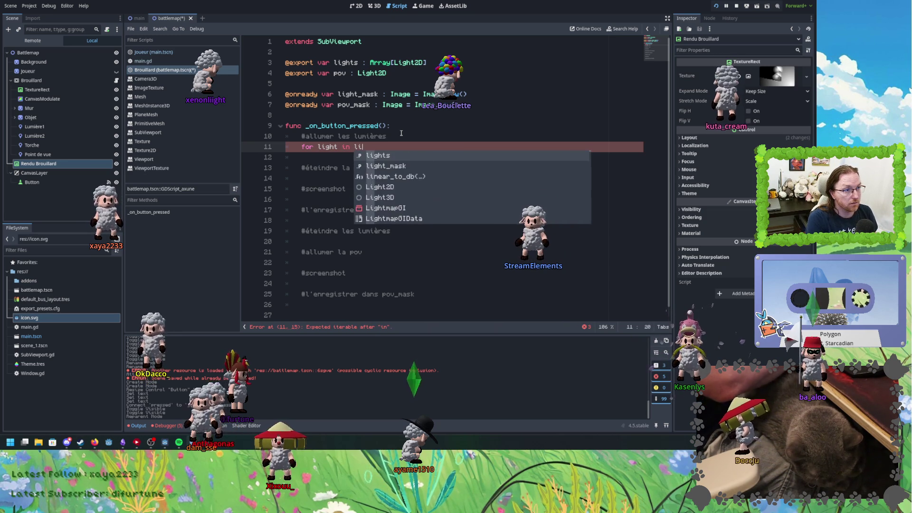
key("Return")
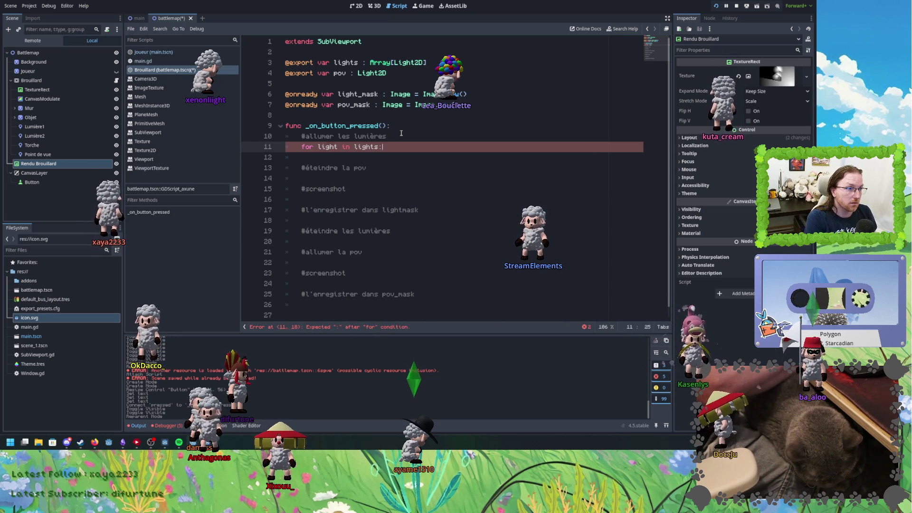
key("Return")
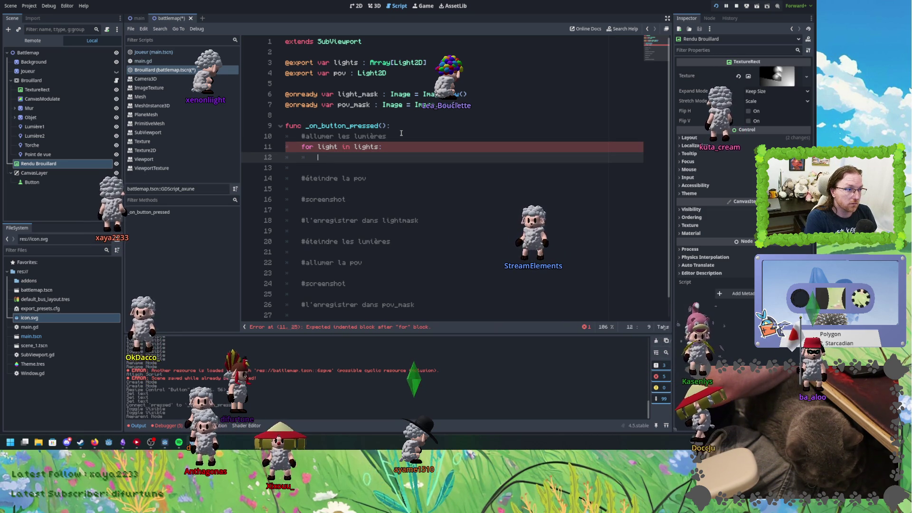
type("light")
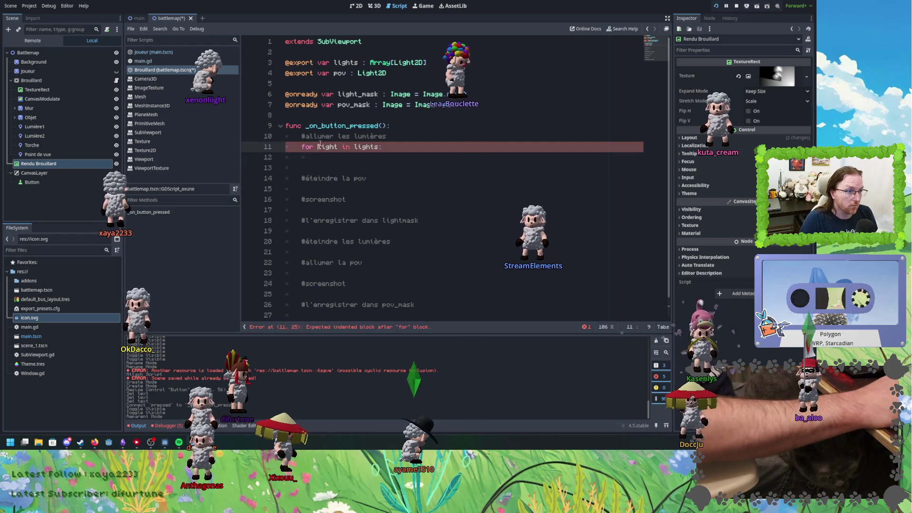
type(".")
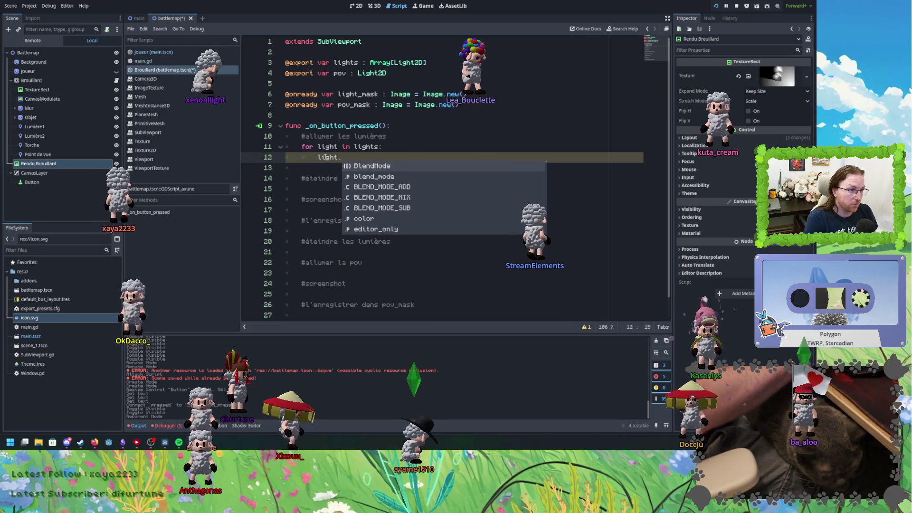
type("vi")
key("BackSpace")
key("BackSpace")
type("show(")
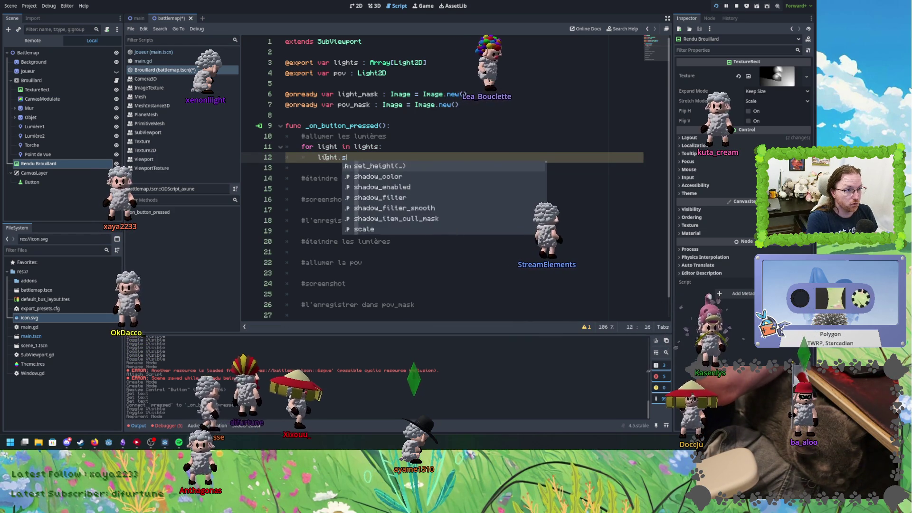
Step: Add a pov.hide() call under the pov comment
left_click(429, 169)
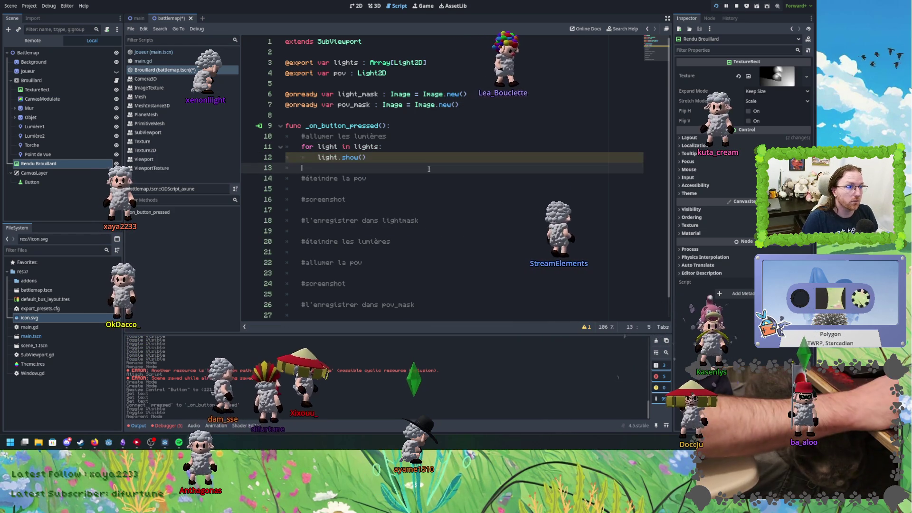
key("Down")
key("Down")
key("Return")
key("Up")
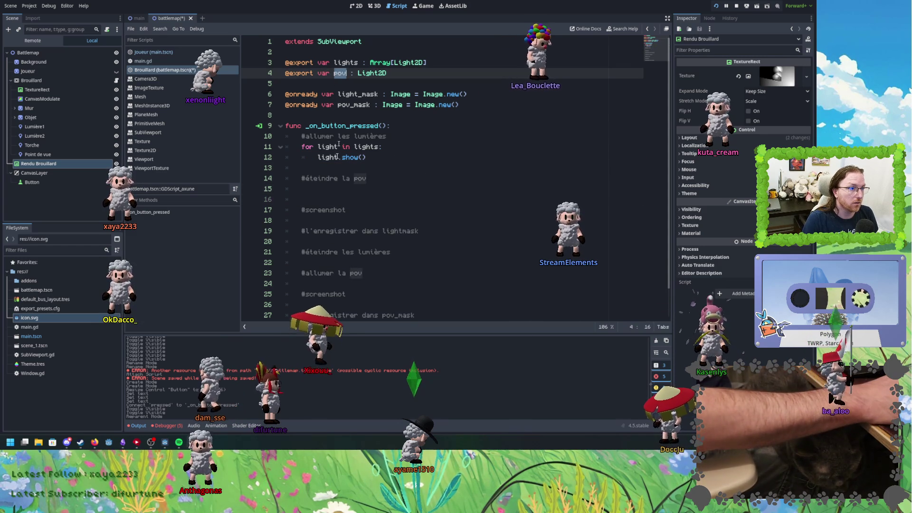
type("hide")
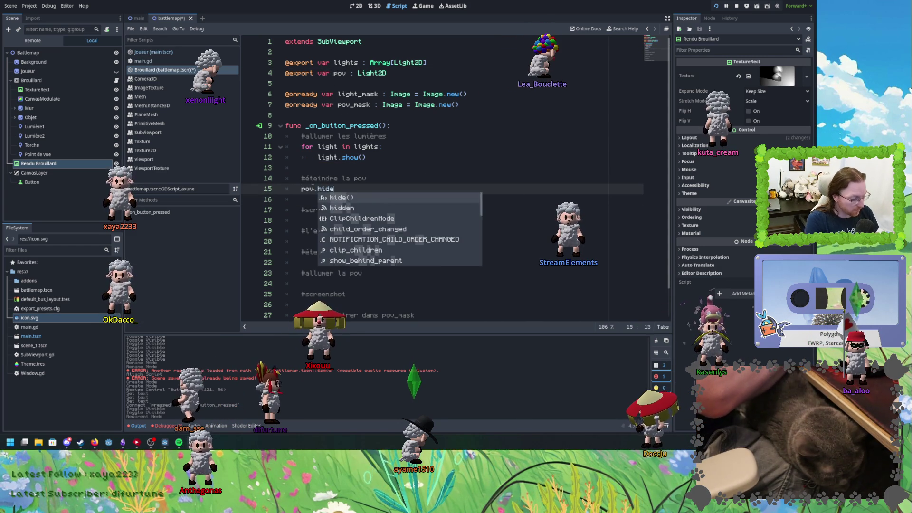
key("Return")
left_click(380, 212)
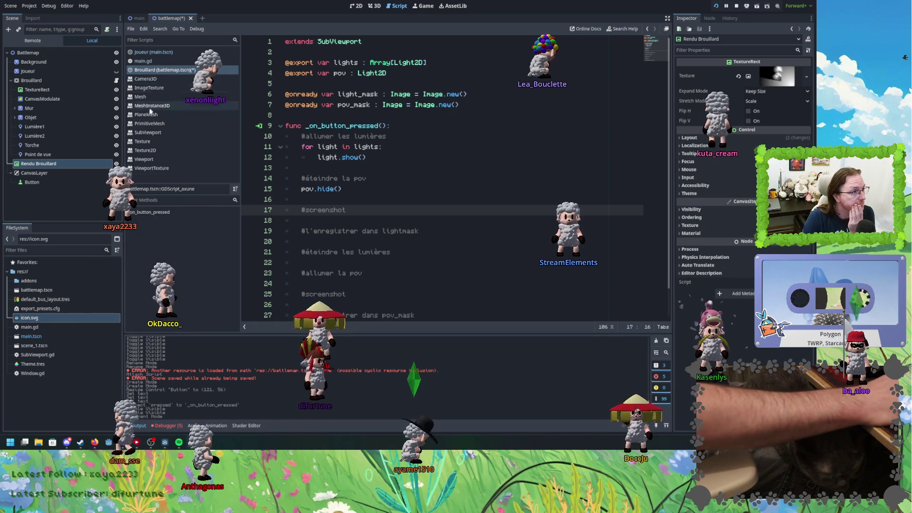
left_click(143, 61)
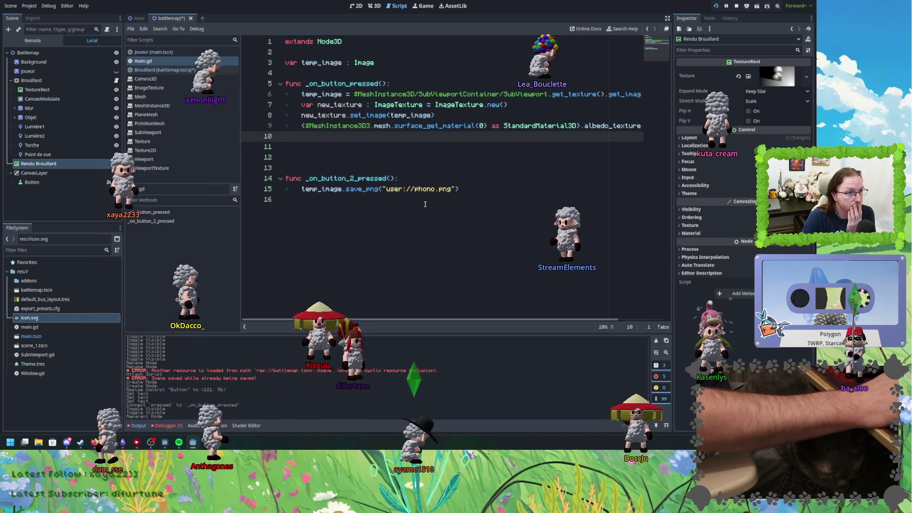
Step: In main.gd, trace temp_image and select the get_texture().get_image() call on line 6
left_click(395, 99)
left_click(317, 115)
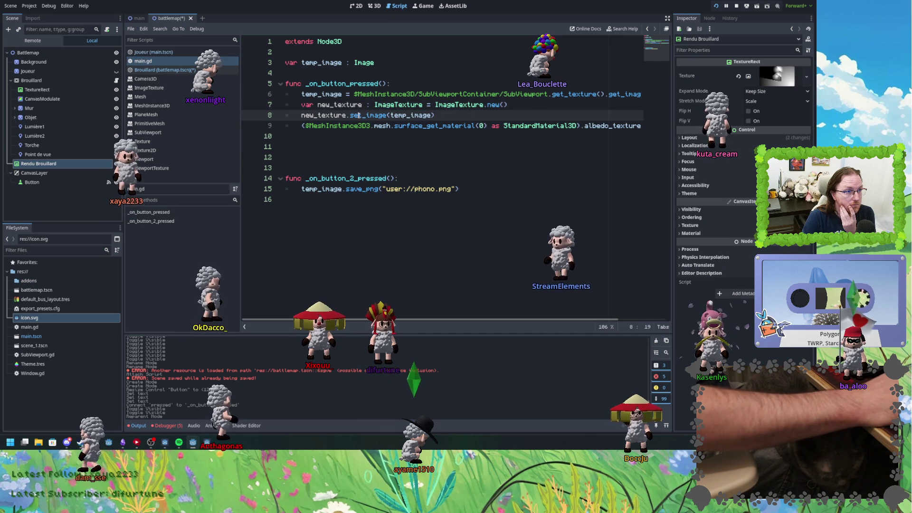
double_click(412, 115)
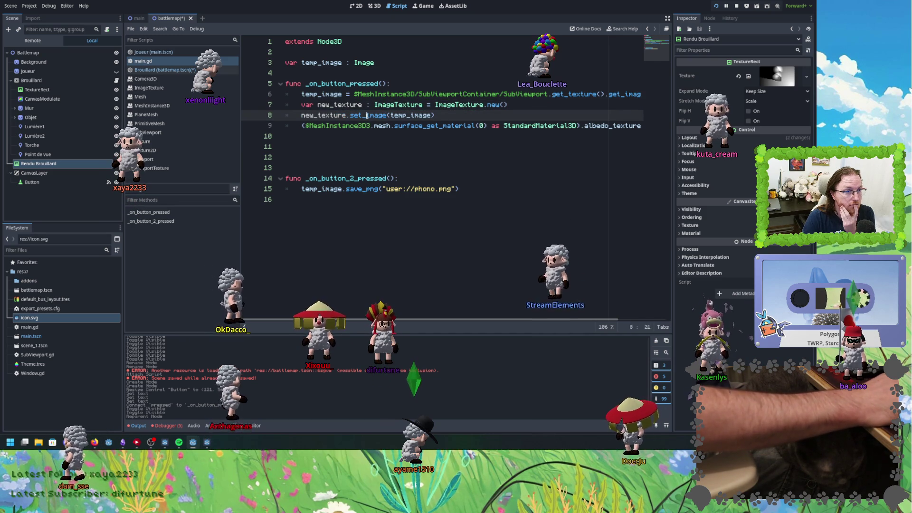
key("shift+F3")
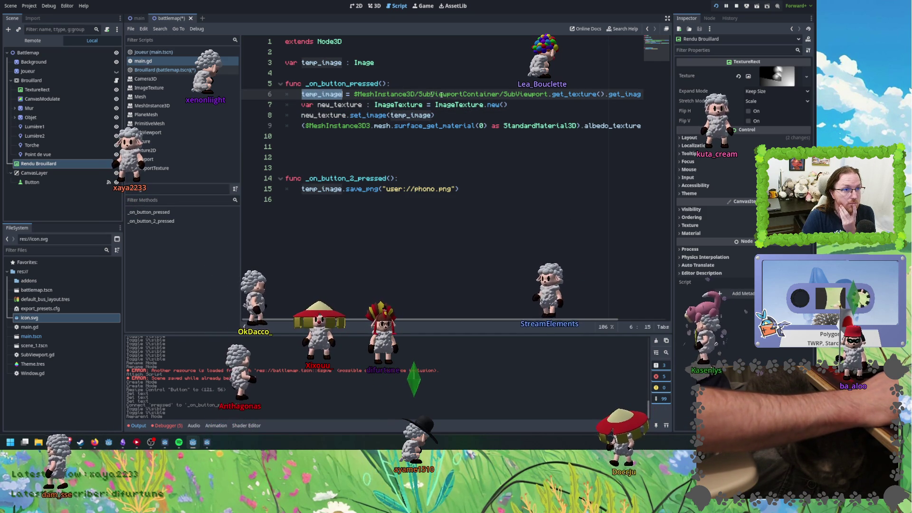
double_click(570, 94)
scroll(460, 315, "right", 2)
scroll(460, 315, "left", 2)
scroll(460, 315, "right", 2)
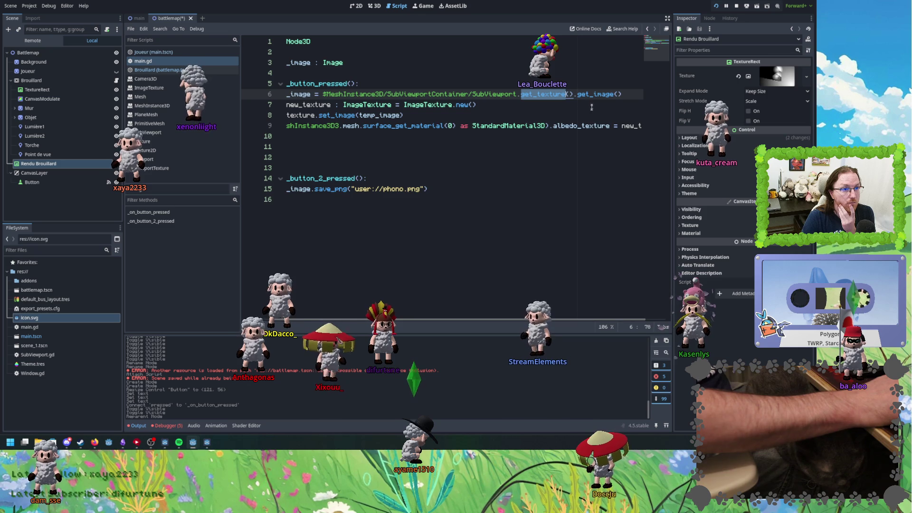
left_click_drag(523, 93, 521, 94)
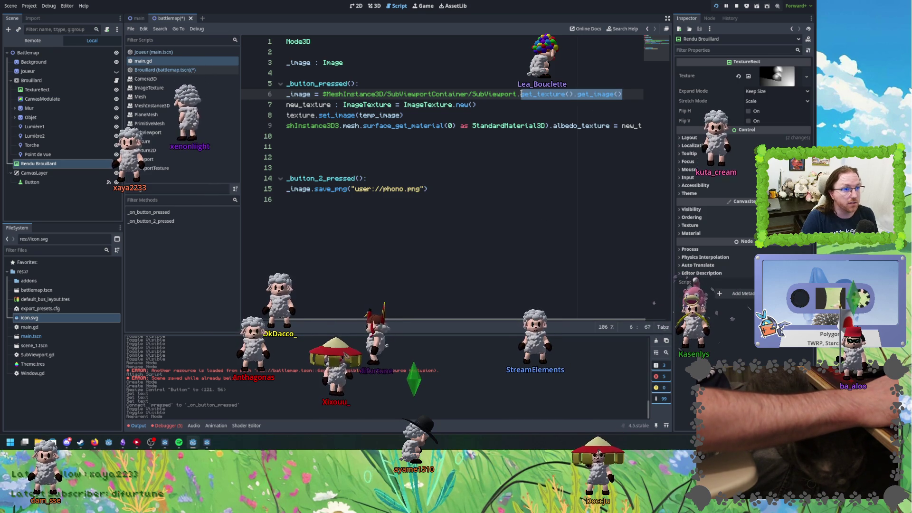
left_click(182, 71)
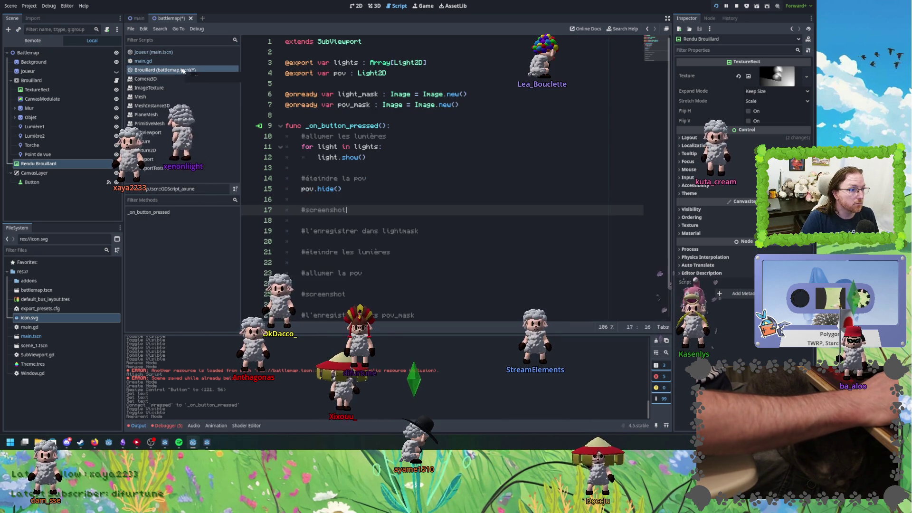
Step: Add light_mask = get_texture().get_image() under the lightmask comment
key("Delete")
left_click(441, 221)
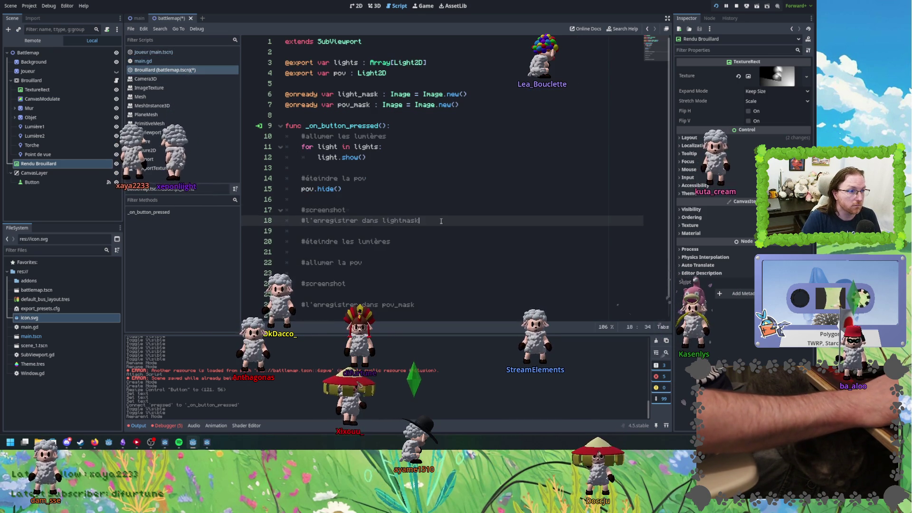
key("Up")
left_click(441, 221)
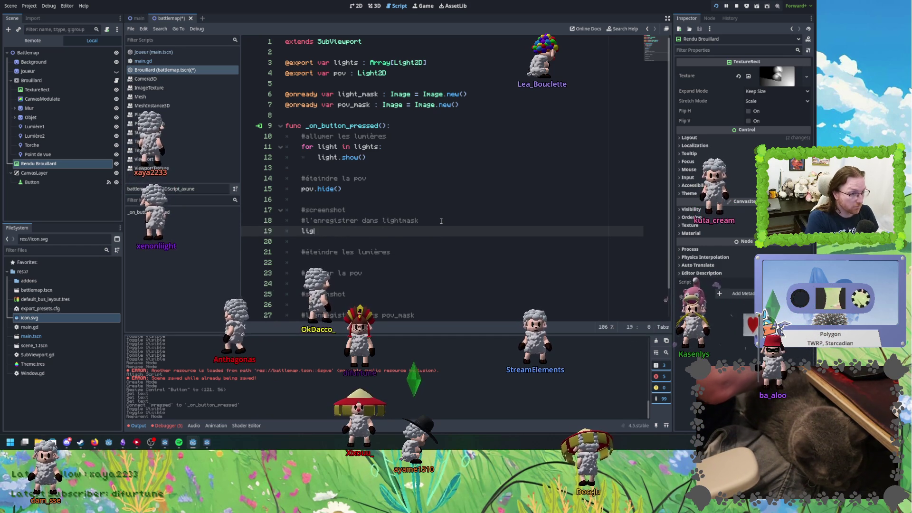
key("Return")
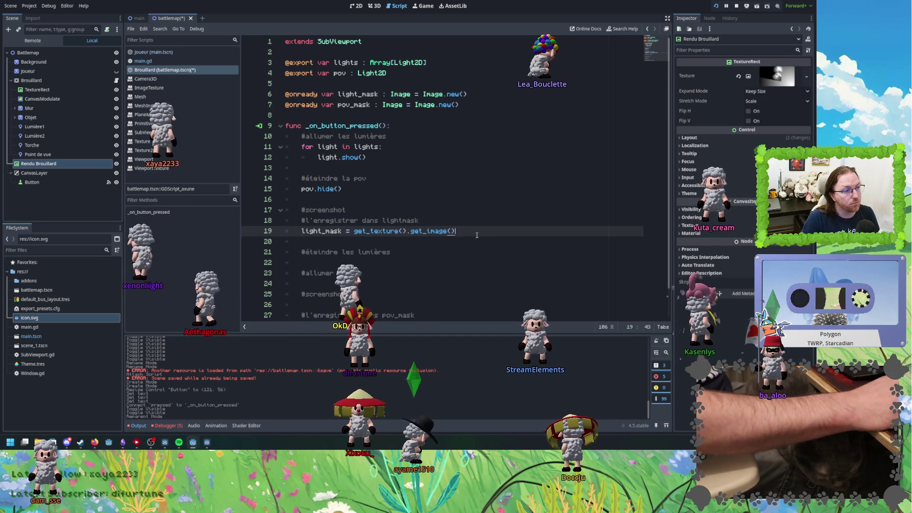
left_click(506, 243)
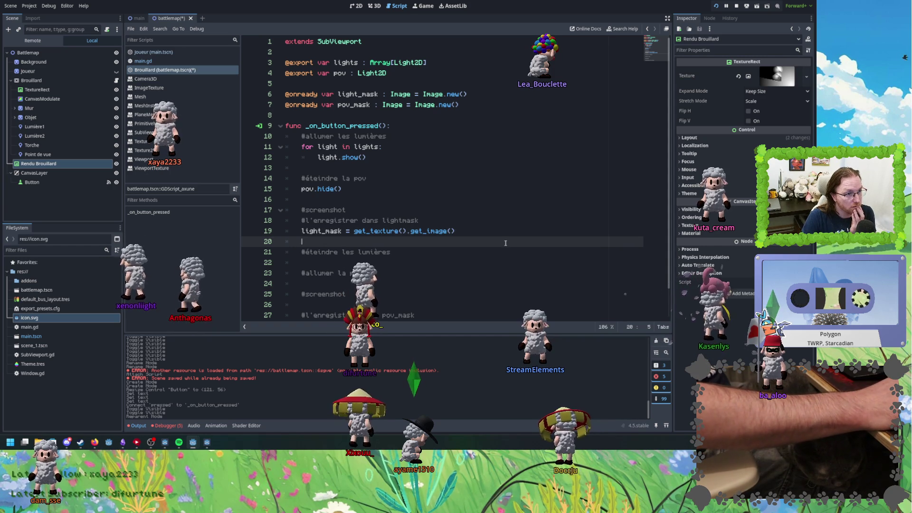
Step: Copy the light loop under the lights-off comment to hide every light
left_click_drag(373, 157, 399, 138)
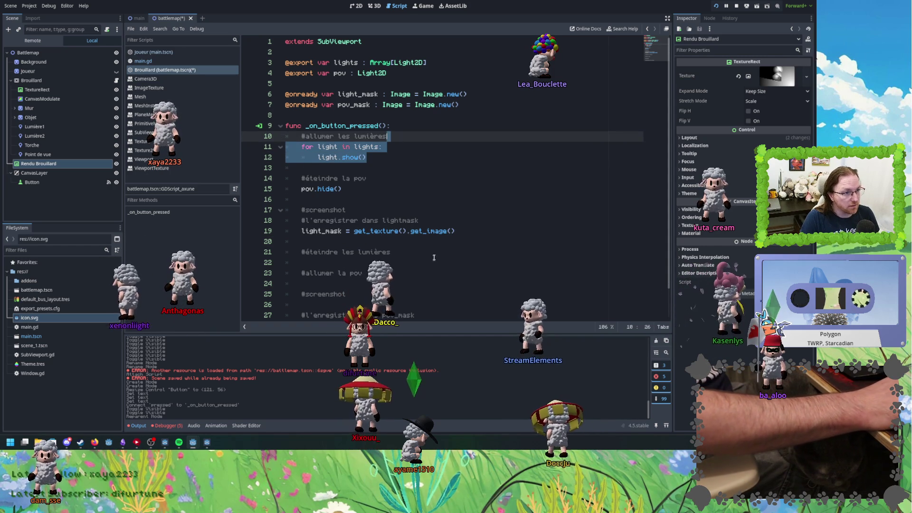
key("ctrl+c")
left_click(399, 254)
key("ctrl+v")
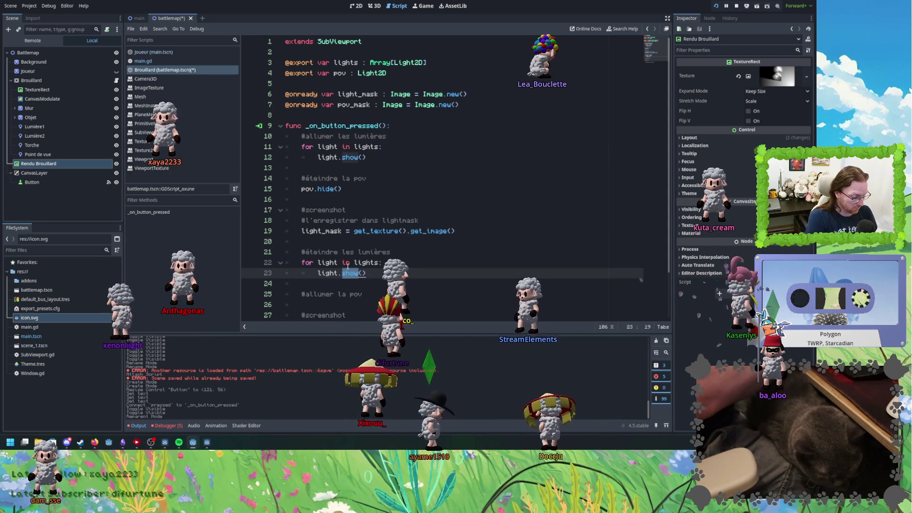
Step: Add pov.show() under the turn-on-pov comment
left_click(380, 171)
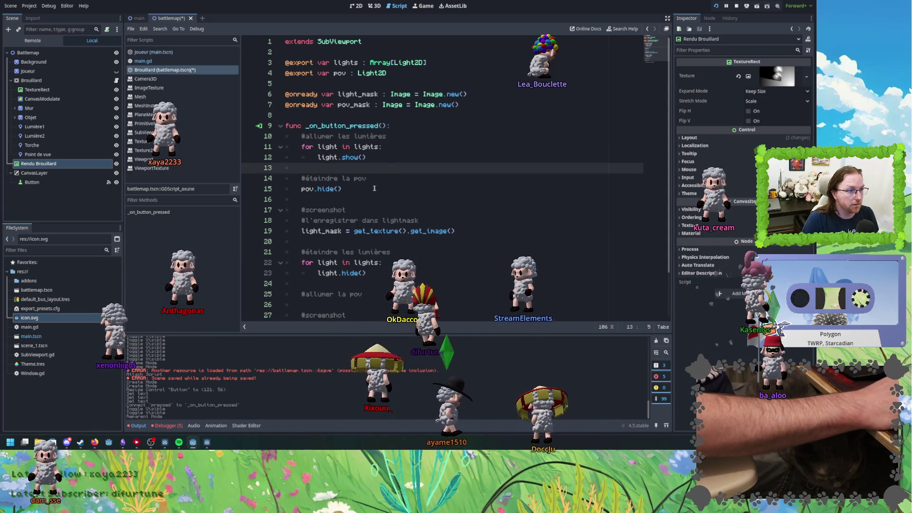
left_click_drag(378, 189, 382, 179)
left_click(386, 306)
key("ctrl+v")
double_click(324, 305)
type("s lig")
type("h")
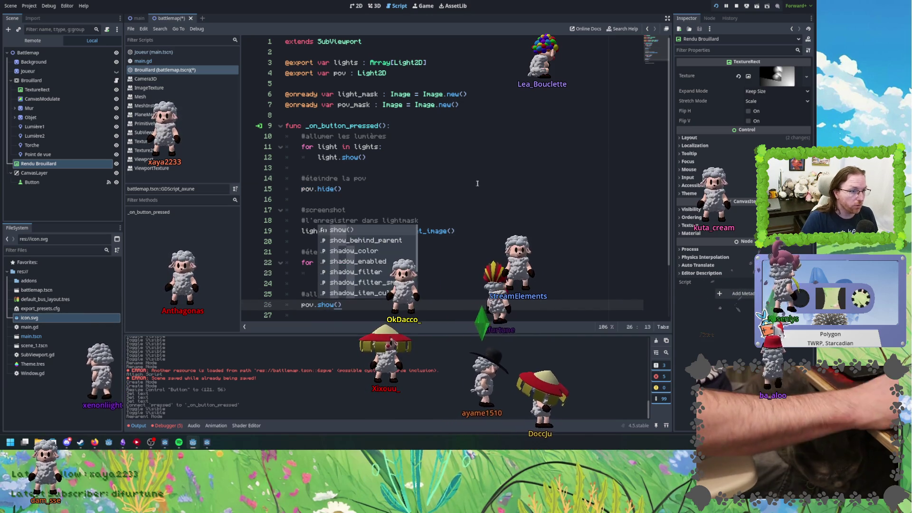
key("Return")
Step: Add pov_mask = get_texture().get_image() under the pov_mask comment and save
left_click_drag(455, 231, 477, 221)
scroll(464, 233, "down", 2)
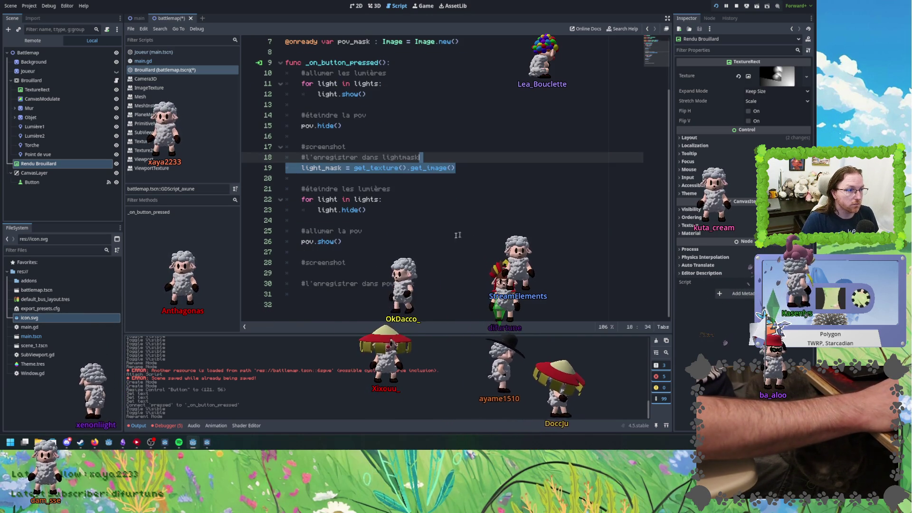
left_click(424, 274)
key("ctrl+shift+k")
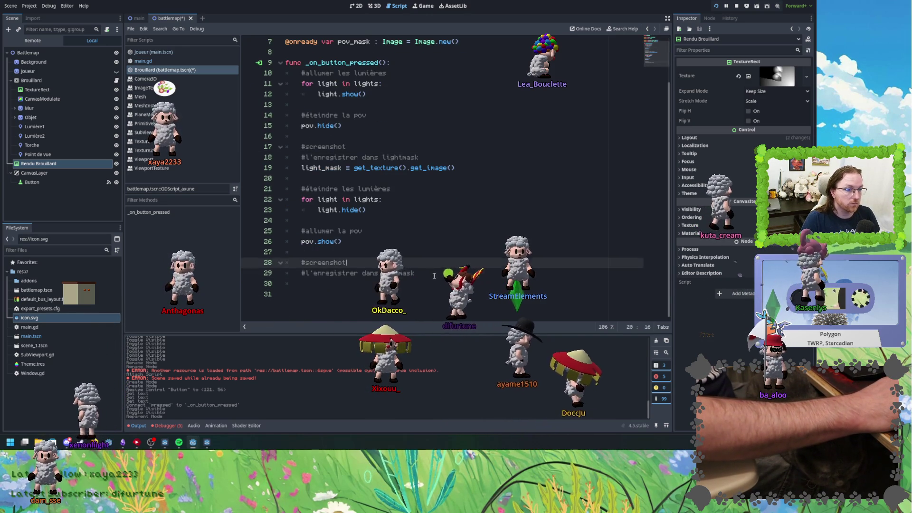
key("ctrl+v")
scroll(349, 231, "up", 2)
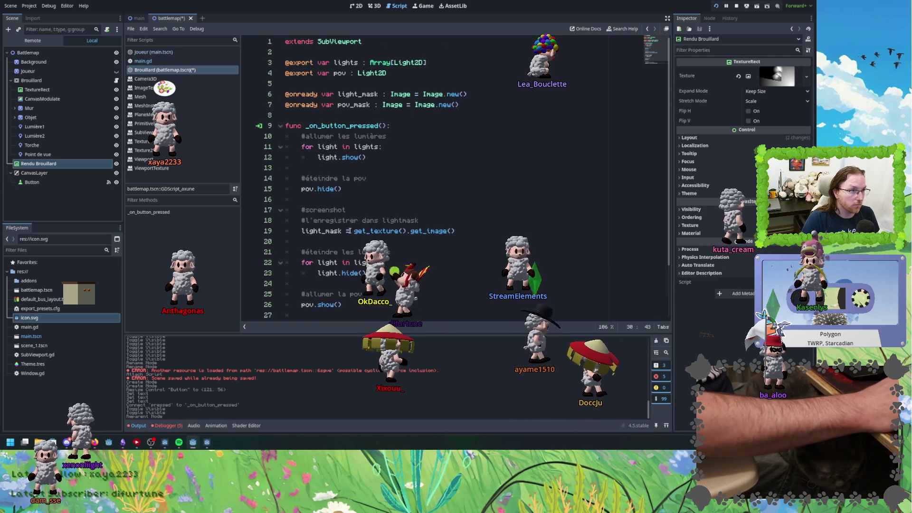
double_click(353, 104)
key("ctrl+c")
scroll(344, 143, "down", 2)
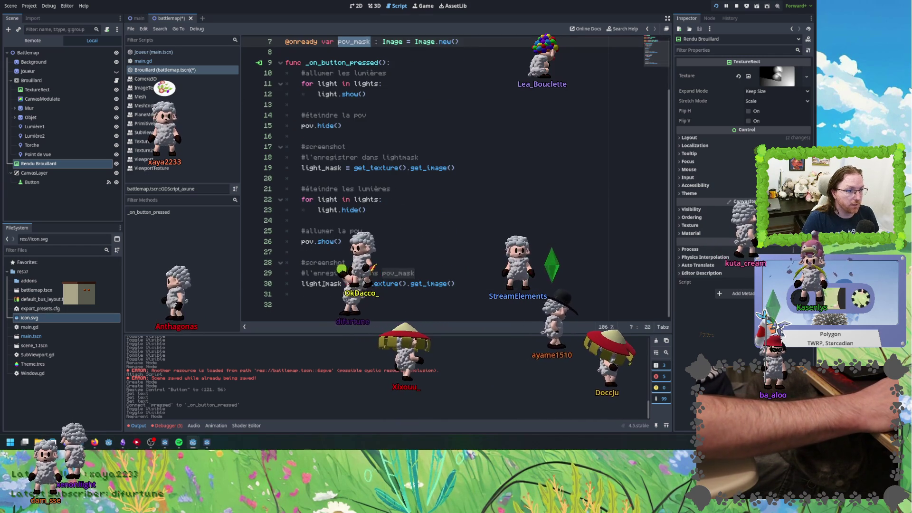
double_click(319, 284)
key("ctrl+v")
key("End")
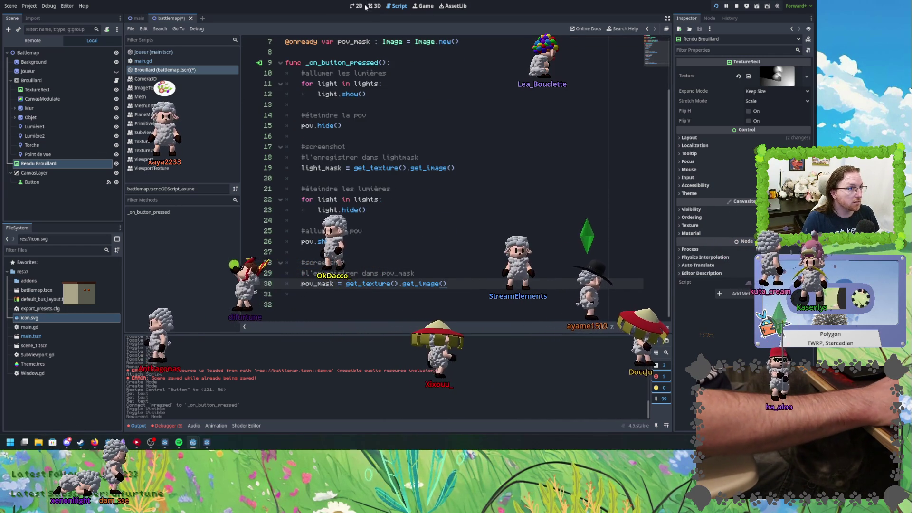
key("ctrl+s")
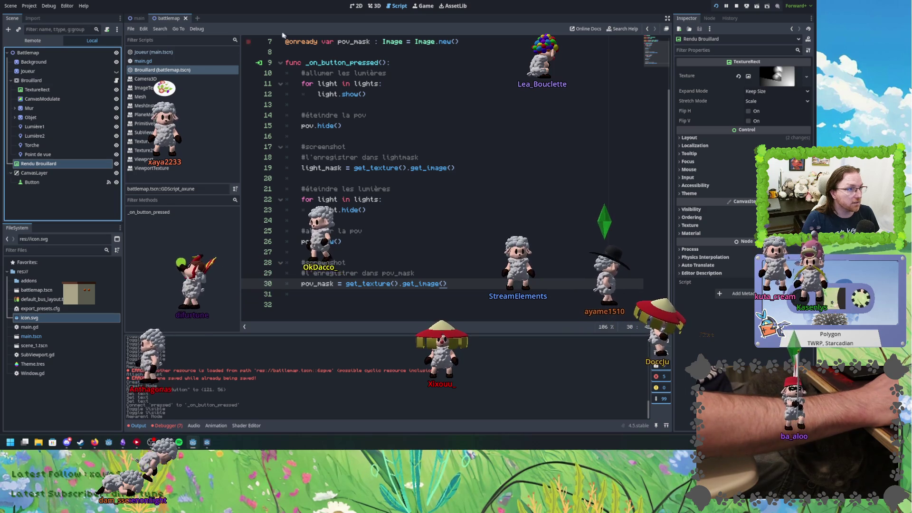
Step: Paste Rendu Brouillard as Rendu Brouillard2 with another copy inside, placed side by side
left_click(360, 6)
scroll(354, 156, "down", 2)
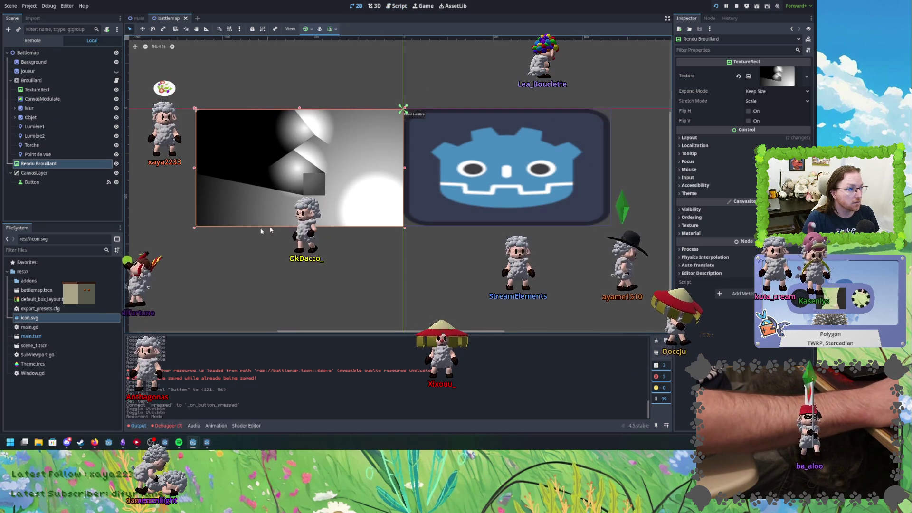
left_click(39, 163)
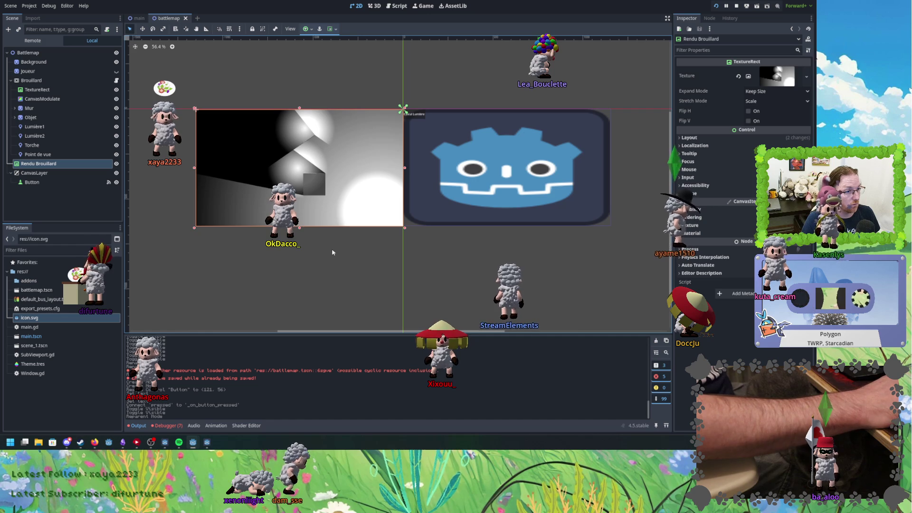
key("ctrl+v")
scroll(379, 270, "down", 3)
mouse_move(366, 186)
left_mouse_down()
mouse_move(336, 192)
mouse_move(334, 239)
mouse_move(333, 228)
left_mouse_up()
key("ctrl+v")
mouse_move(367, 199)
left_mouse_down()
mouse_move(670, 231)
mouse_move(575, 198)
left_mouse_up()
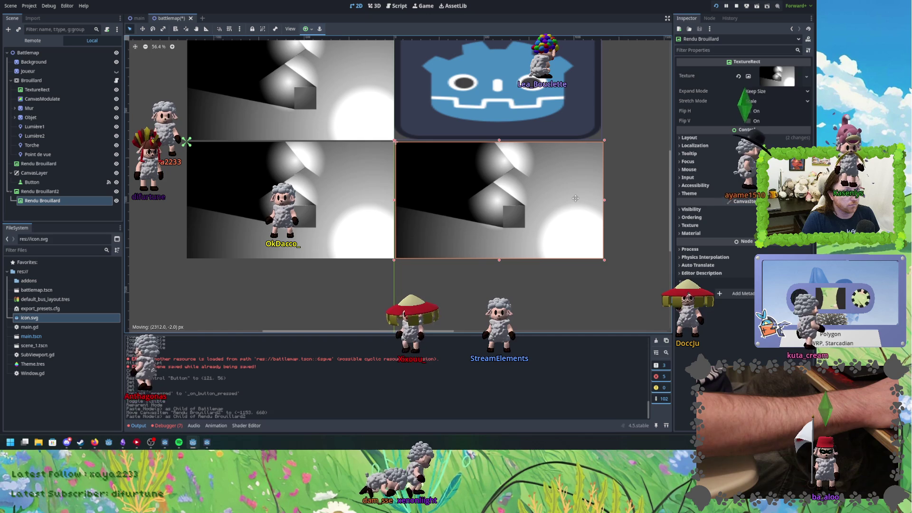
Step: Expand Rendu Brouillard2's Layout and Transform sections in the Inspector
left_click(341, 226)
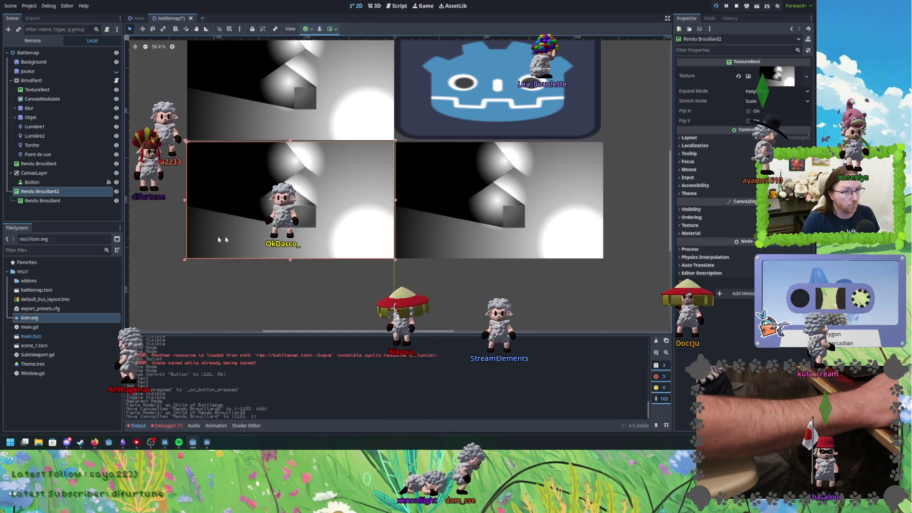
left_click(694, 210)
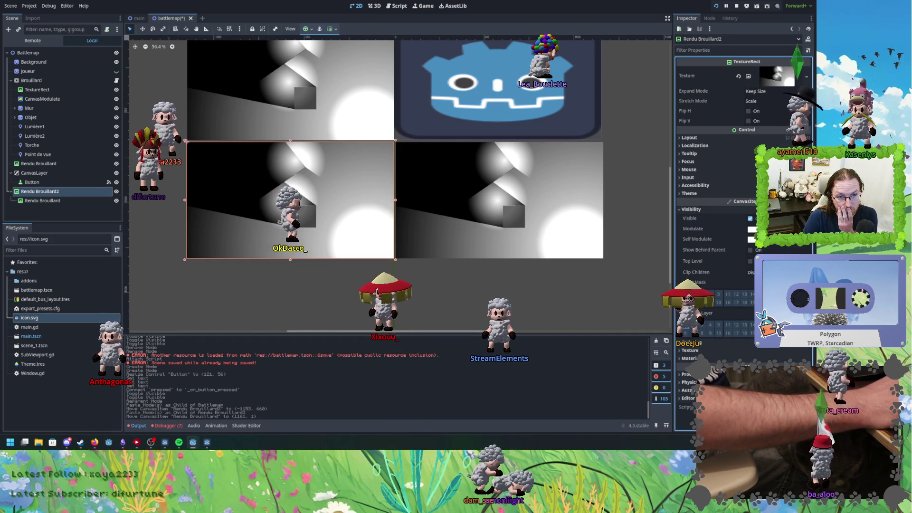
left_click(691, 209)
left_click(697, 139)
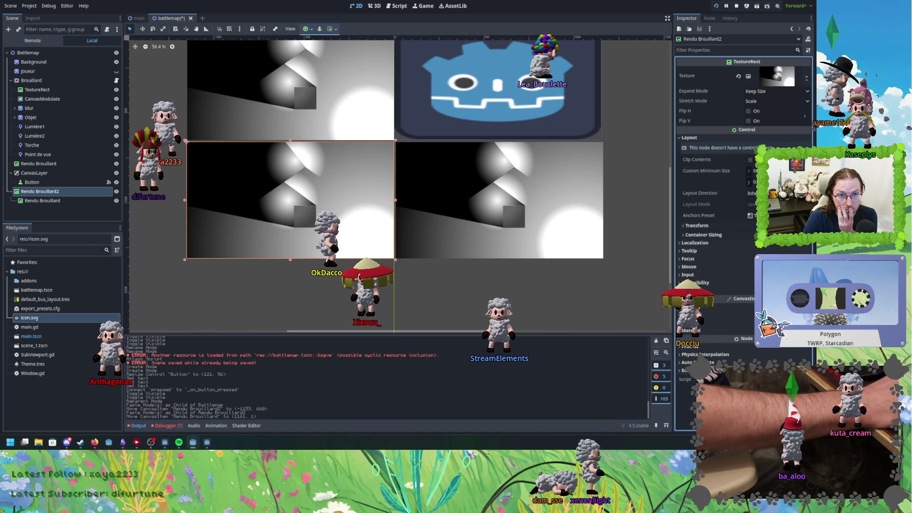
left_click(696, 225)
Step: Scale Rendu Brouillard2 to about a third and place both rects side by side over the logo
left_click_drag(770, 291, 739, 290)
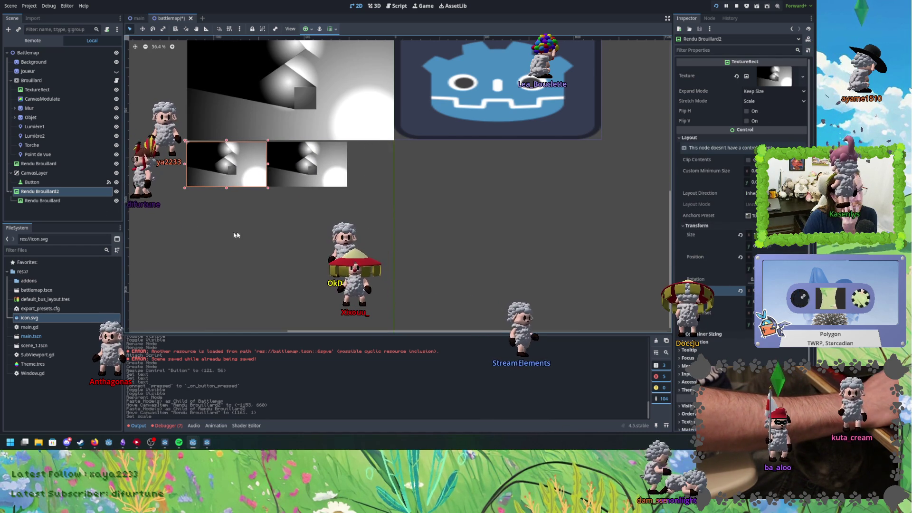
mouse_move(234, 174)
left_mouse_down()
mouse_move(457, 107)
mouse_move(466, 115)
left_mouse_up()
scroll(428, 263, "up", 4)
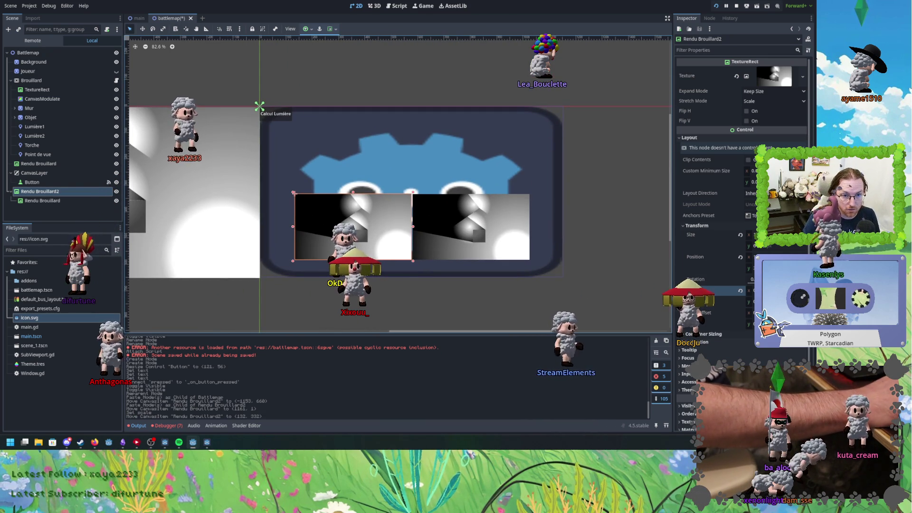
mouse_move(519, 239)
left_mouse_down()
mouse_move(498, 220)
mouse_move(508, 232)
left_mouse_up()
mouse_move(377, 224)
left_mouse_down()
mouse_move(379, 168)
mouse_move(407, 169)
mouse_move(351, 182)
left_mouse_up()
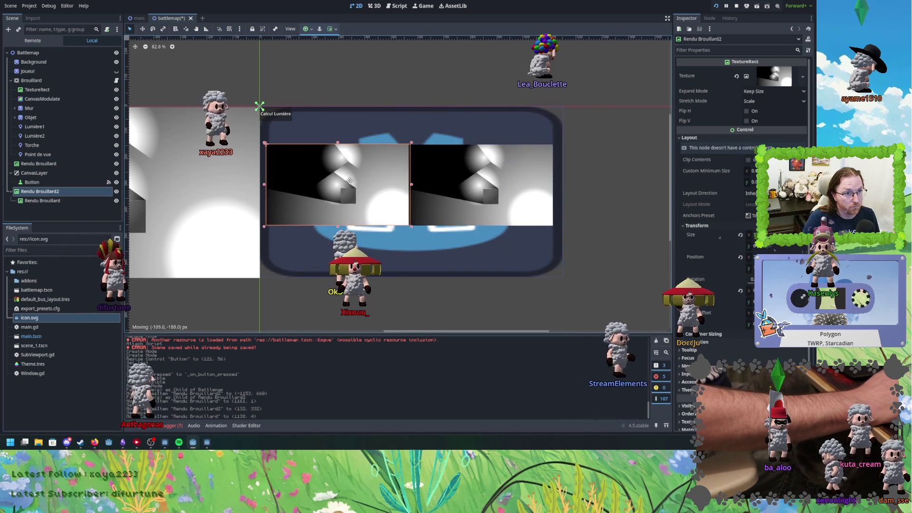
left_click(449, 198)
left_click_drag(449, 198, 450, 196)
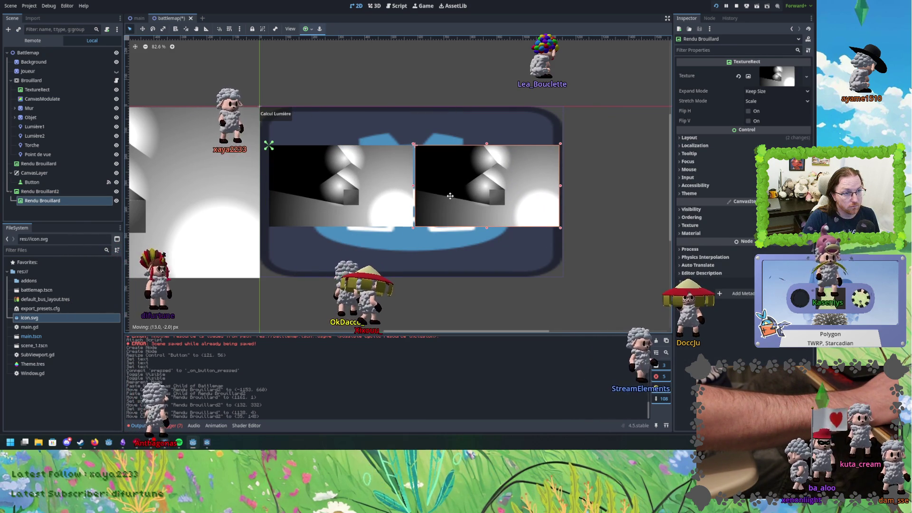
Step: Clear the Texture of Rendu Brouillard2 and of its child Rendu Brouillard
left_click(48, 191)
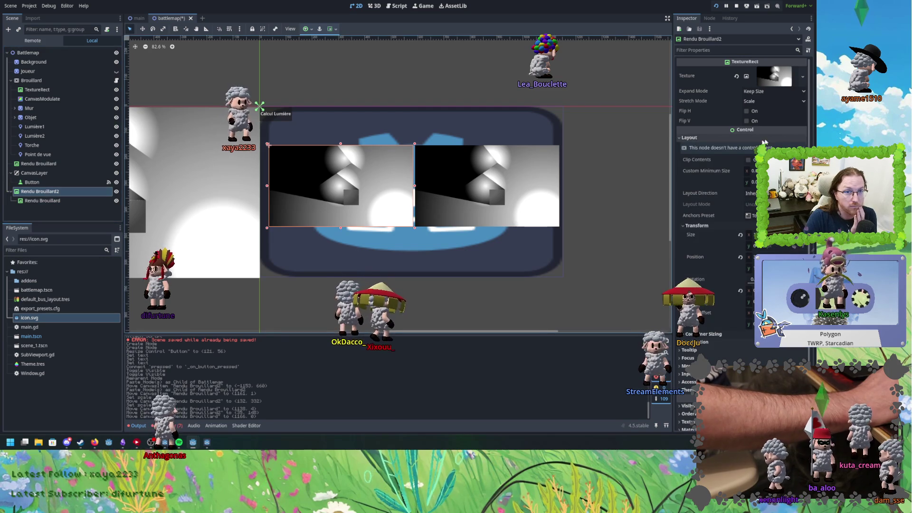
left_click(729, 87)
left_click(736, 77)
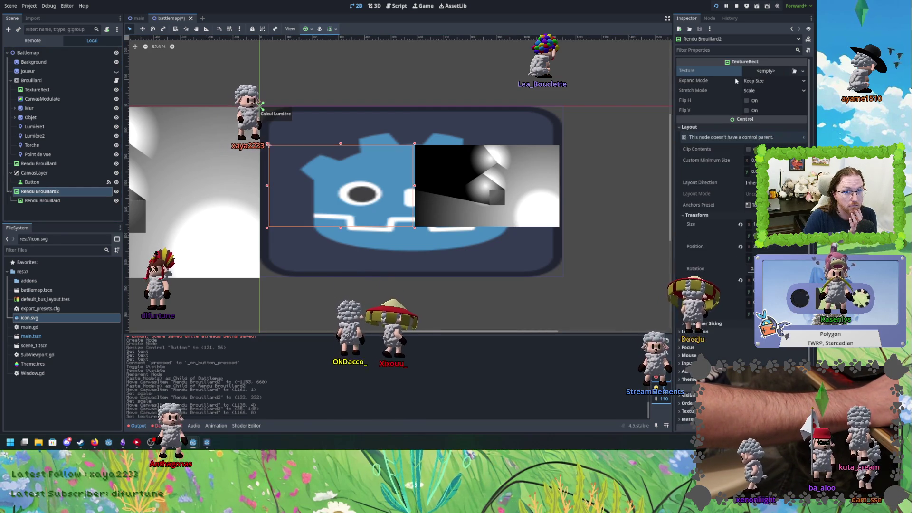
left_click(43, 201)
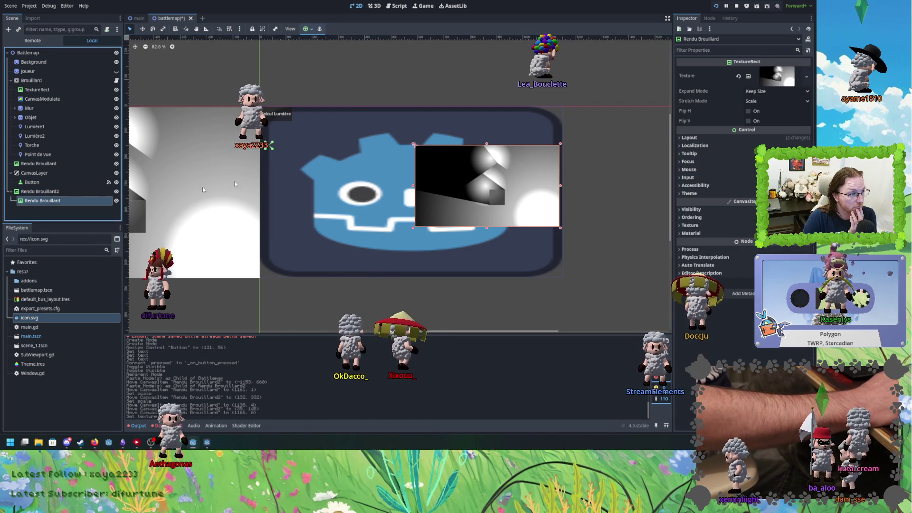
left_click(738, 78)
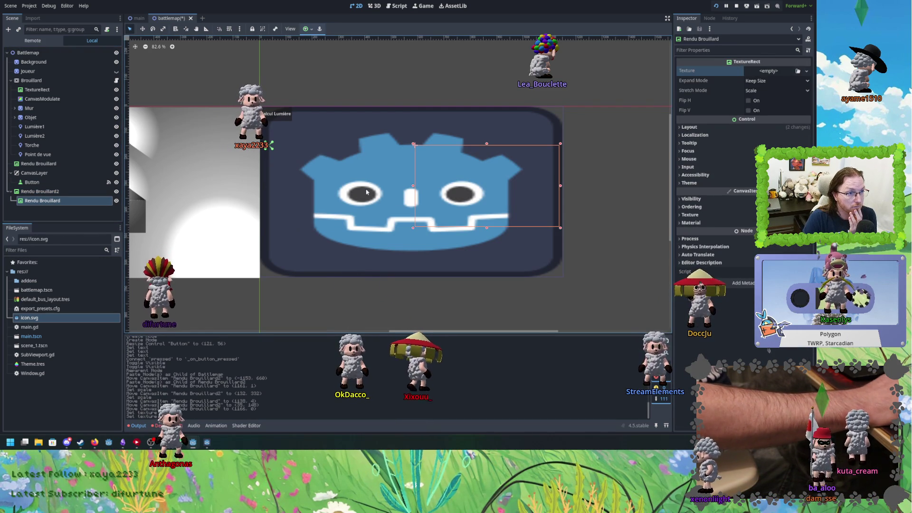
left_click(33, 191)
left_click(40, 195)
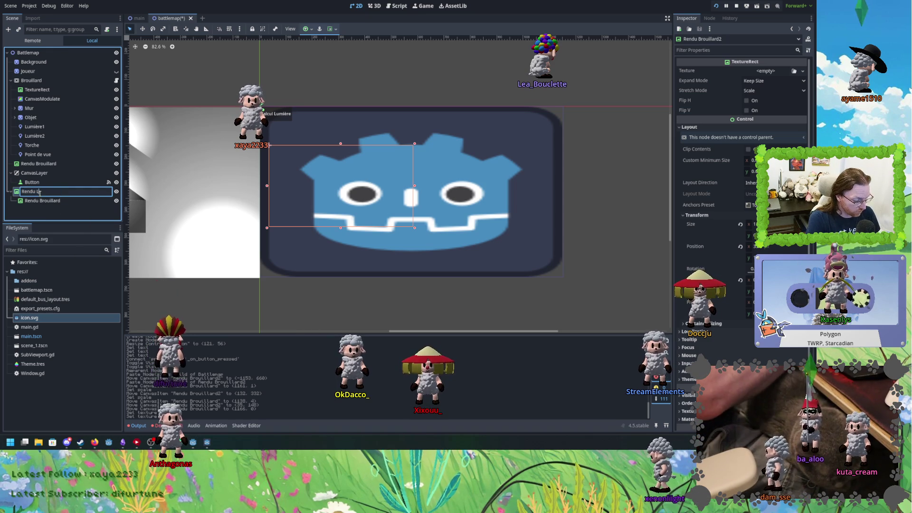
Step: Rename the two texture nodes to Rendu Light and Rendu POV
key("Return")
left_click(44, 201)
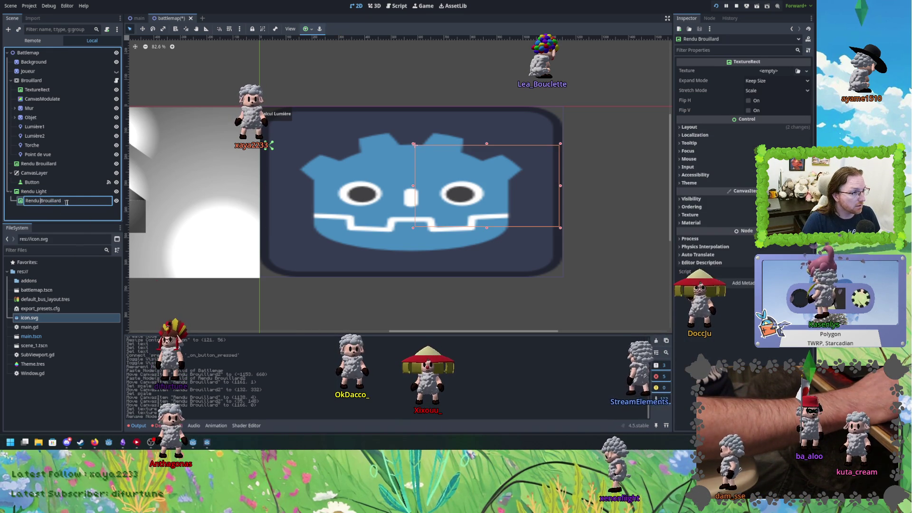
type("V")
key("Return")
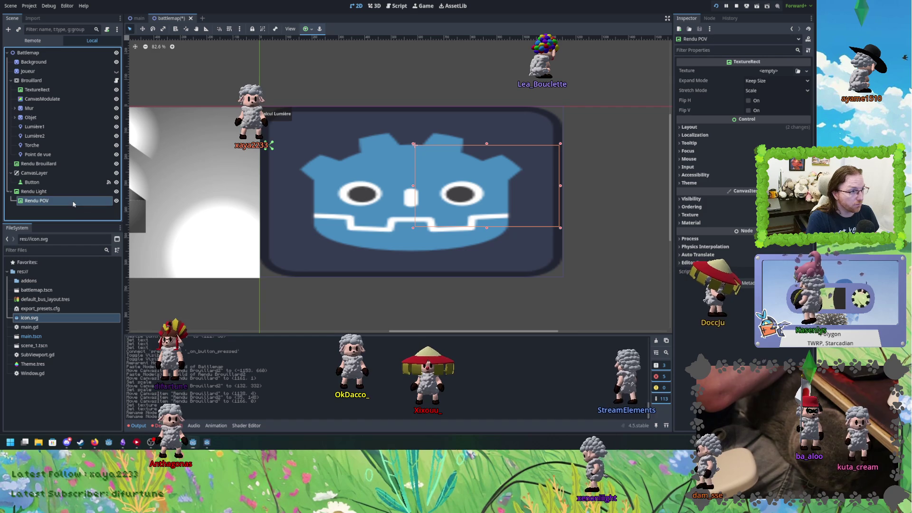
Step: Move and shrink the Rendu Light rectangle and set a new Scale in the Inspector
left_click_drag(335, 175, 330, 168)
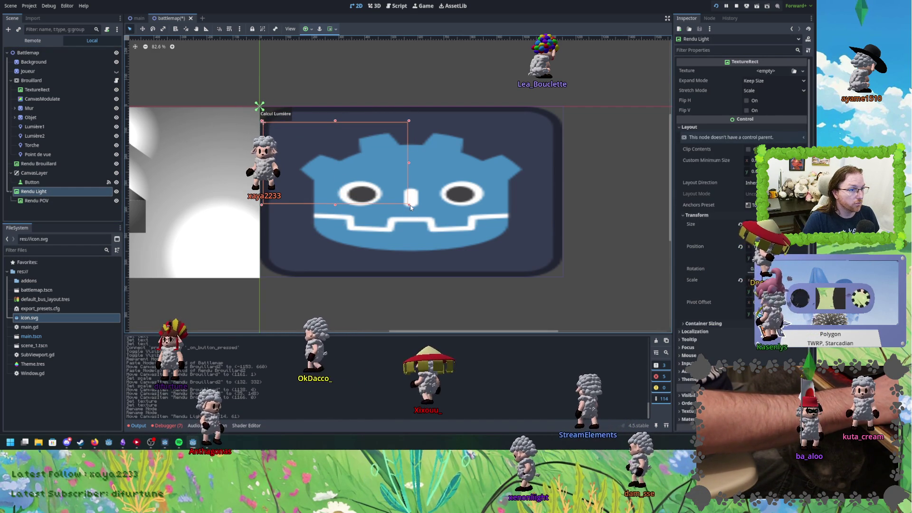
mouse_move(395, 194)
left_mouse_down()
mouse_move(377, 188)
mouse_move(409, 205)
left_mouse_up()
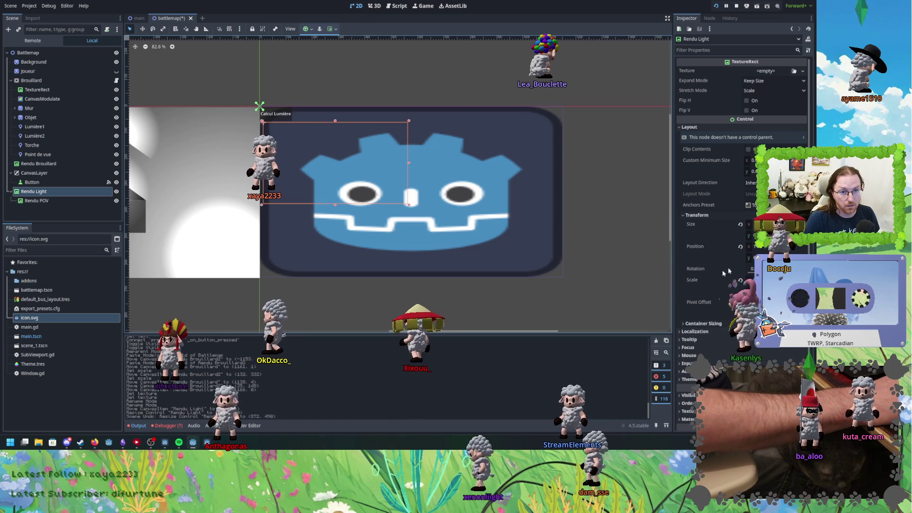
left_click(750, 280)
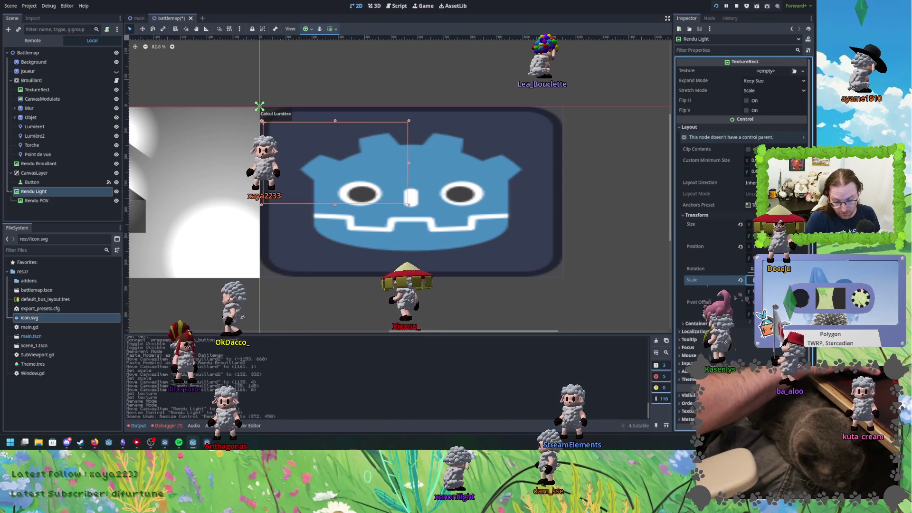
key("Return")
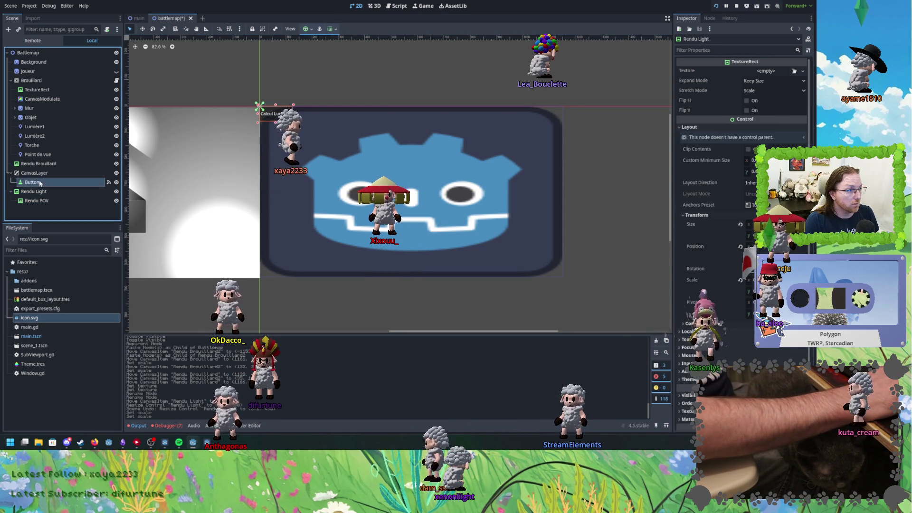
Step: Move Rendu Brouillard under CanvasLayer, scale it to about a third, and centre it on the icon
left_click(40, 164)
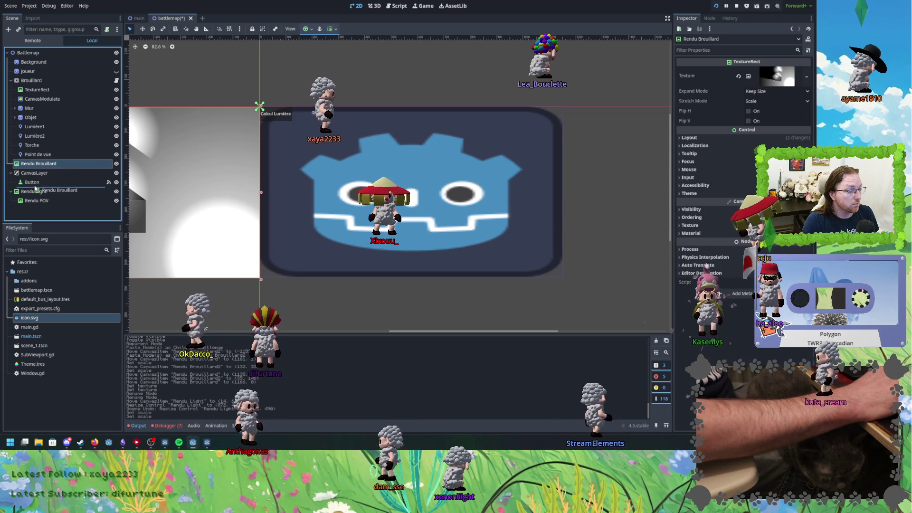
left_click(34, 186)
left_click_drag(29, 189, 23, 188)
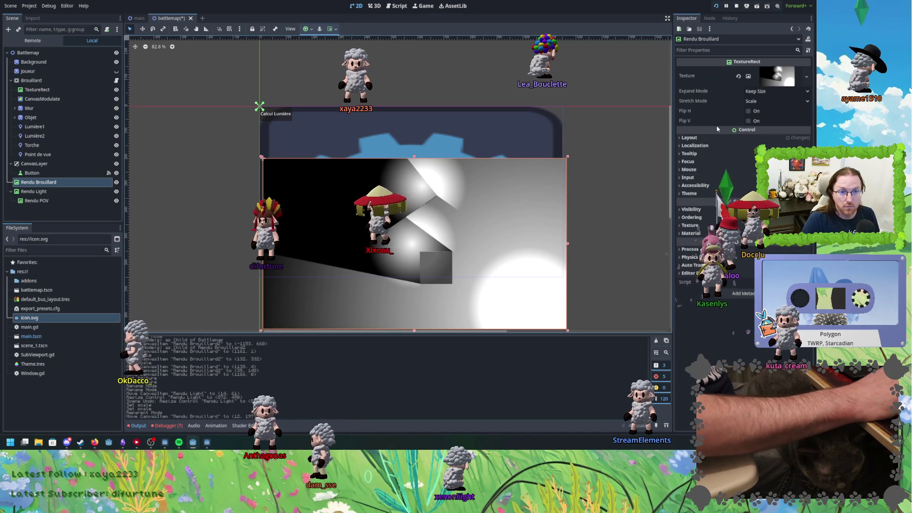
left_click(718, 137)
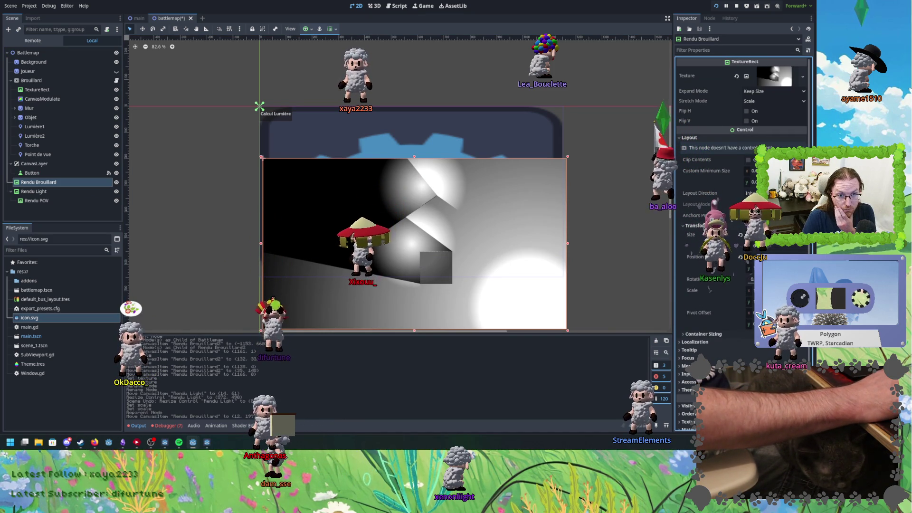
key("Return")
mouse_move(334, 192)
left_mouse_down()
mouse_move(472, 268)
mouse_move(437, 239)
left_mouse_up()
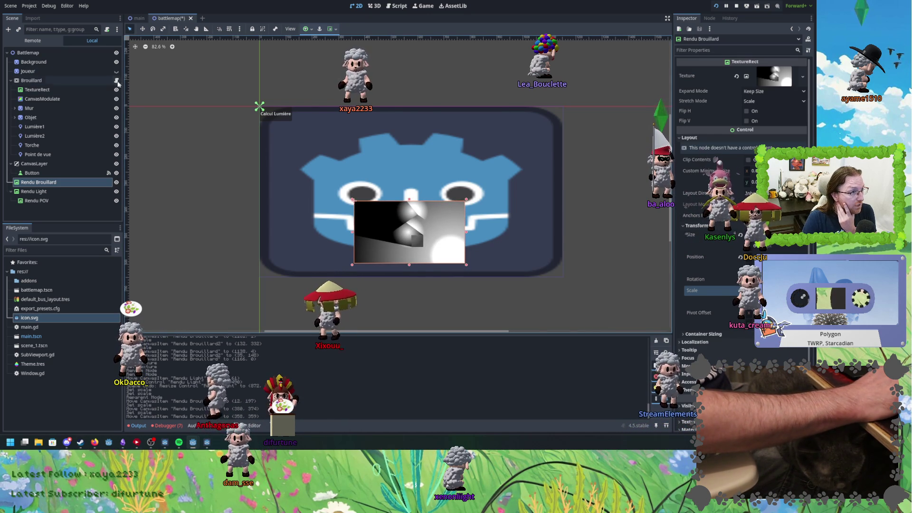
left_click(116, 81)
key("Return")
key("Return")
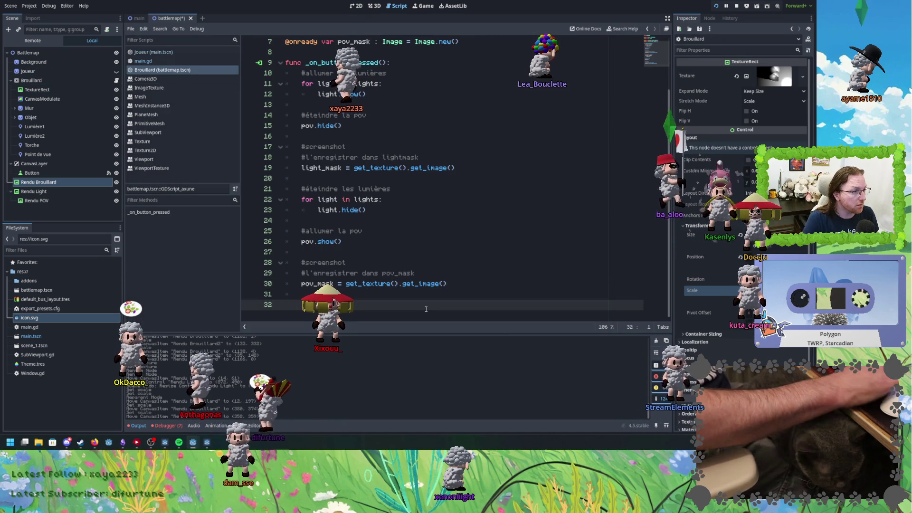
Step: Set Access as Unique Name on Rendu Brouillard, Rendu Light and Rendu POV
left_click(36, 200, "shift")
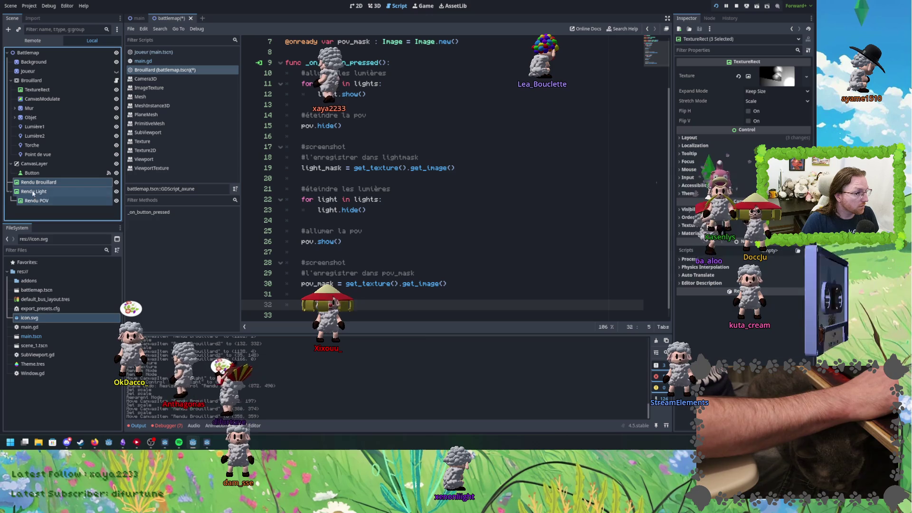
right_click(37, 191)
left_click(39, 287)
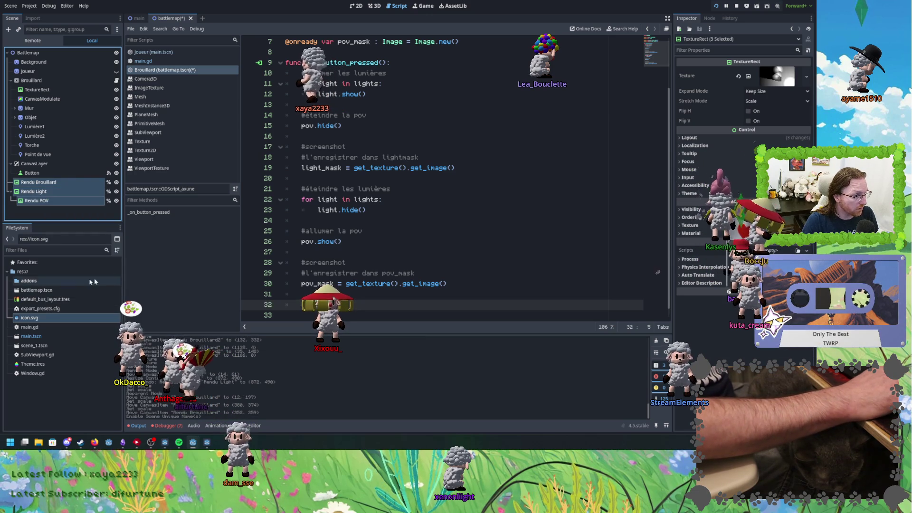
left_click(38, 182)
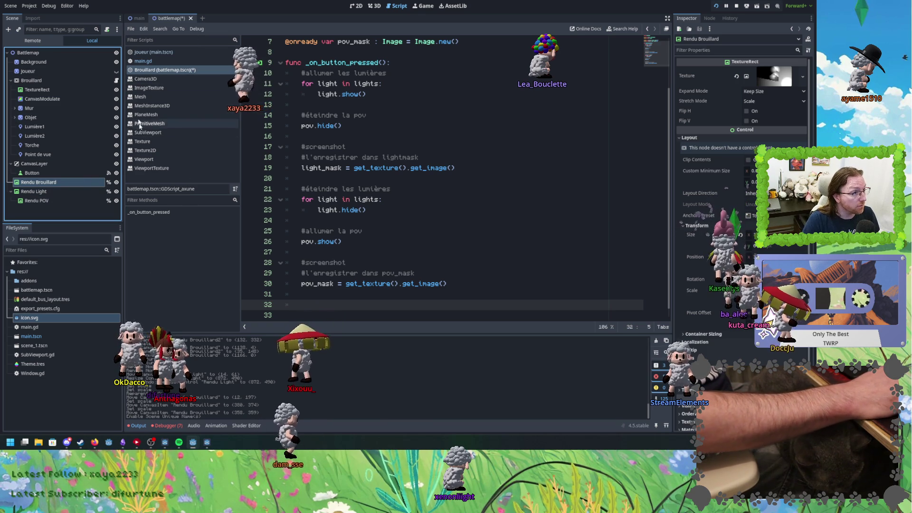
Step: Review how main.gd creates the ImageTexture and calls set_image
left_click(144, 62)
left_click(340, 125)
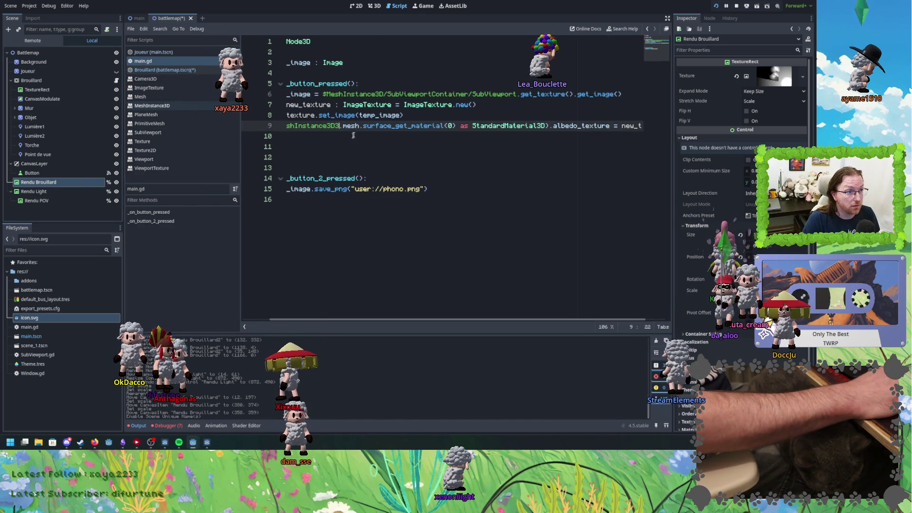
left_click(442, 105)
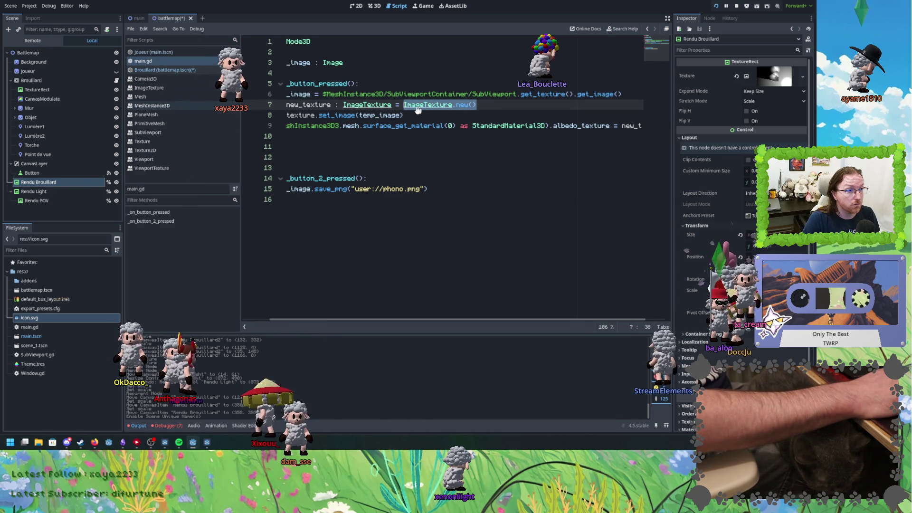
left_click(315, 115)
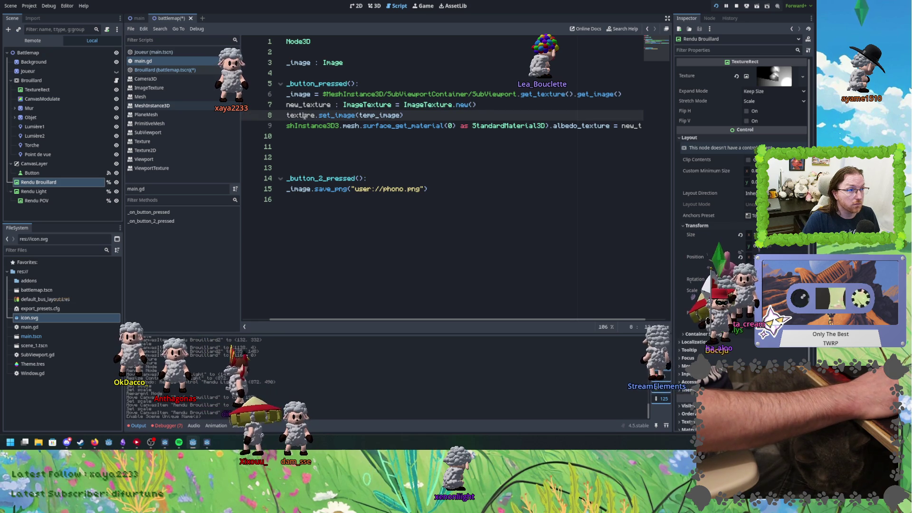
left_click_drag(427, 115, 246, 113)
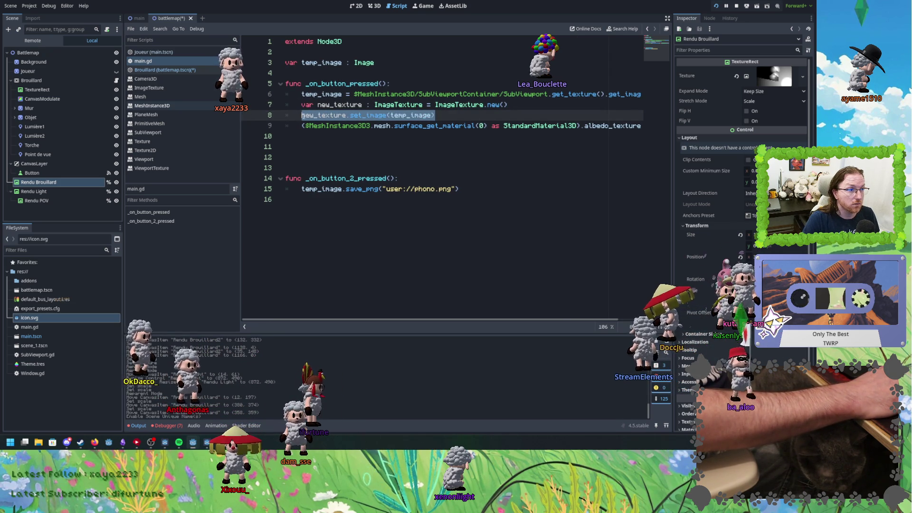
left_click(47, 182)
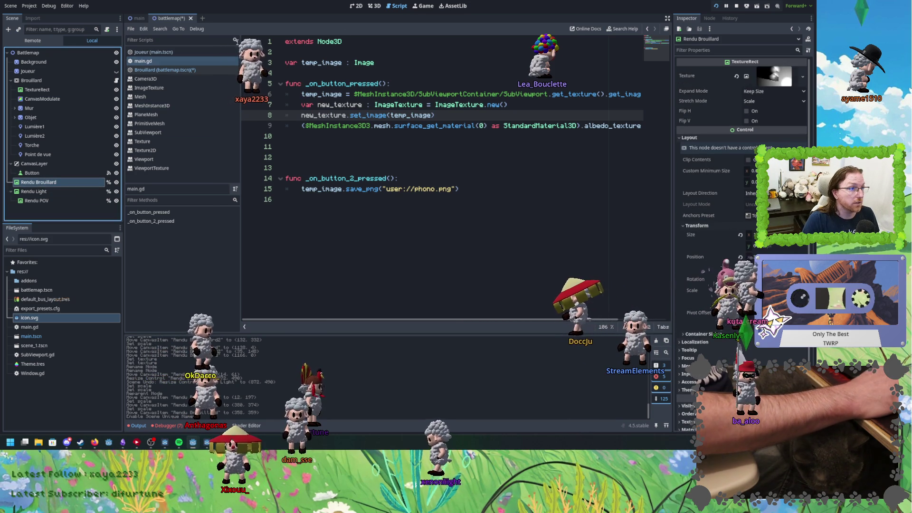
Step: Return to the 2D battlemap scene and select Rendu Light
left_click(374, 6)
left_click(356, 5)
left_click(37, 201)
left_click(38, 183)
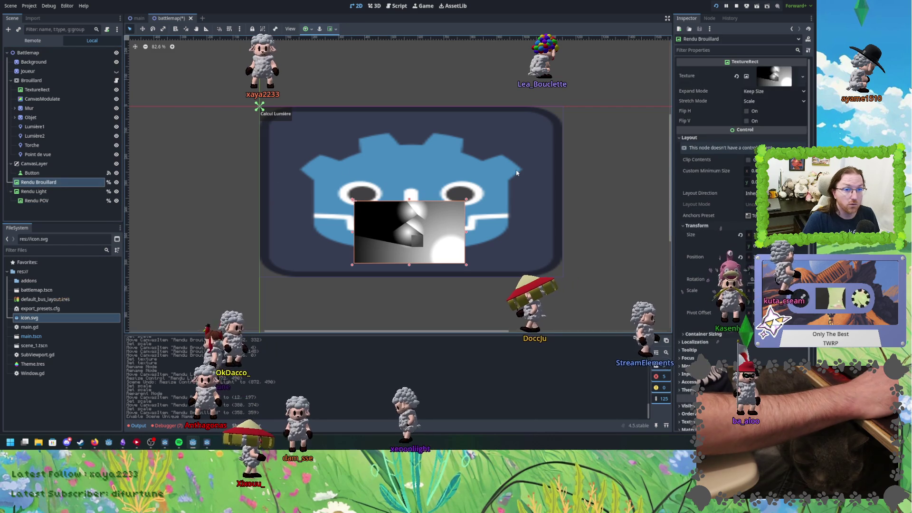
left_click(37, 201)
left_click(34, 192)
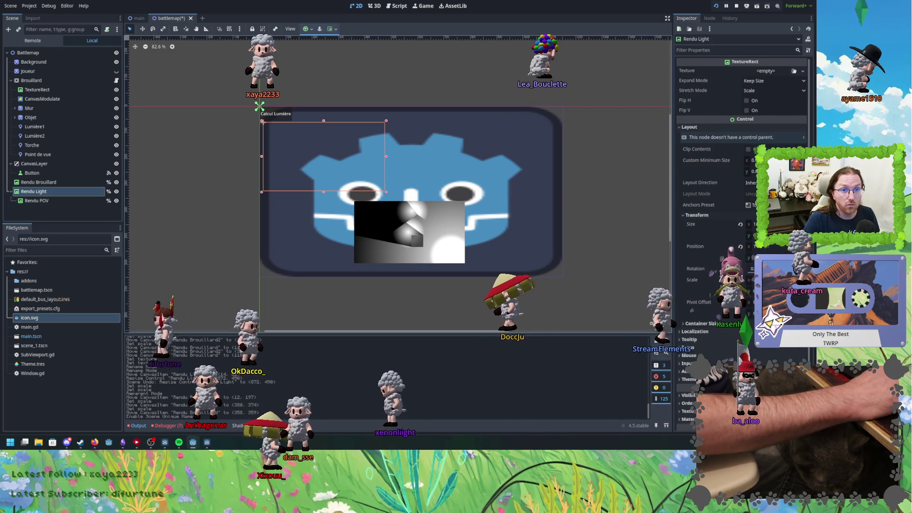
Step: Give both Rendu Light and Rendu POV a New ImageTexture as their Texture
left_click(803, 71)
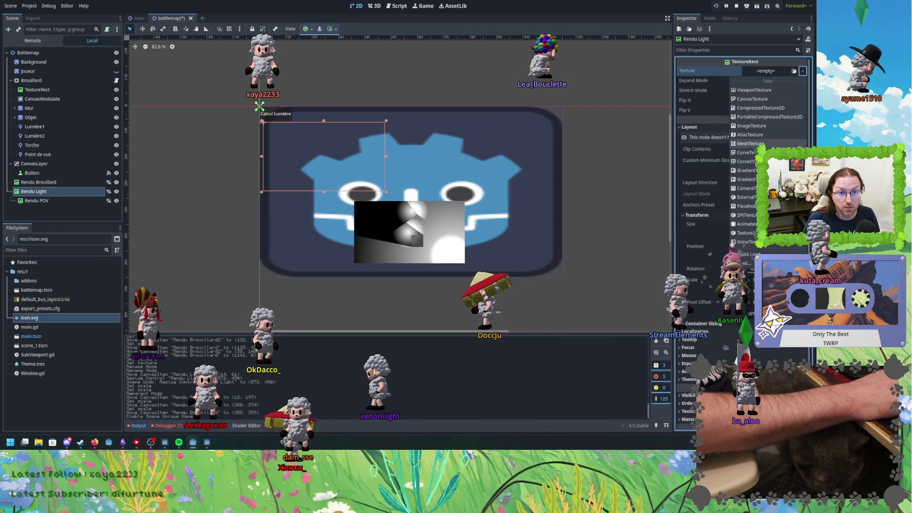
left_click(752, 126)
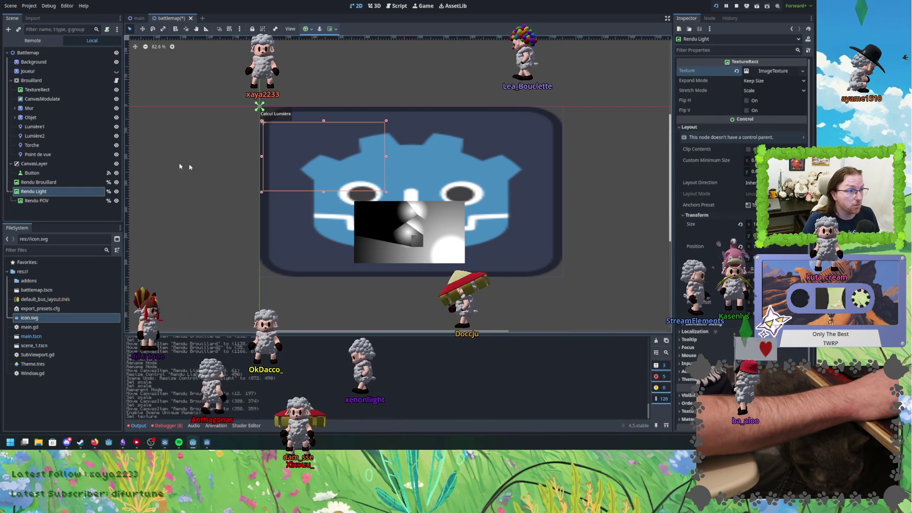
left_click(43, 201)
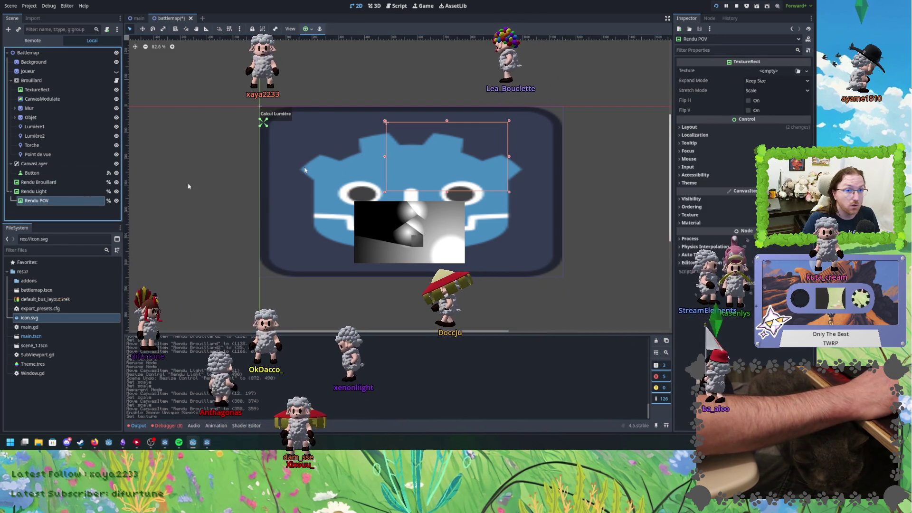
left_click(807, 72)
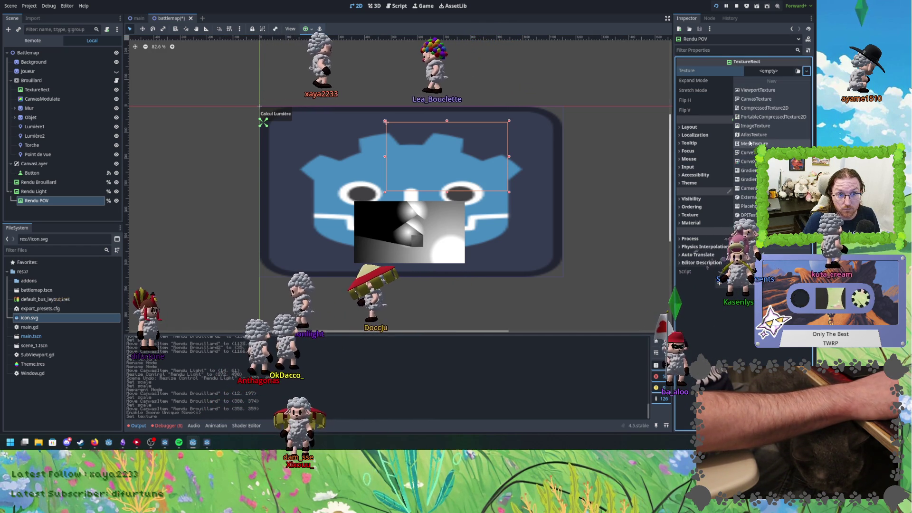
left_click(755, 126)
Step: Drag Rendu Light into the Brouillard script to insert a %"Rendu Light" reference on line 32
left_click(75, 192)
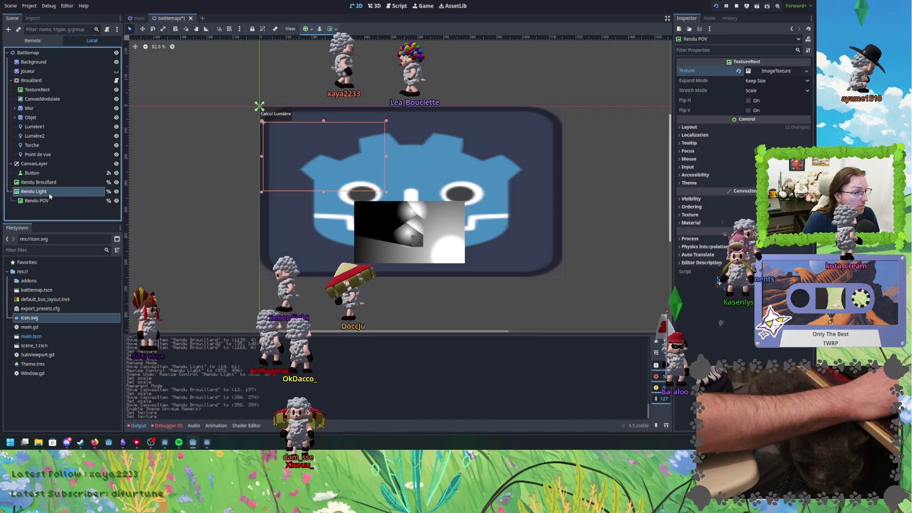
left_click(117, 80)
left_click_drag(36, 191, 312, 297)
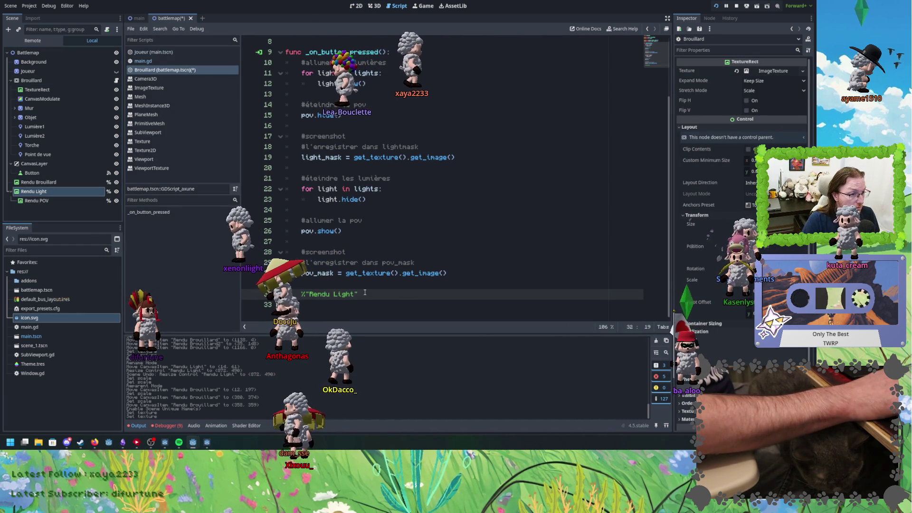
Step: On line 32, cast the Rendu Light node's texture as ImageTexture in parentheses
type(".set_")
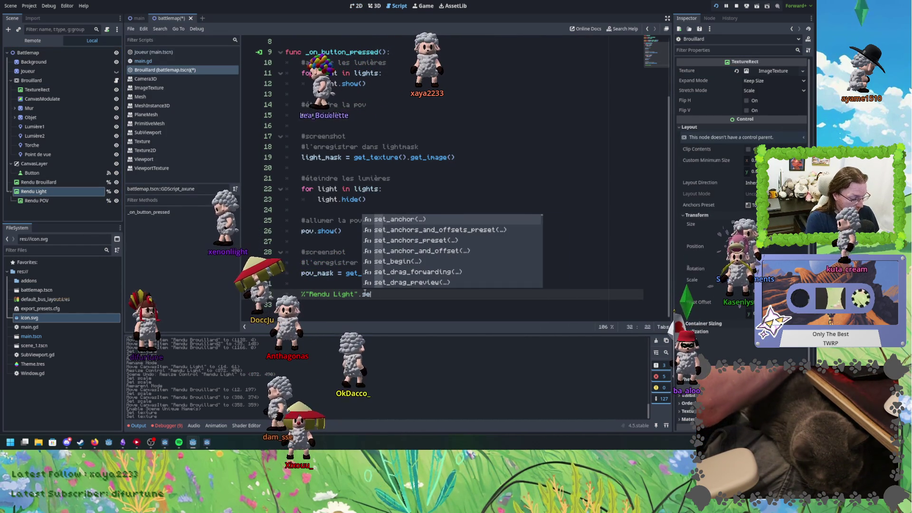
key("BackSpace")
key("BackSpace")
key("BackSpace")
type("get_image")
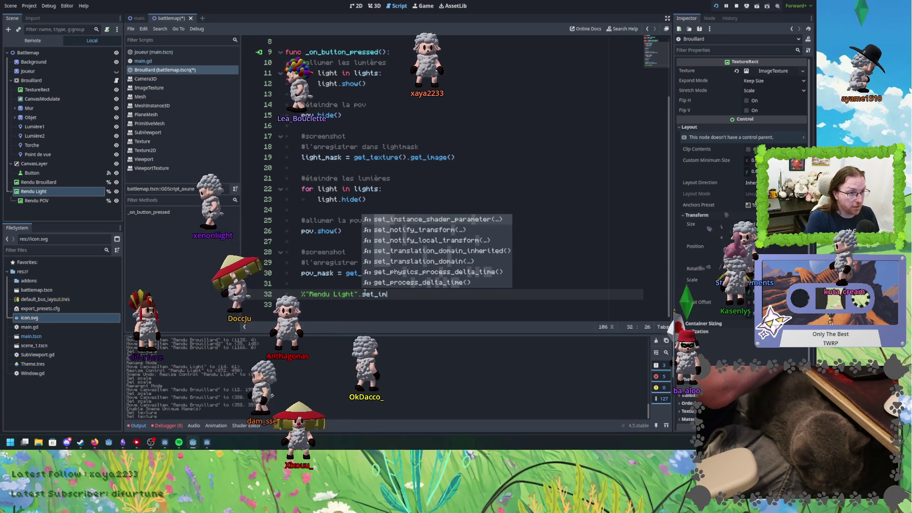
double_click(365, 294)
type("tex")
key("Return")
type("as I")
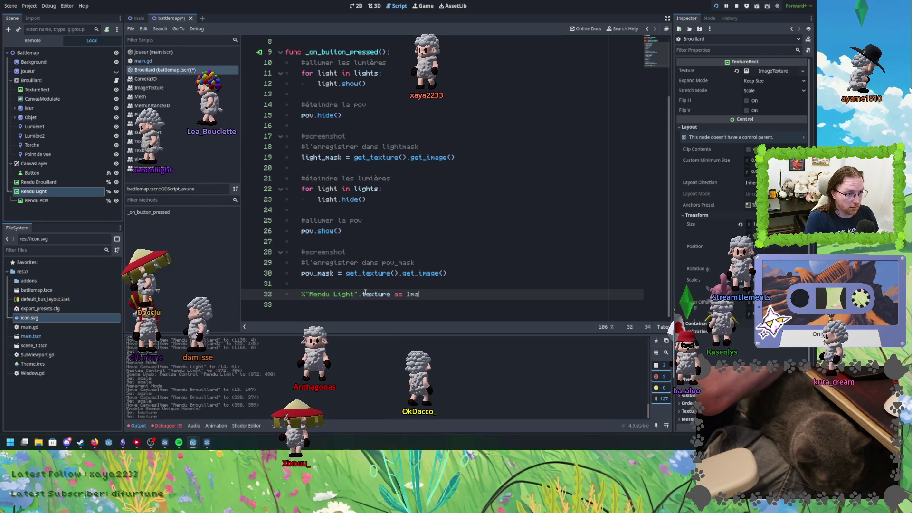
type("mage")
type("Texture")
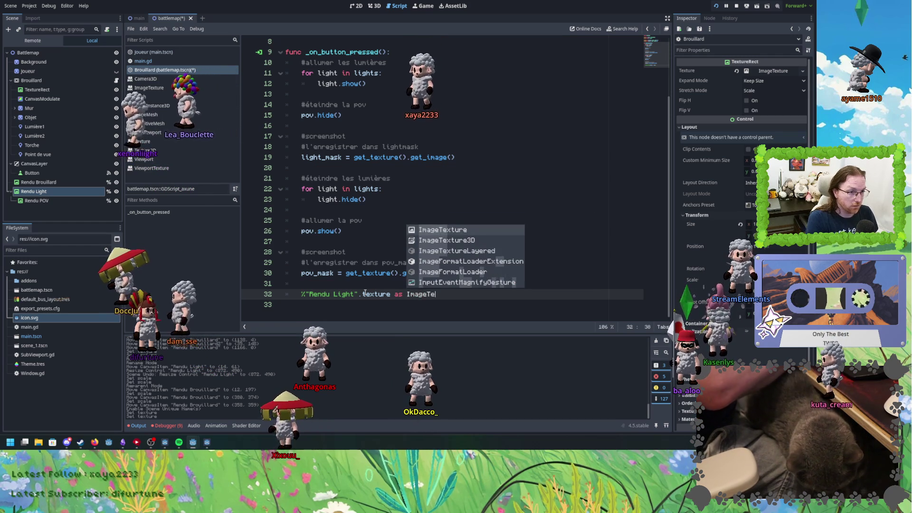
key("Return")
type(")")
key("Home")
type("(")
Step: Append a set_image call passing light_mask to the Rendu Light texture
left_click(475, 295)
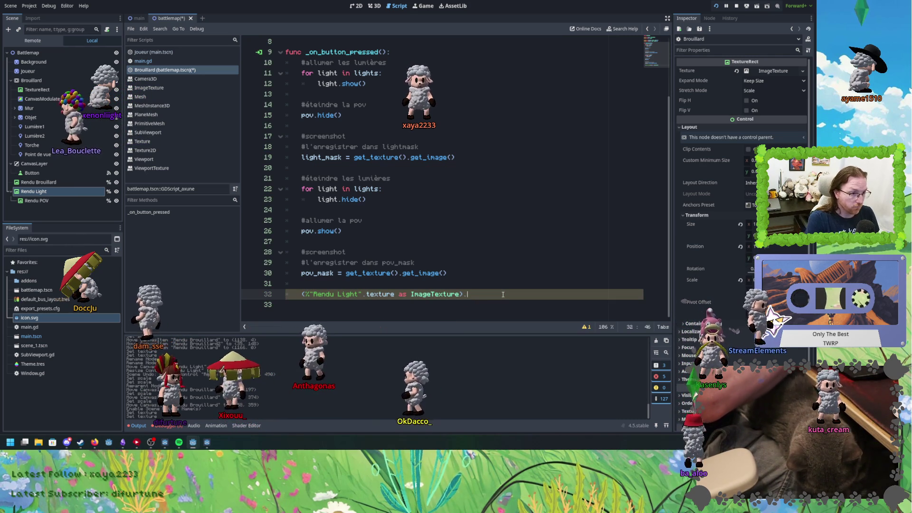
type("set_im")
key("Return")
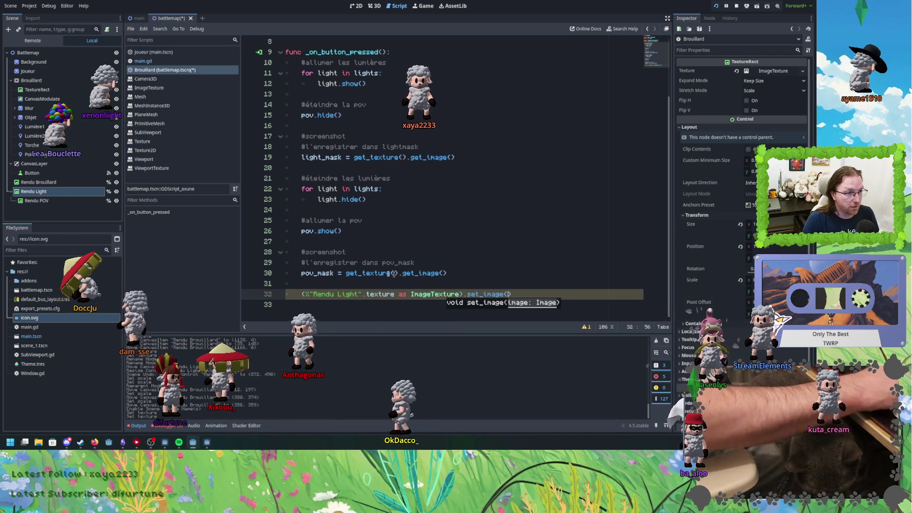
left_click(347, 272)
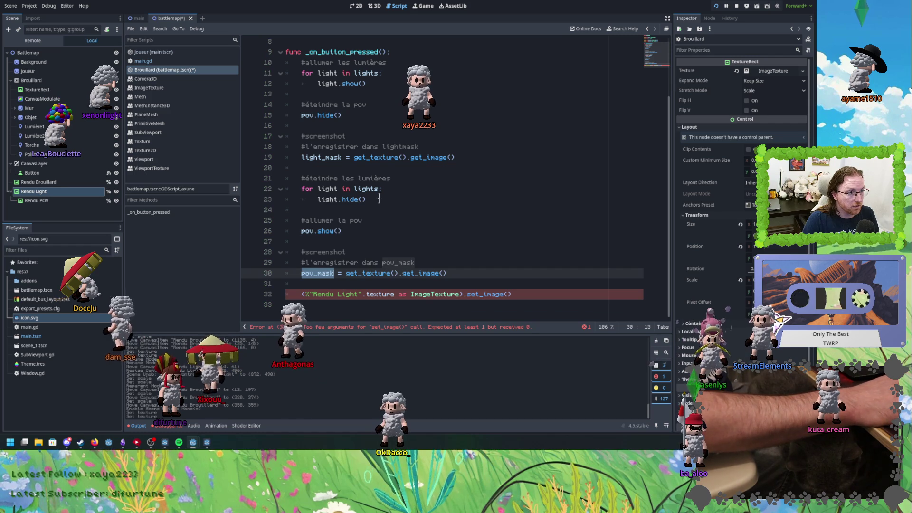
left_click(342, 157)
left_click(507, 295)
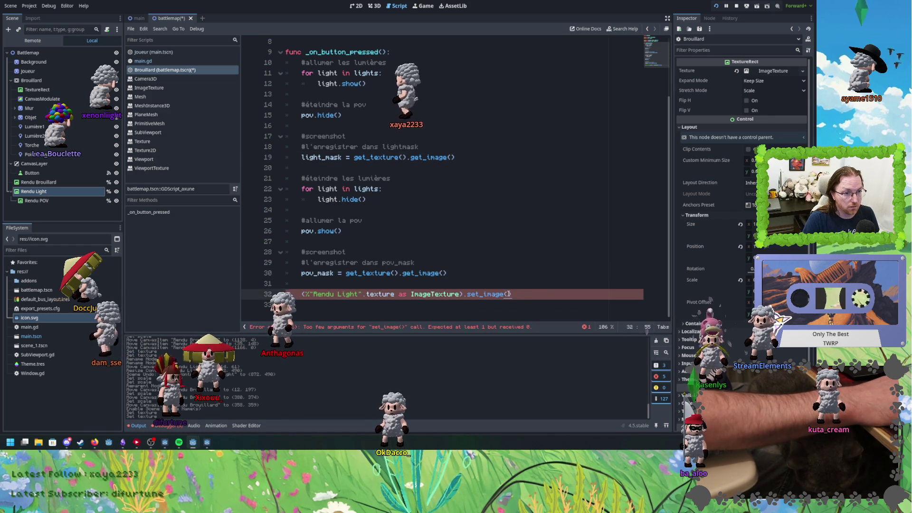
type("light_mask")
Step: Duplicate the line as line 33 for %"Rendu POV", passing pov_mask instead of light_mask
left_click_drag(558, 295, 560, 287)
key("ctrl+c")
key("End")
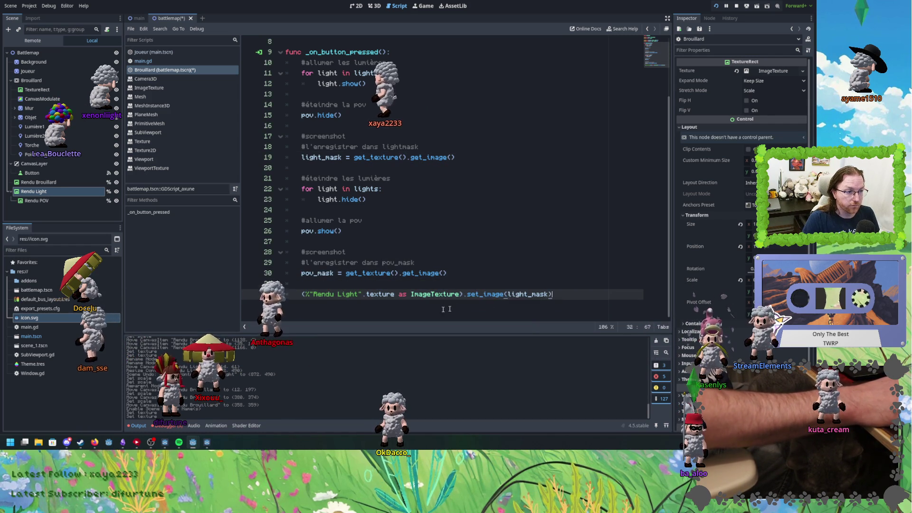
key("ctrl+v")
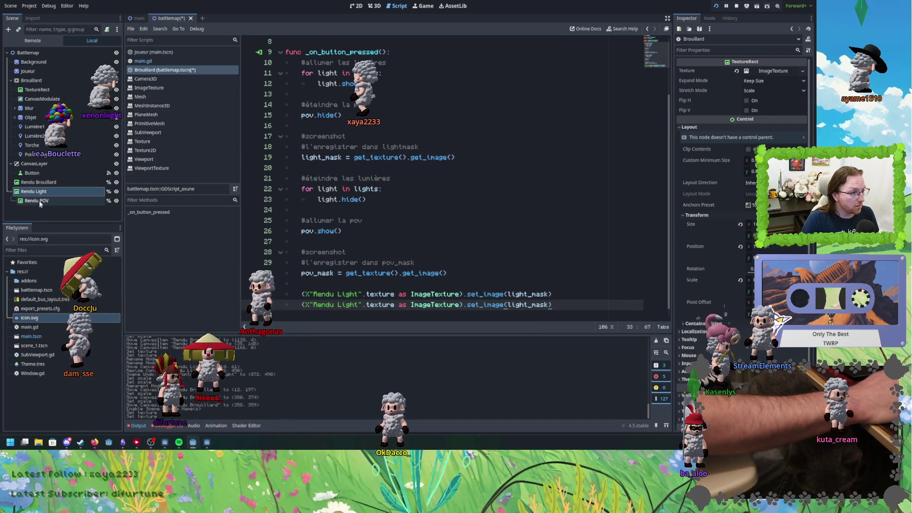
mouse_move(37, 201)
left_mouse_down()
mouse_move(147, 231)
mouse_move(307, 305)
left_mouse_up()
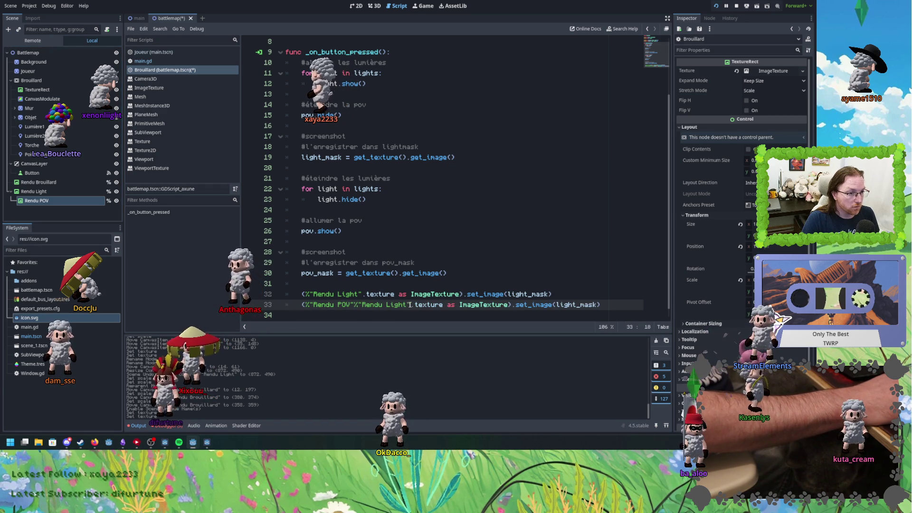
double_click(314, 272)
double_click(516, 305)
key("ctrl+v")
left_click(510, 239)
Step: Test-run the project, press Calcul Lumière, then stop the failed debug session
scroll(429, 237, "down", 1)
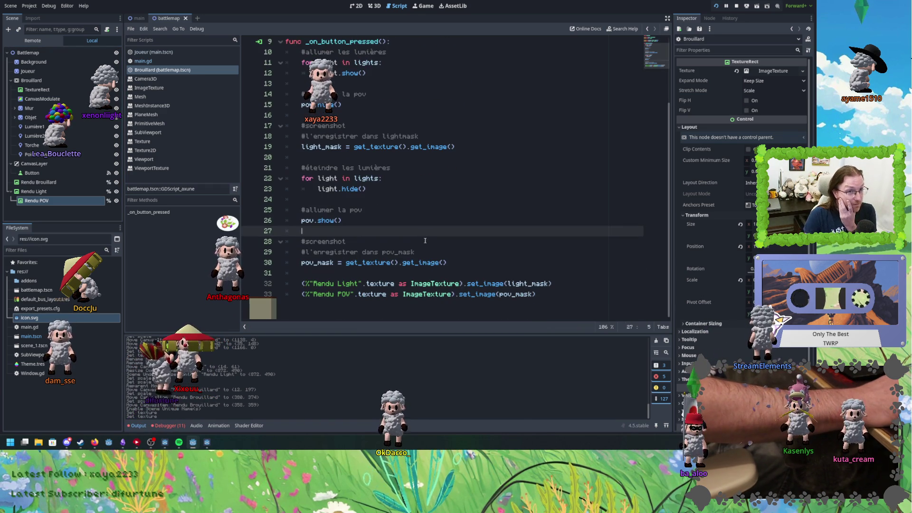
left_click(716, 9)
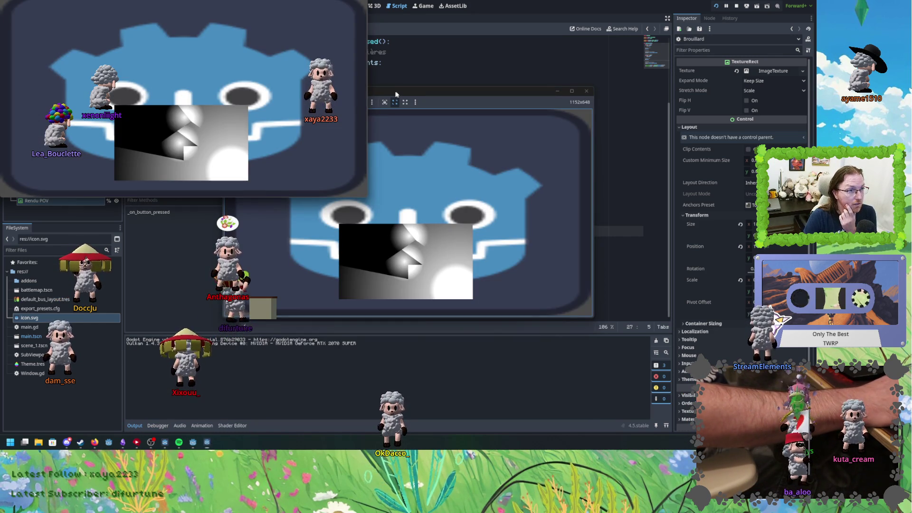
left_click(302, 104)
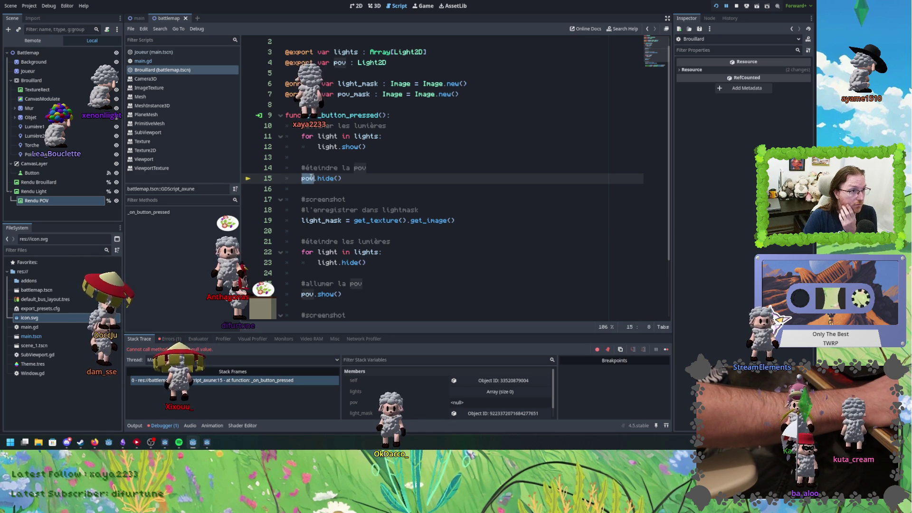
scroll(350, 202, "up", 1)
left_click(737, 7)
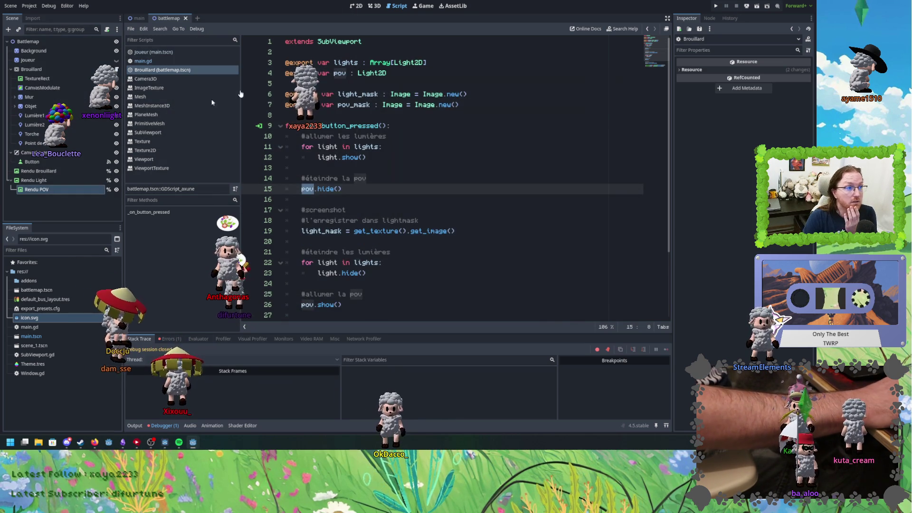
Step: Select the Brouillard viewport and expand its Lights array in the Inspector
left_click(30, 69)
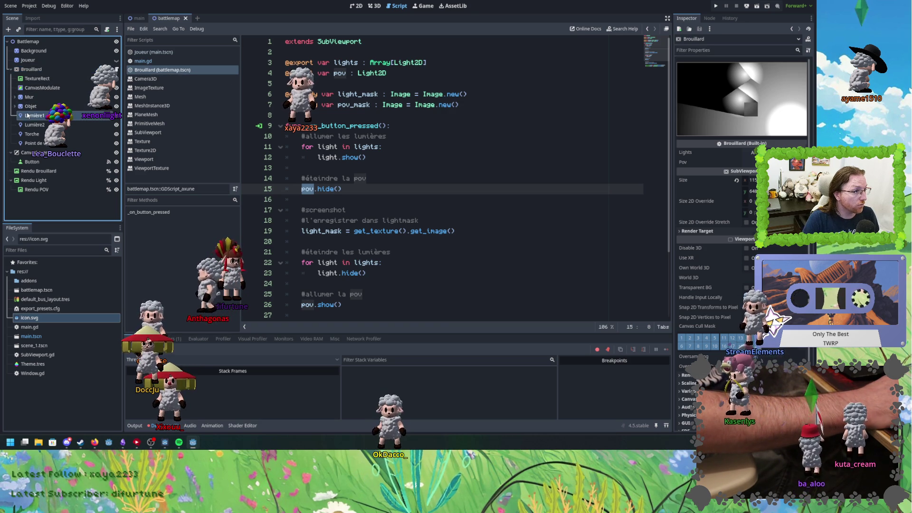
left_click(28, 116)
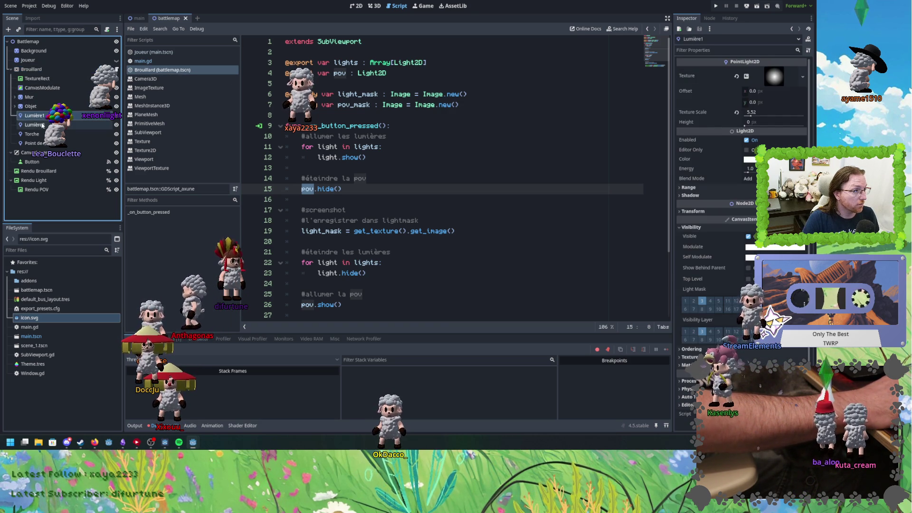
left_click(31, 69)
left_click(746, 153)
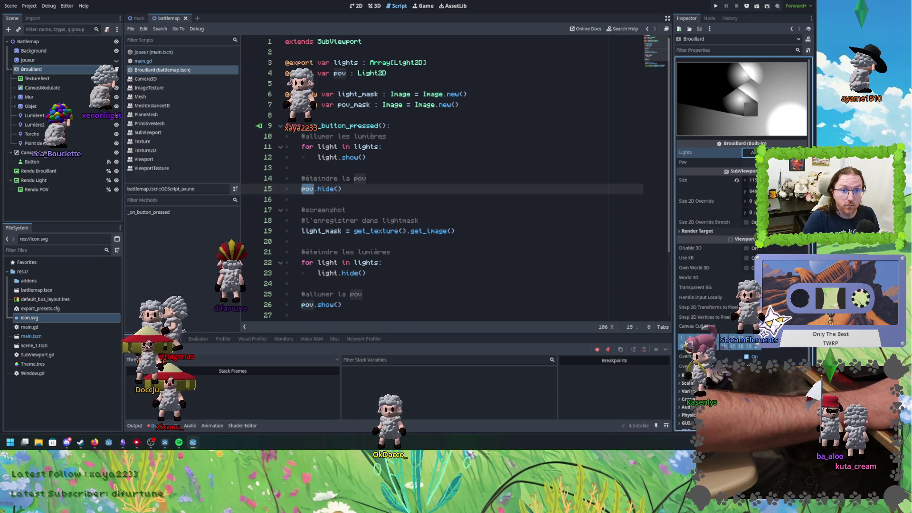
left_click(42, 116)
left_click(41, 126, "shift")
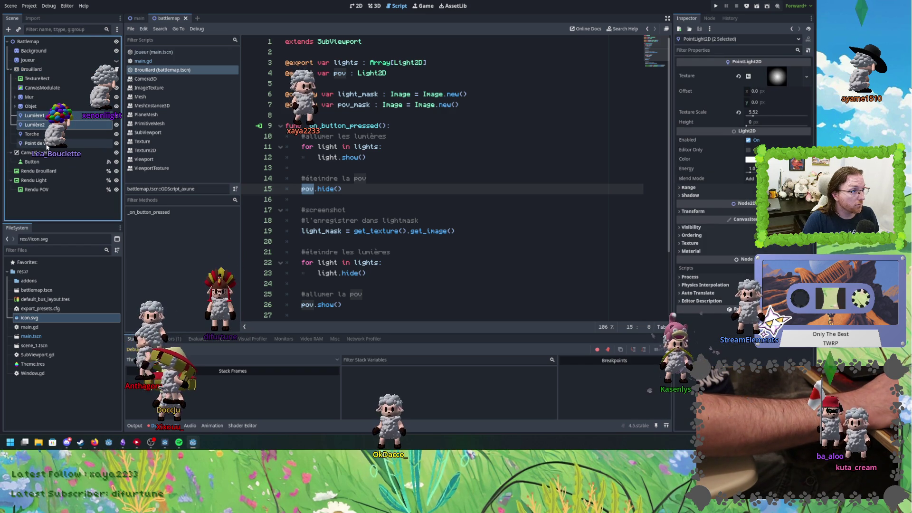
left_click(36, 79)
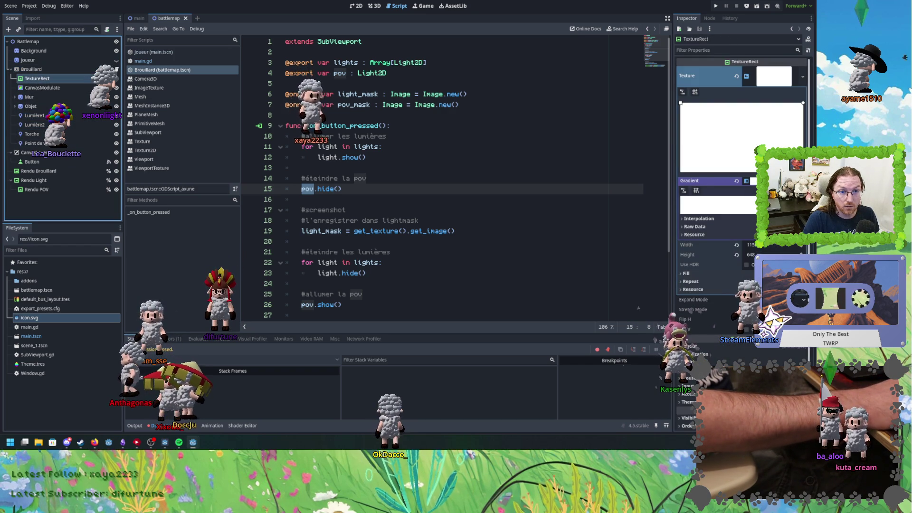
left_click(57, 70)
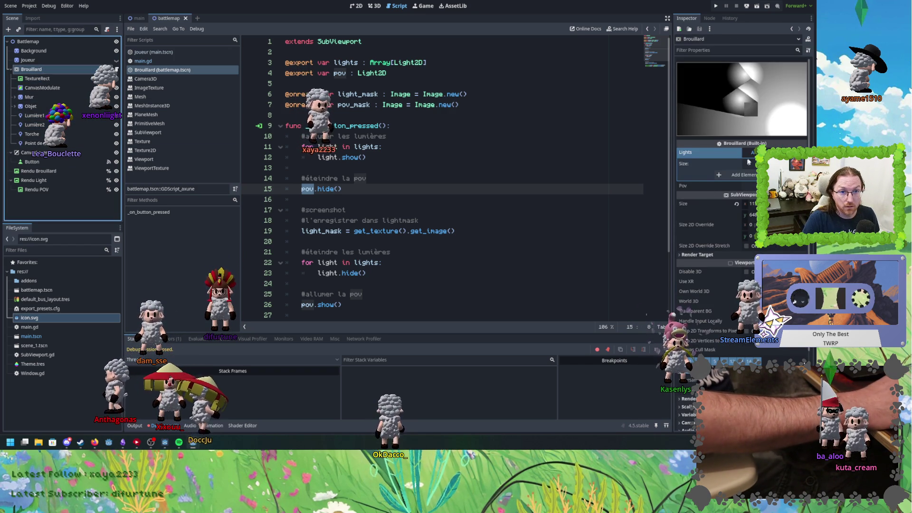
Step: Add Lumière1, Lumière2 and Torche to Lights, assign Point de vue as Pov, and save
left_click_drag(34, 116, 632, 181)
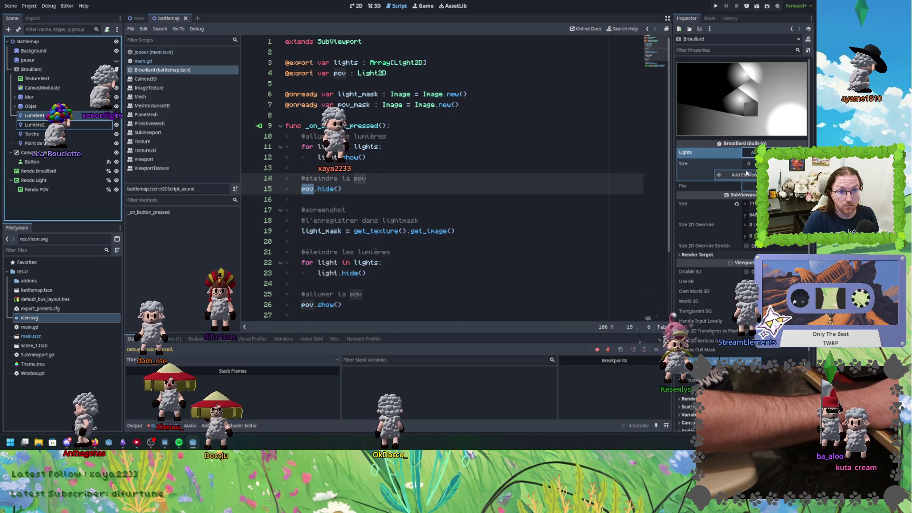
left_click_drag(745, 176, 745, 175)
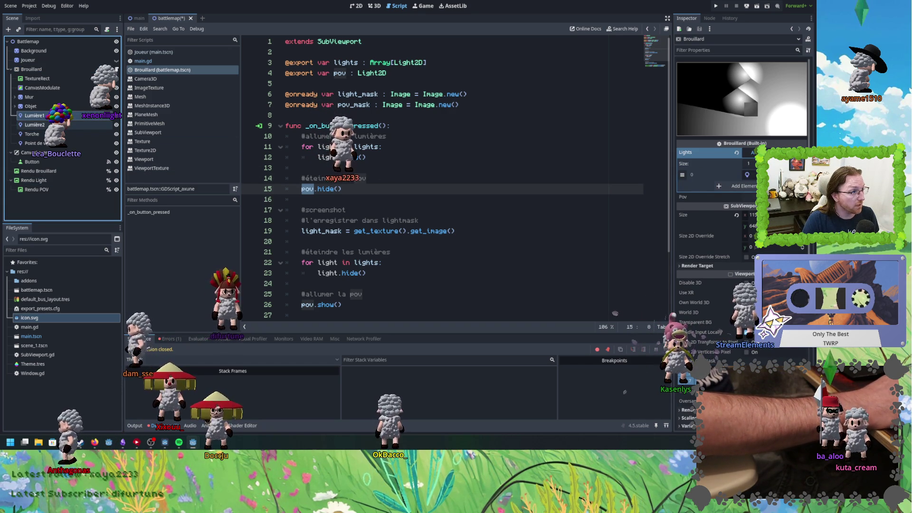
left_click_drag(35, 124, 729, 185)
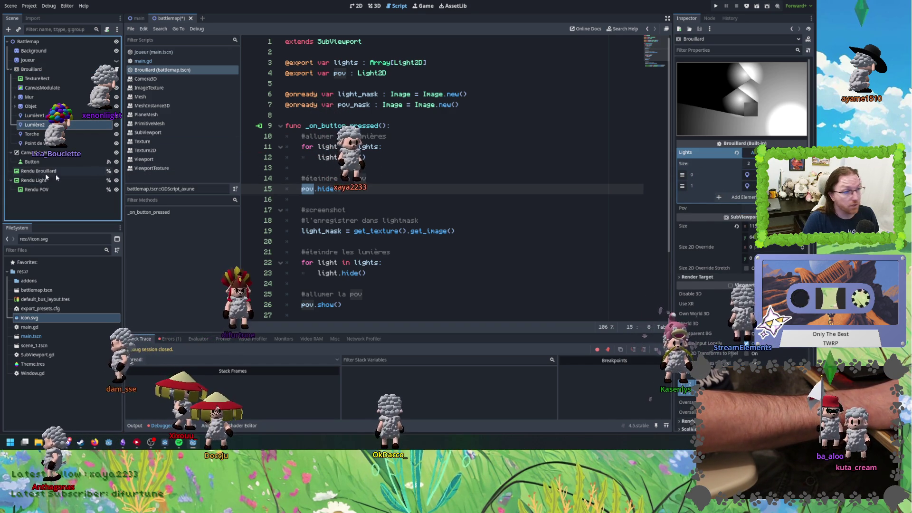
mouse_move(32, 134)
left_mouse_down()
mouse_move(507, 168)
mouse_move(737, 197)
left_mouse_up()
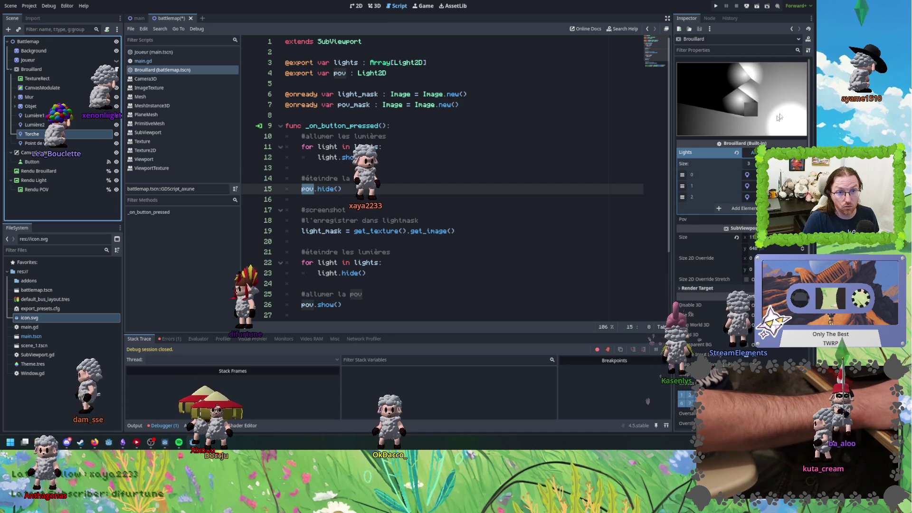
left_click_drag(33, 143, 682, 239)
left_click_drag(686, 287, 747, 219)
key("ctrl+s")
Step: Run the project, press Calcul Lumière to display both mask previews, then return to the script
left_click(716, 6)
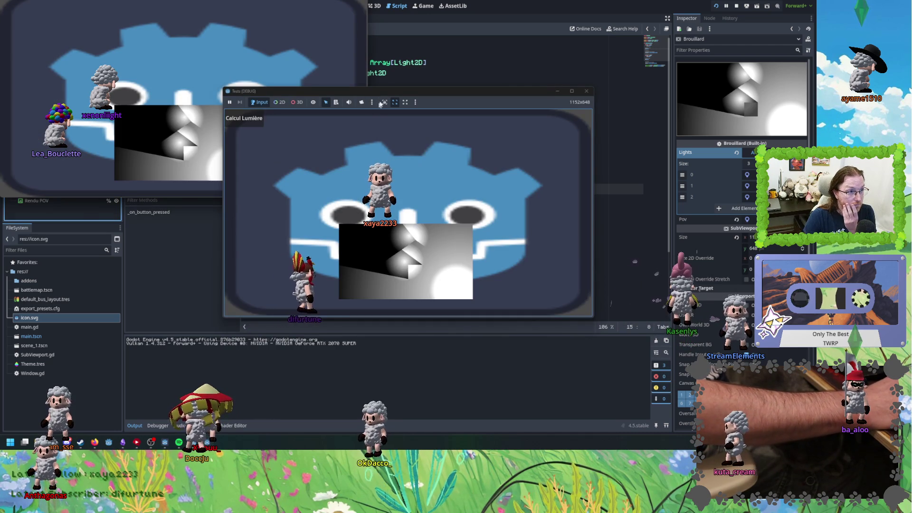
left_click(244, 118)
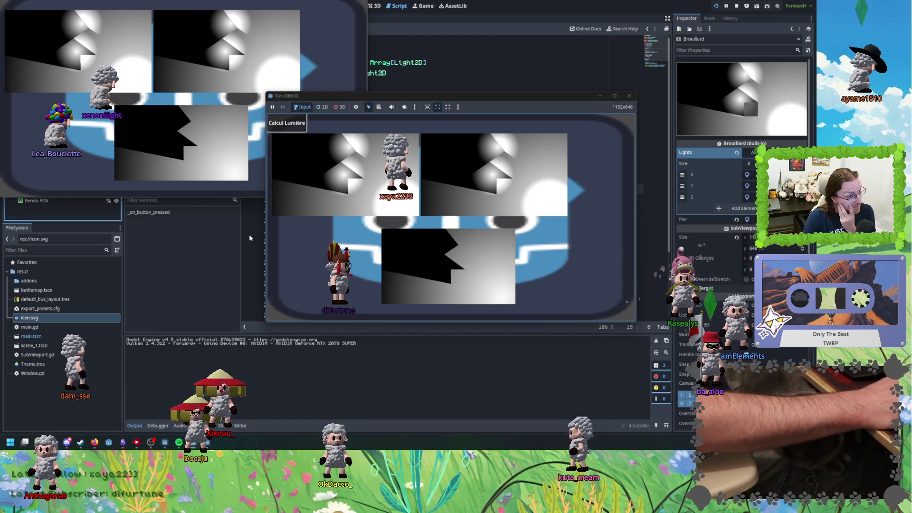
left_click(402, 79)
left_click(366, 193)
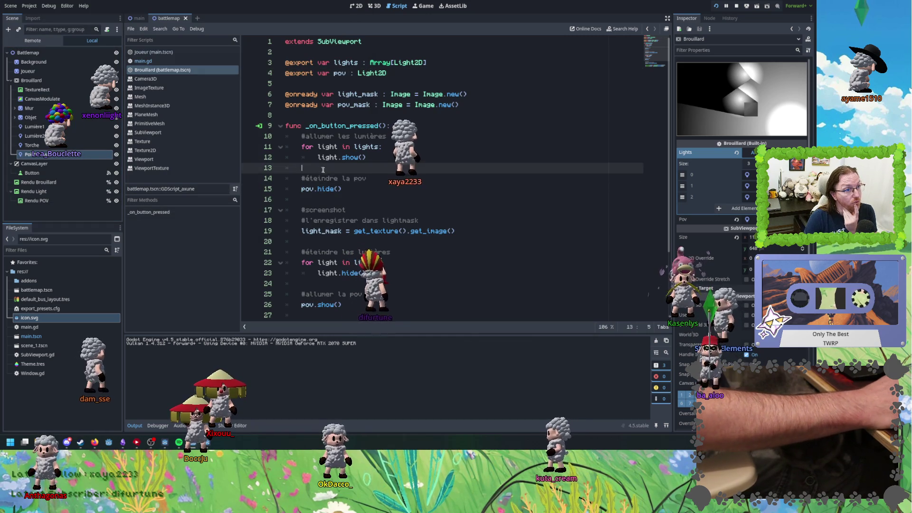
Step: Insert `await get_tree().process_frame` on a new line before the light_mask capture
scroll(366, 195, "down", 1)
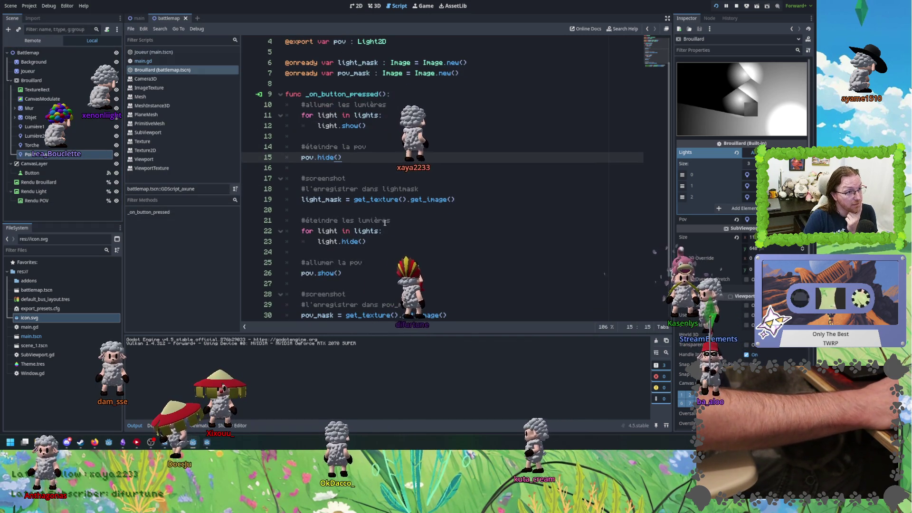
left_click(463, 200)
left_click(414, 166)
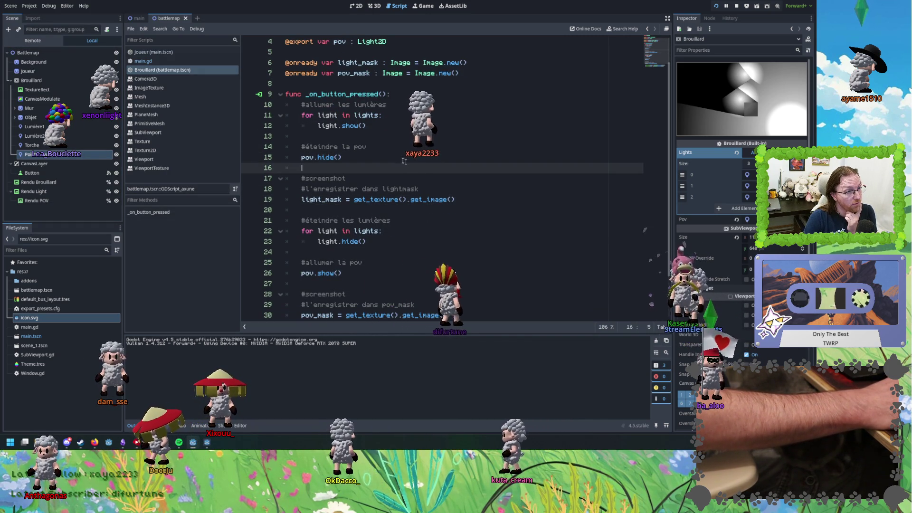
left_click(401, 159)
left_click(408, 168)
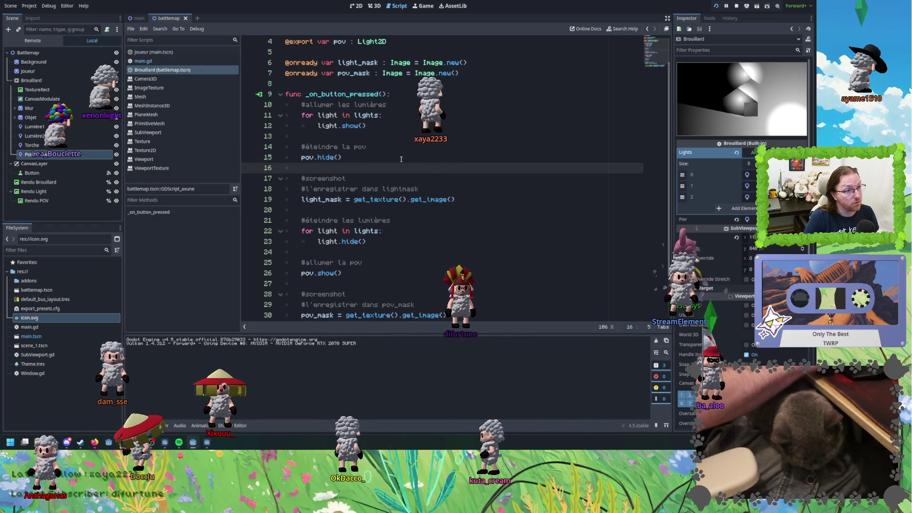
left_click(423, 189)
key("Return")
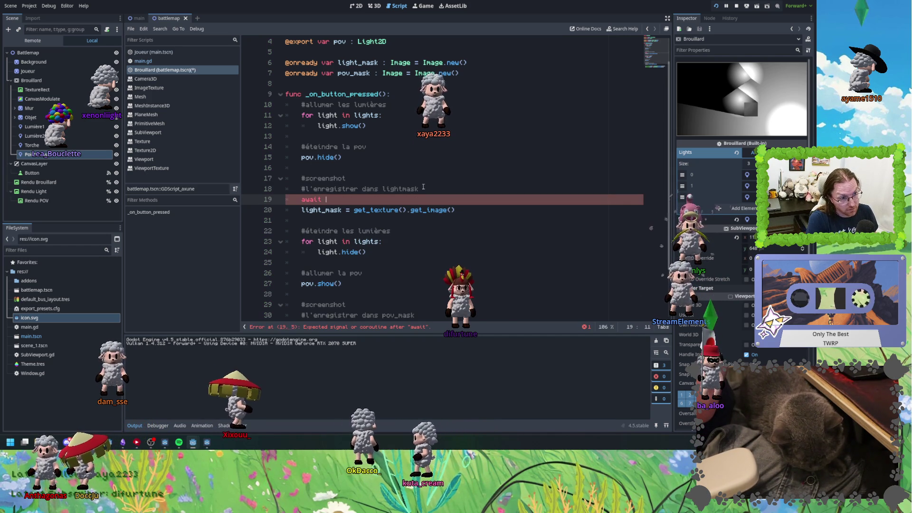
type("et")
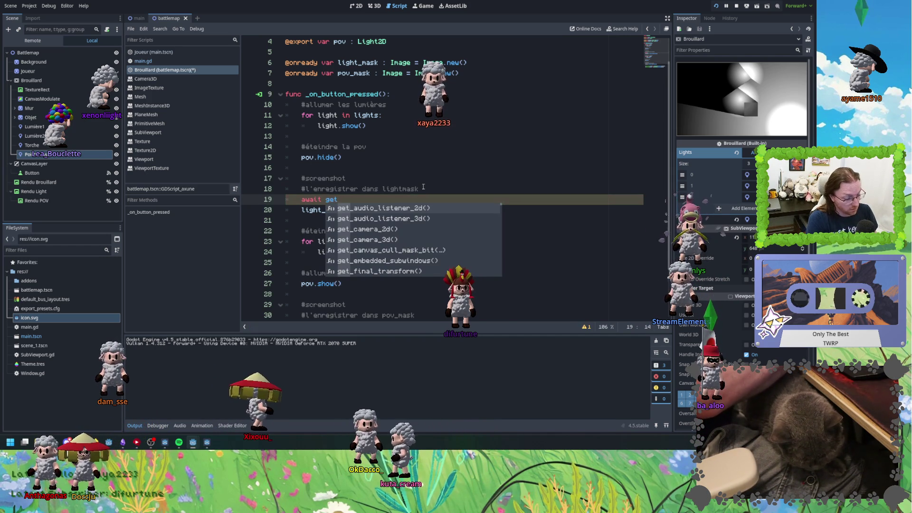
type("_tree().pro")
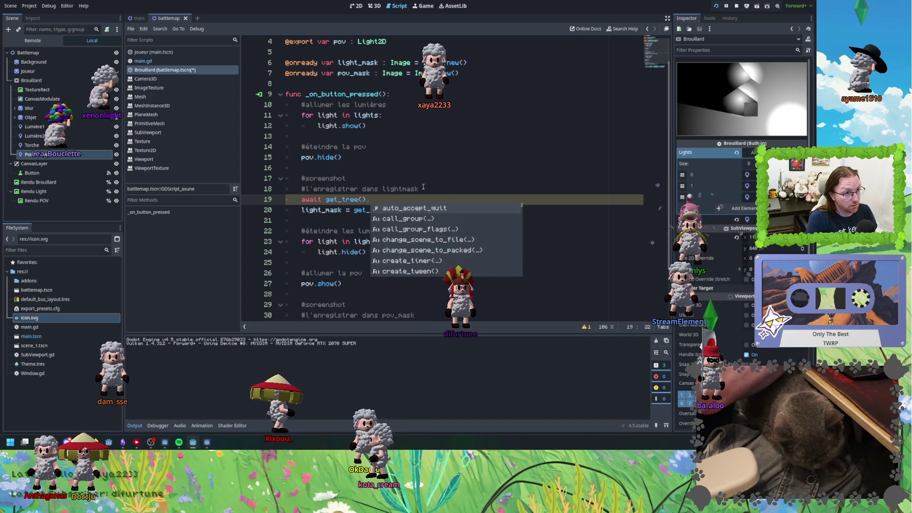
key("Return")
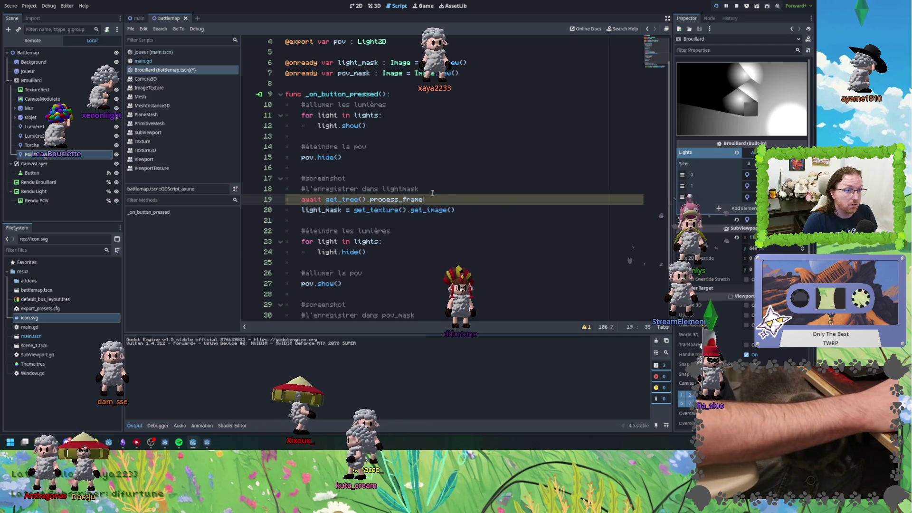
Step: Copy that await line and paste it before the pov_mask capture
key("shift+Up")
scroll(426, 247, "down", 2)
key("ctrl+c")
left_click(444, 253)
key("ctrl+v")
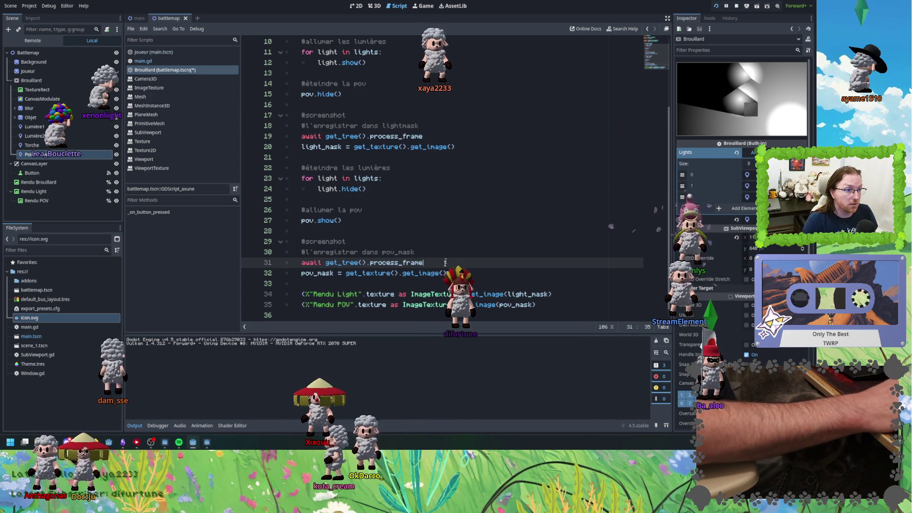
key("F6")
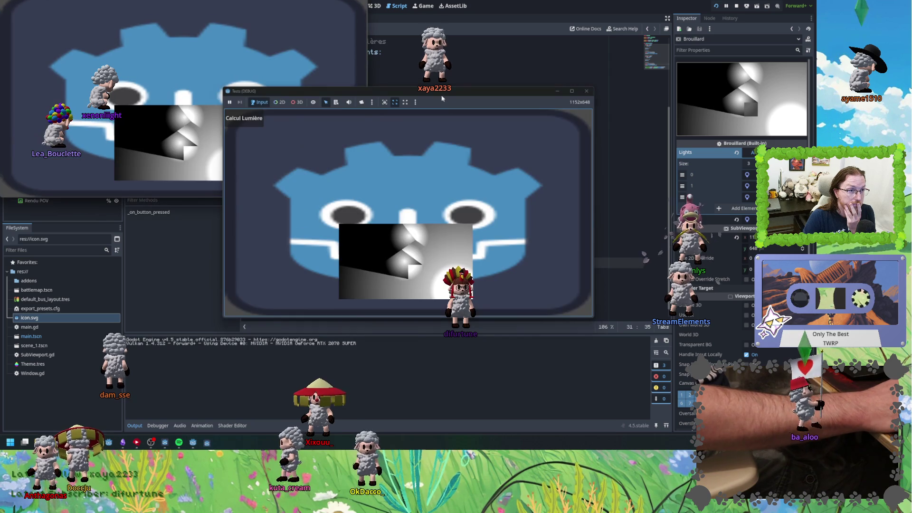
left_click(255, 125)
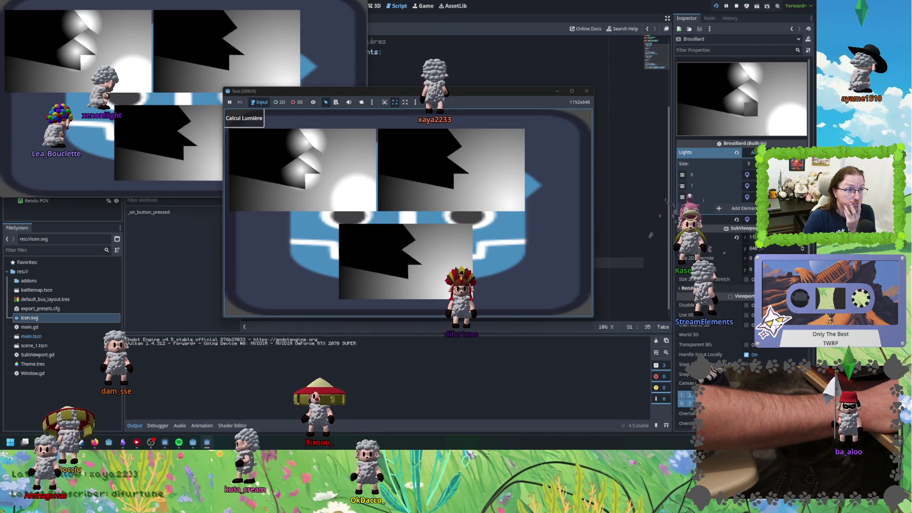
left_click_drag(436, 94, 488, 123)
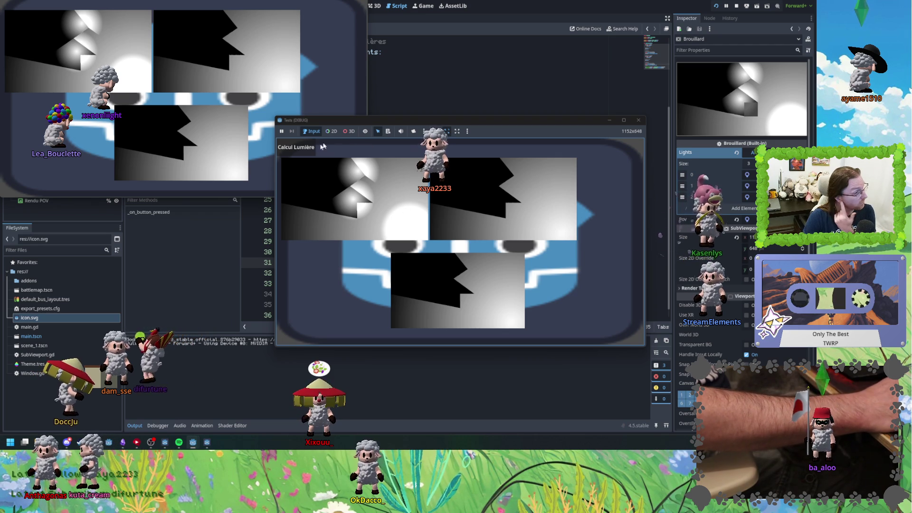
left_click(197, 261)
Step: Switch to the 2D view and select the Torche light in the scene tree
left_click(375, 6)
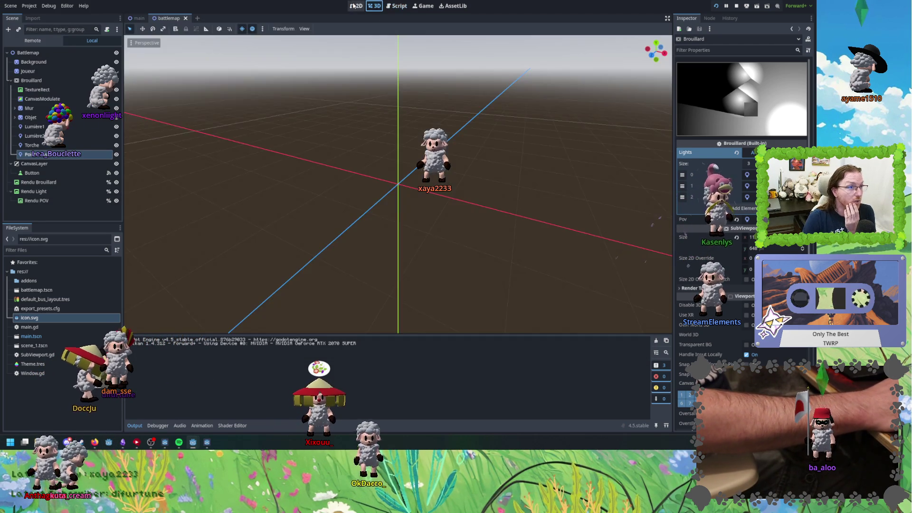
left_click(356, 6)
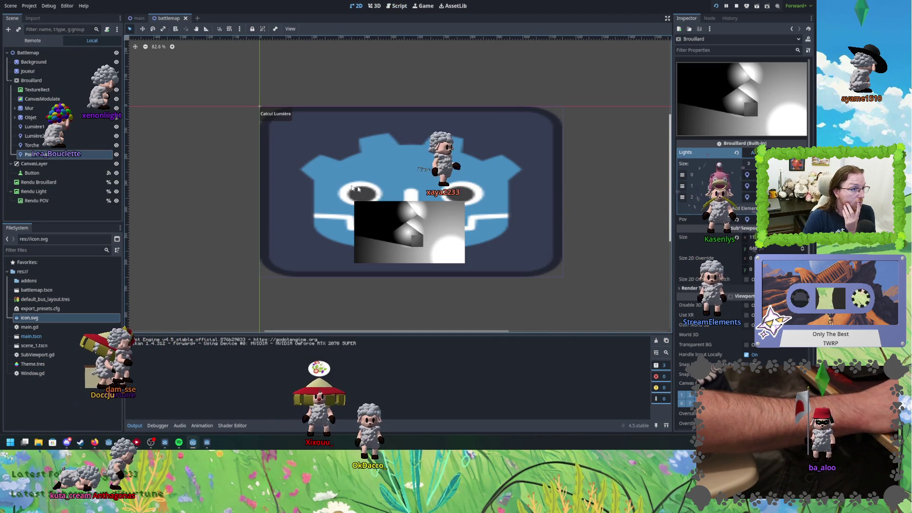
scroll(245, 179, "down", 2)
left_click(20, 202)
scroll(259, 165, "up", 2)
left_click(37, 89)
left_click(40, 154)
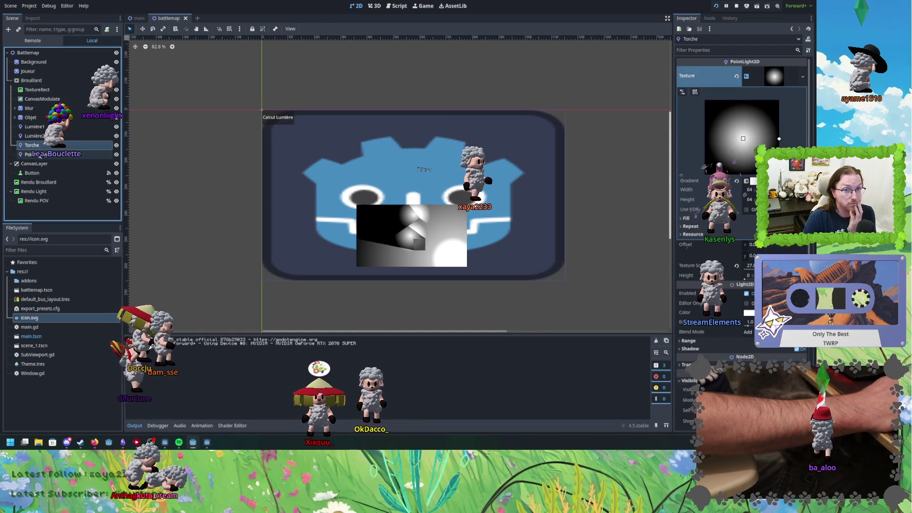
left_click(32, 145)
Step: Set Torche's Texture Scale to 17, drag it up to 20, and return to the script
left_click(749, 265)
type("17")
key("Return")
left_click_drag(750, 265, 760, 266)
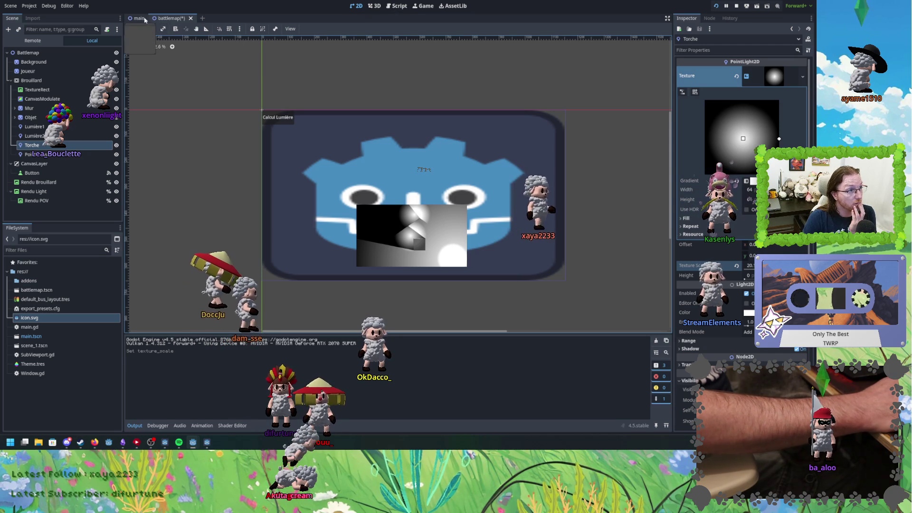
left_click(108, 80)
double_click(327, 220)
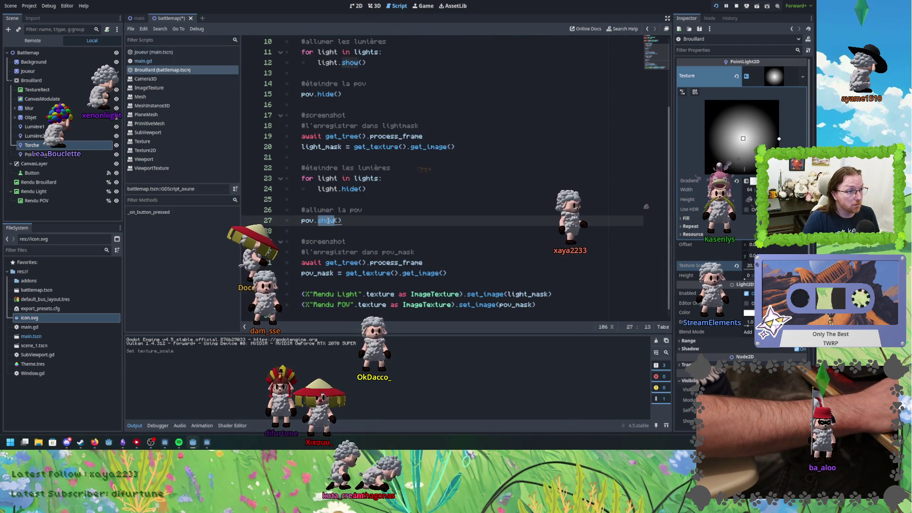
Step: Review the hide/show lines in the script and inspect the Point de vue and Torche lights
scroll(332, 154, "up", 2)
double_click(331, 154)
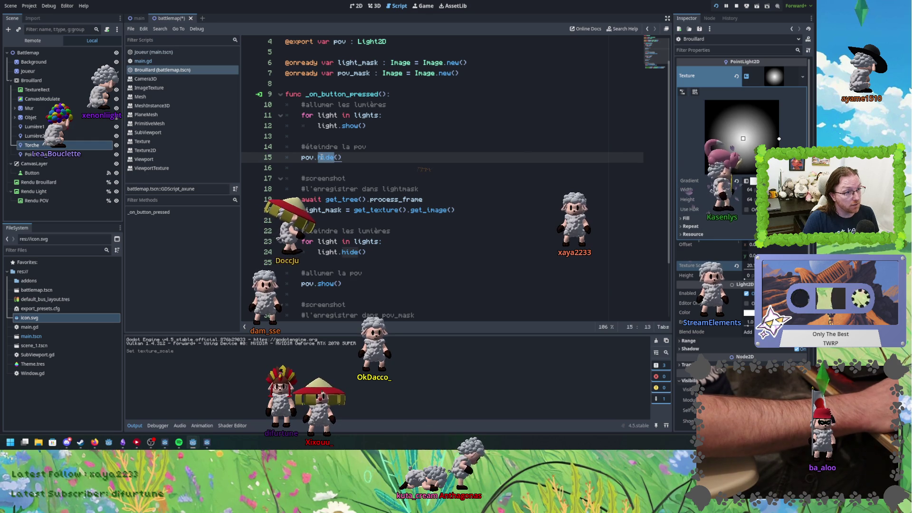
left_click(395, 177)
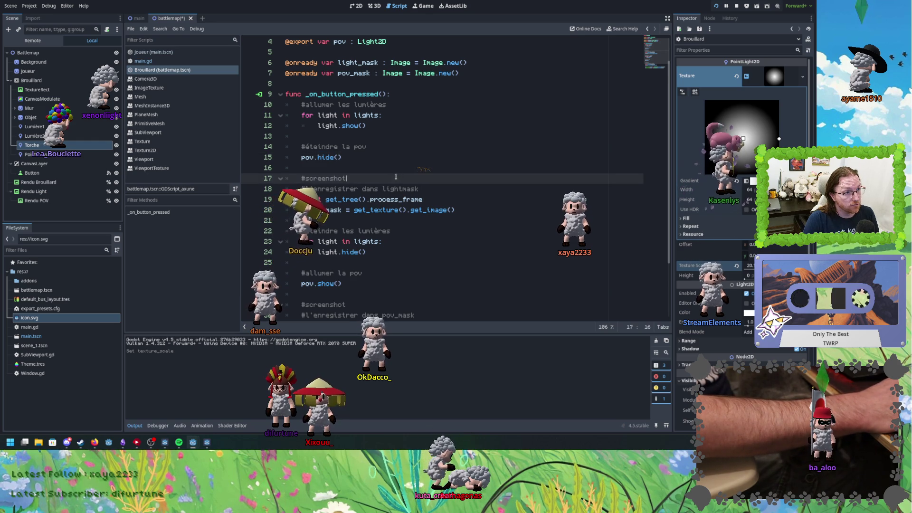
left_click(314, 158)
left_click(29, 154)
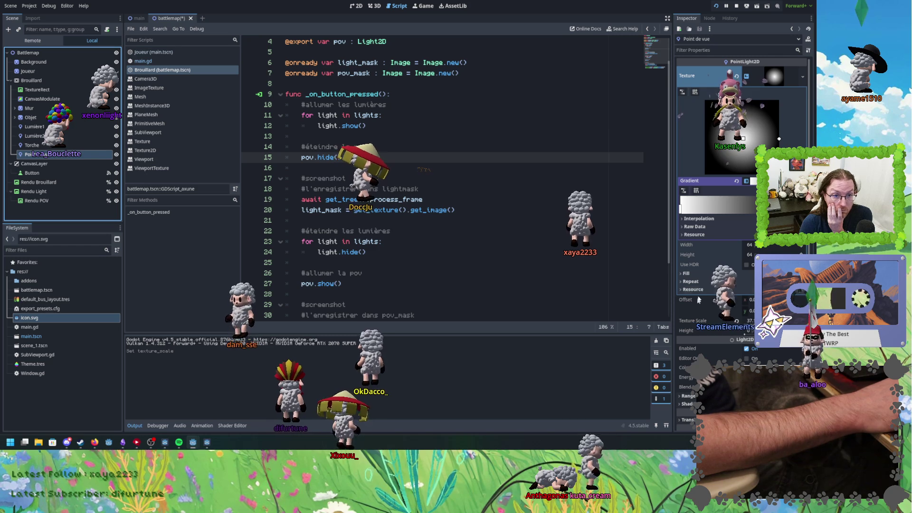
scroll(698, 308, "down", 5)
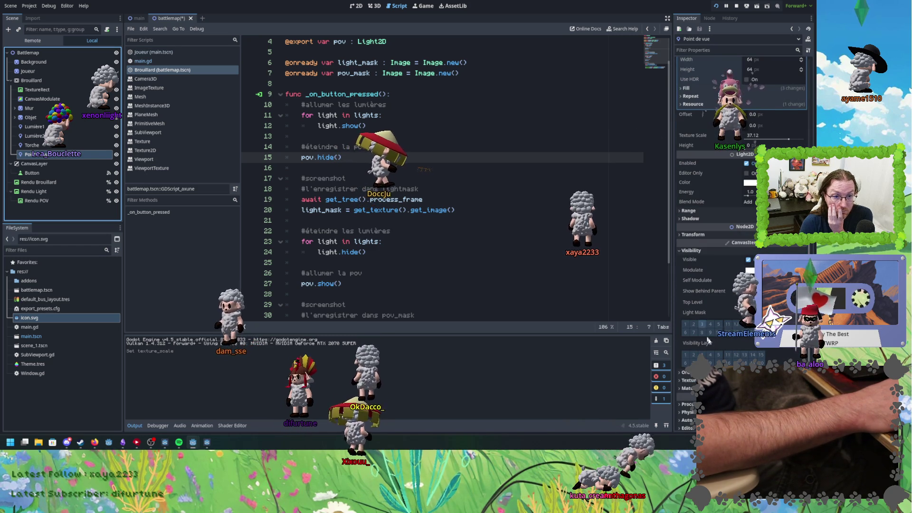
left_click(35, 145)
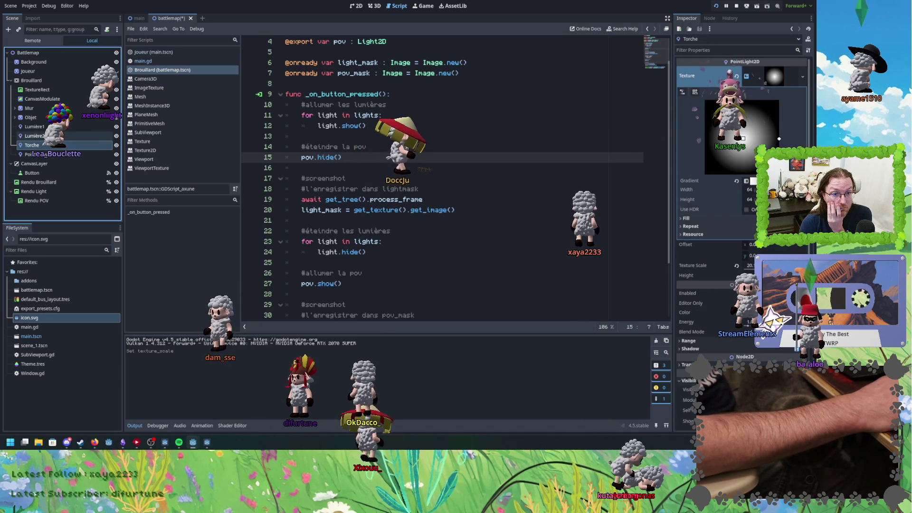
left_click(36, 154)
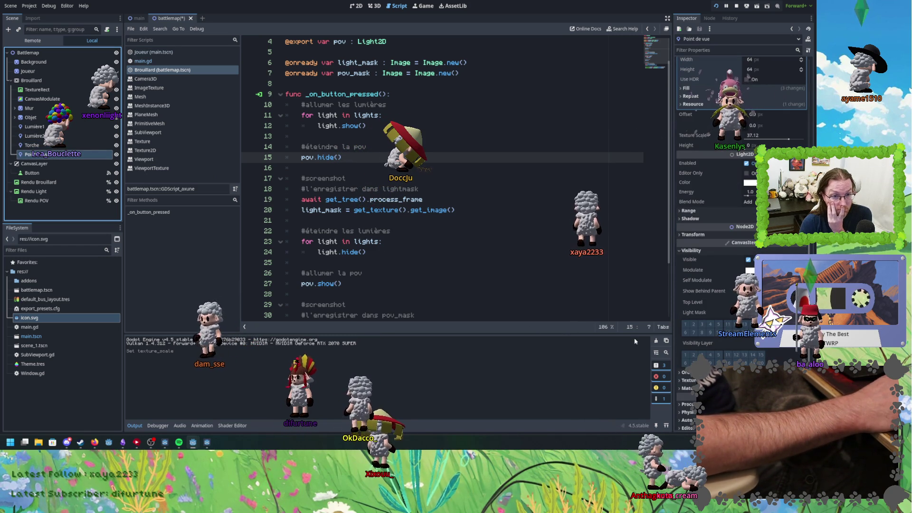
Step: Limit Point de vue's light mask to layer 1 and put Torche's light mask and visibility on layer 1
left_click(703, 324)
left_click(702, 355)
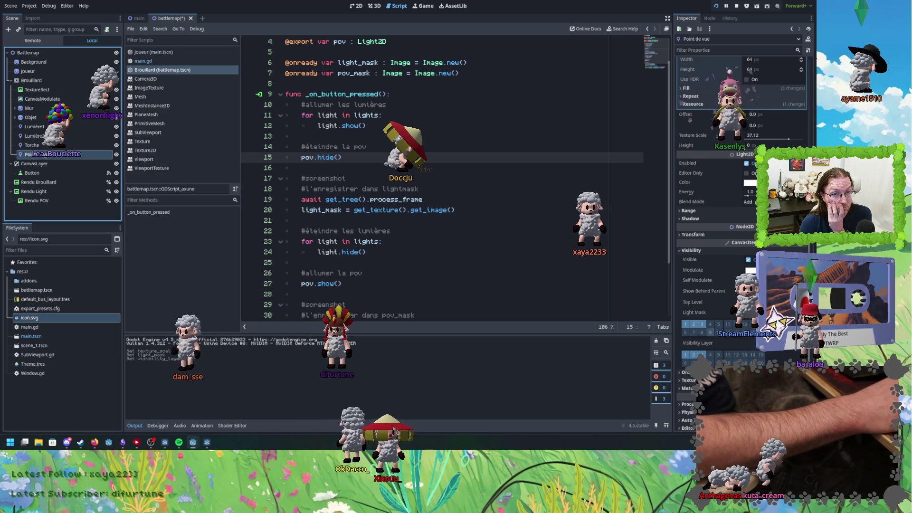
left_click(694, 324)
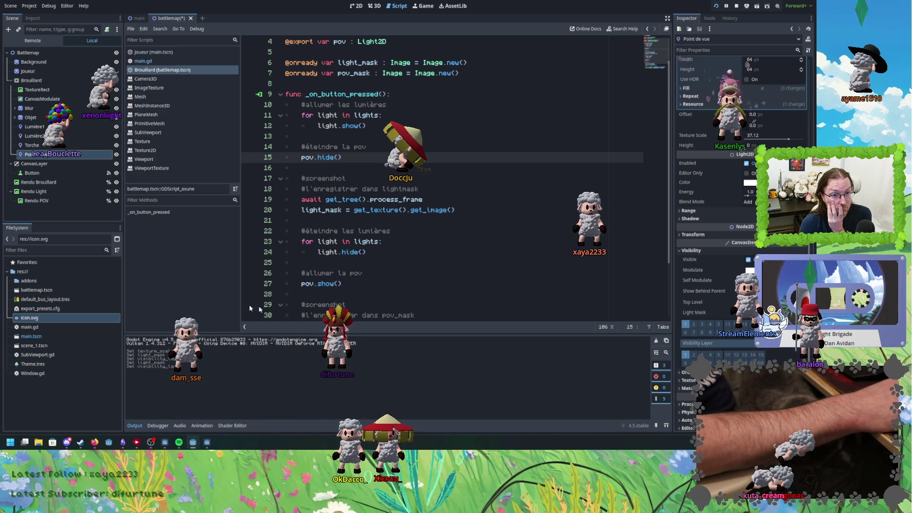
left_click(38, 145)
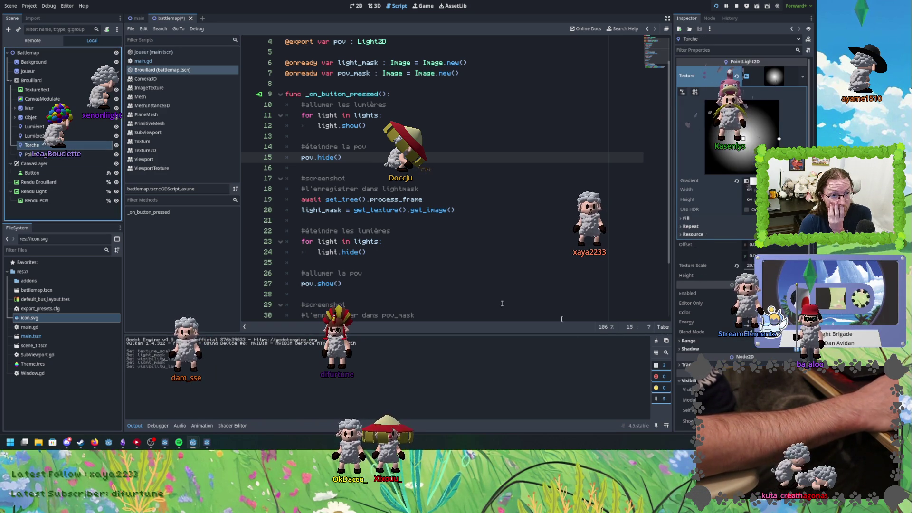
scroll(696, 341, "down", 5)
left_click(685, 300)
left_click(686, 330)
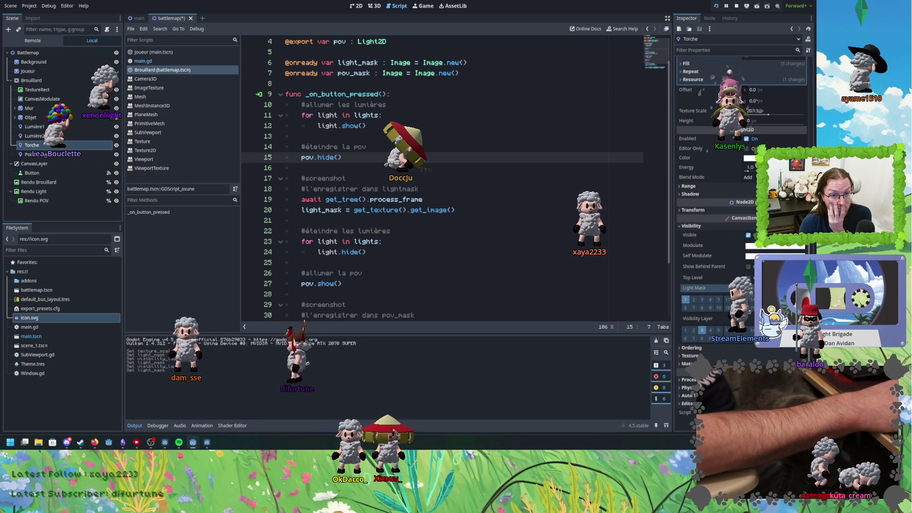
Step: Switch Lumière2 and Lumière1's light mask and visibility layers from layer 3 to layer 1
left_click(27, 137)
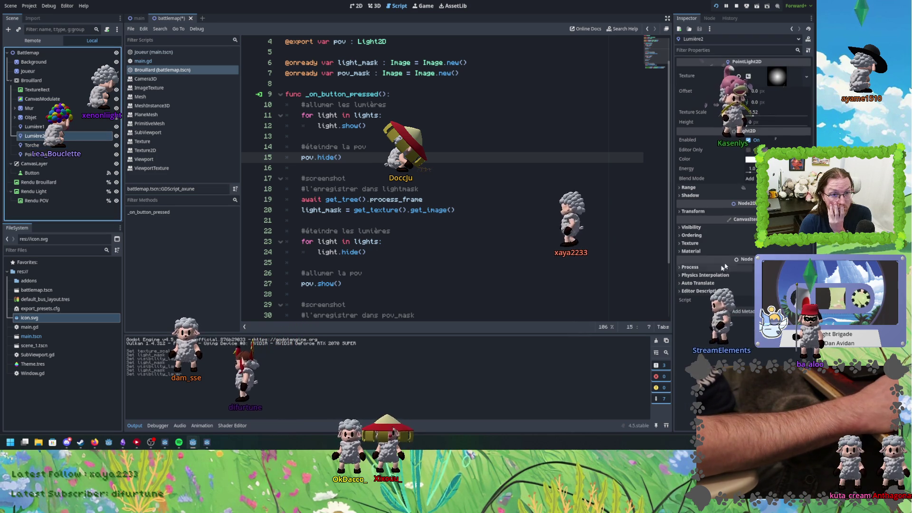
left_click(692, 227)
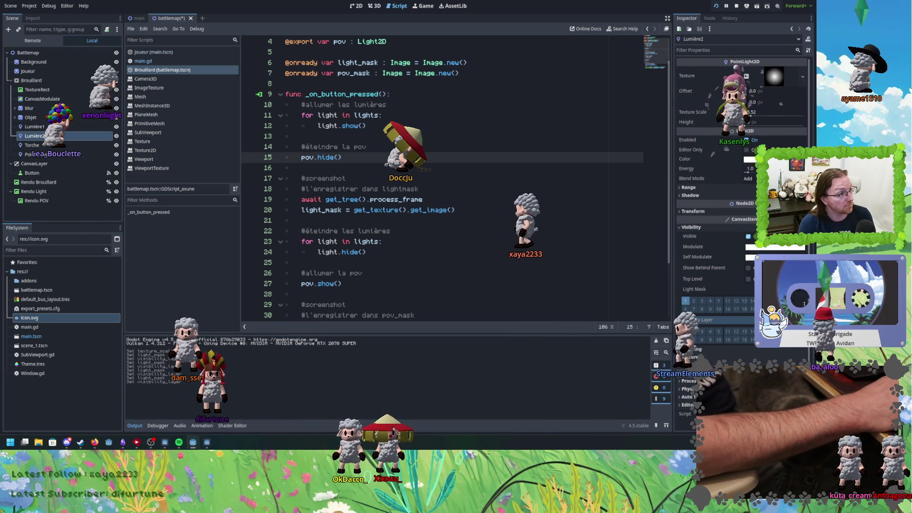
left_click(34, 126)
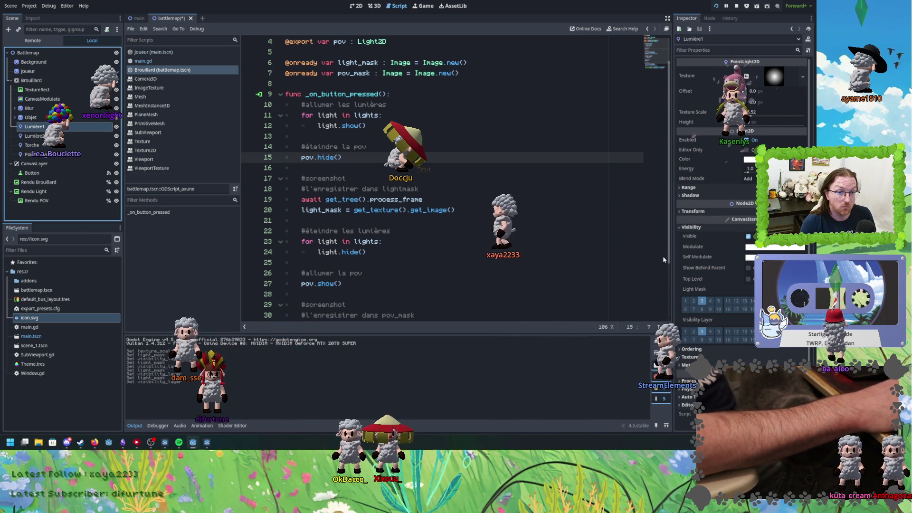
left_click(43, 136, "ctrl")
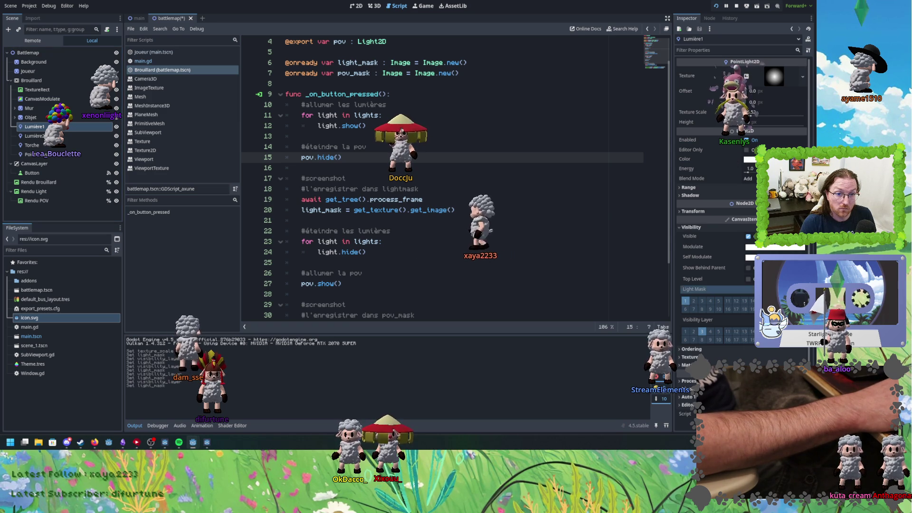
Step: Check the Objet and Mur occluders' visibility settings, select TextureRect, and launch the test scene
left_click(16, 118)
left_click(35, 126)
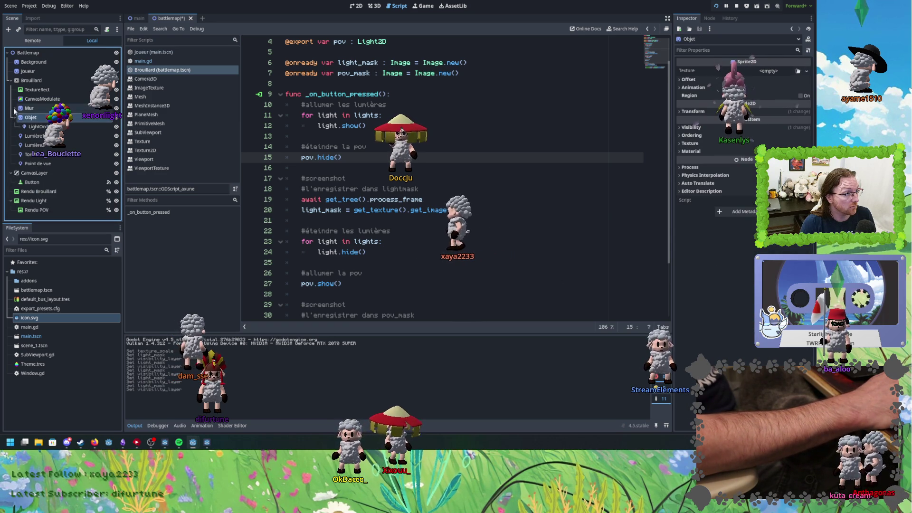
left_click(15, 108)
left_click(38, 118, "ctrl")
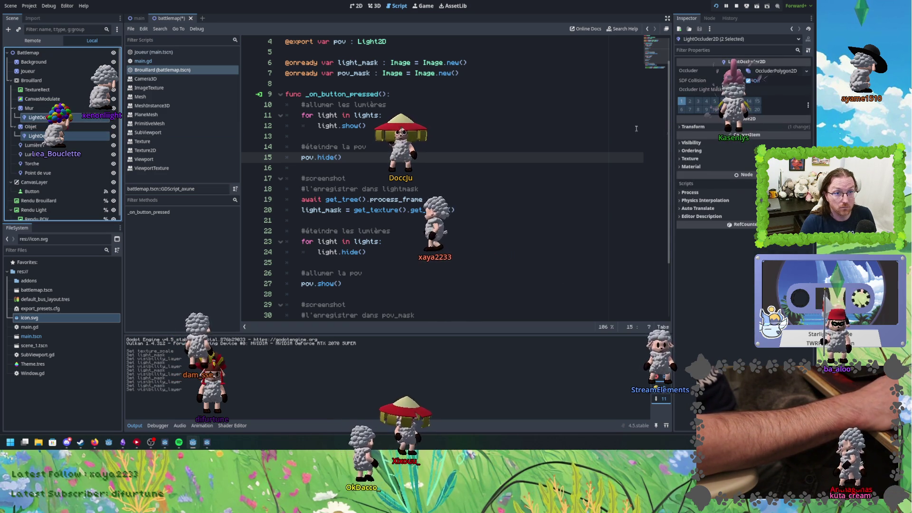
left_click(691, 142)
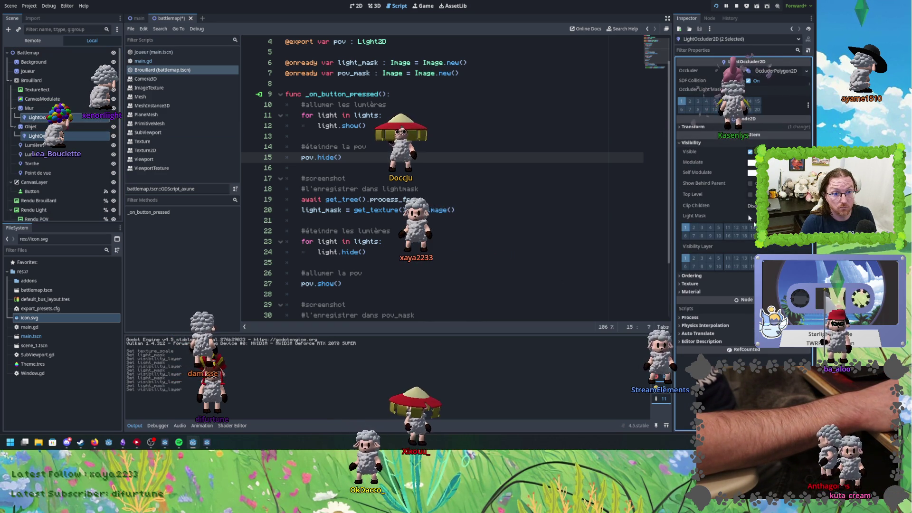
left_click(37, 89)
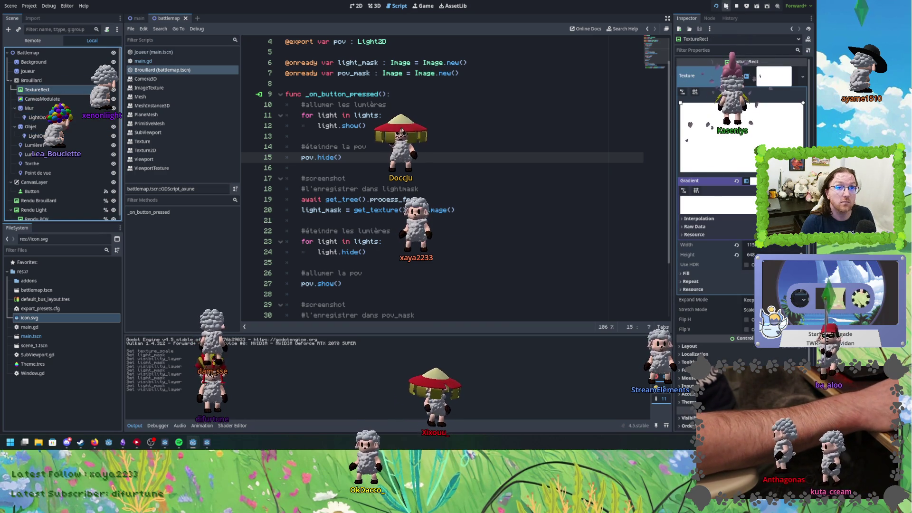
left_click(726, 6)
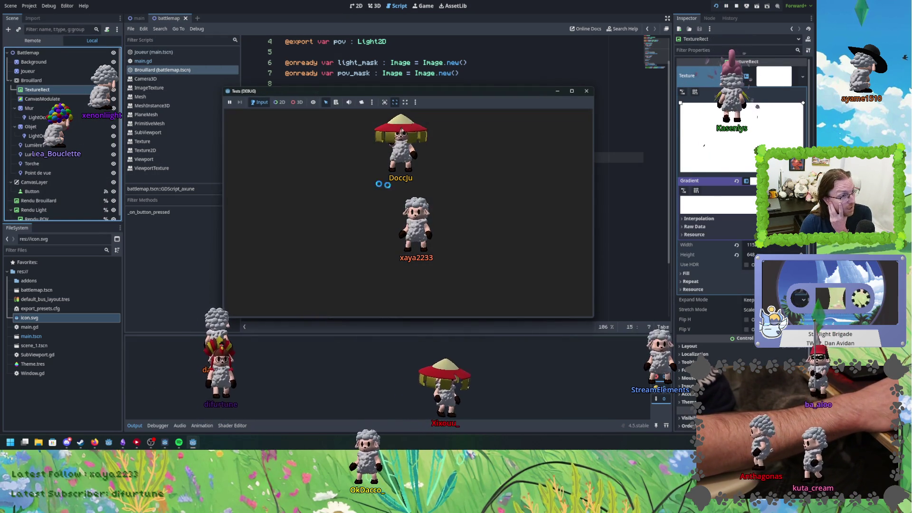
Step: Press Calcul Lumière twice to compute the hard-shadow masks, then stop the game with F8
left_click(244, 118)
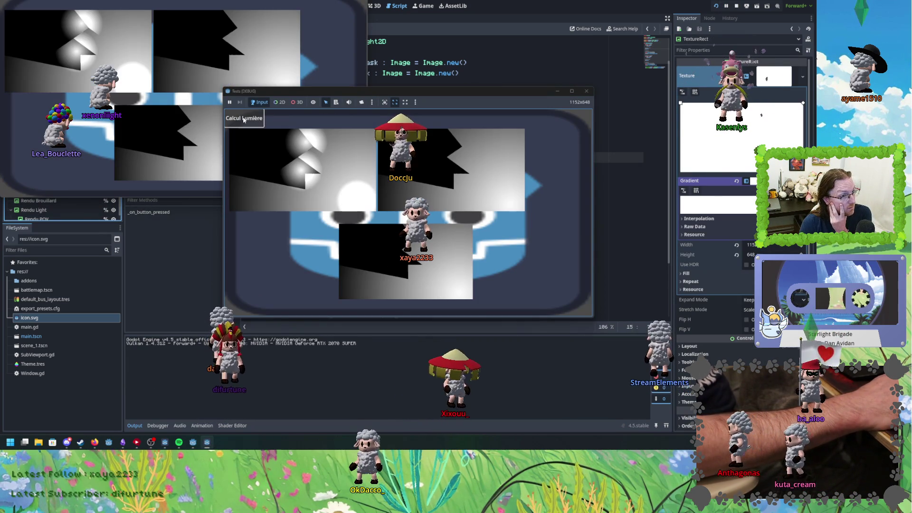
left_click(244, 119)
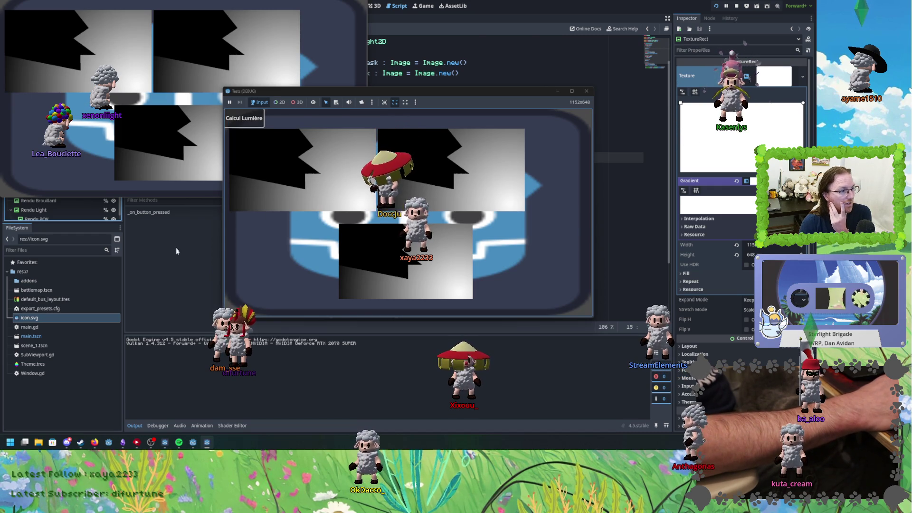
key("F8")
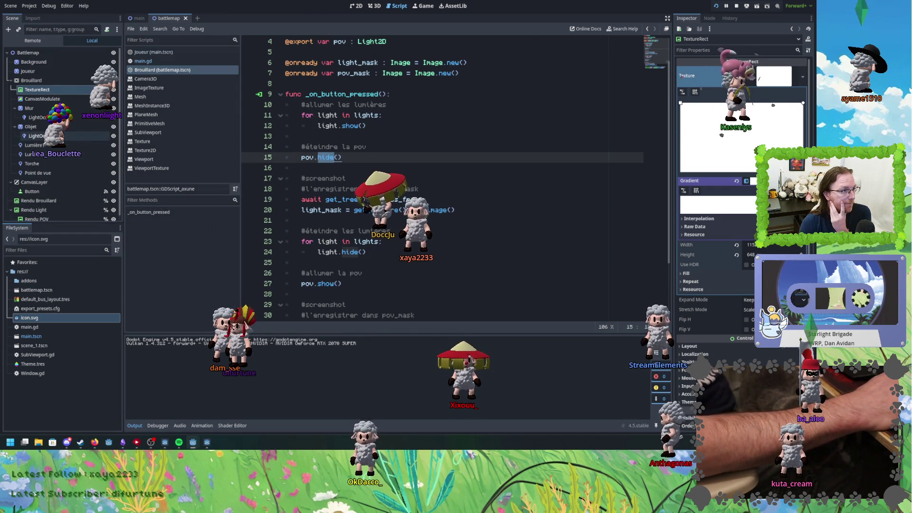
Step: Examine light_mask, pov, pov_mask, get_image and get_texture usages in the capture code
left_click(355, 161)
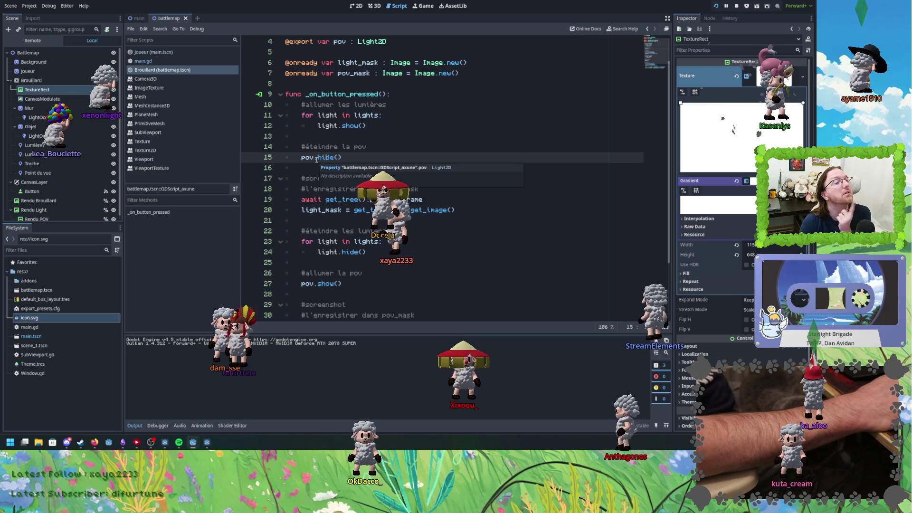
left_click(311, 232)
double_click(310, 209)
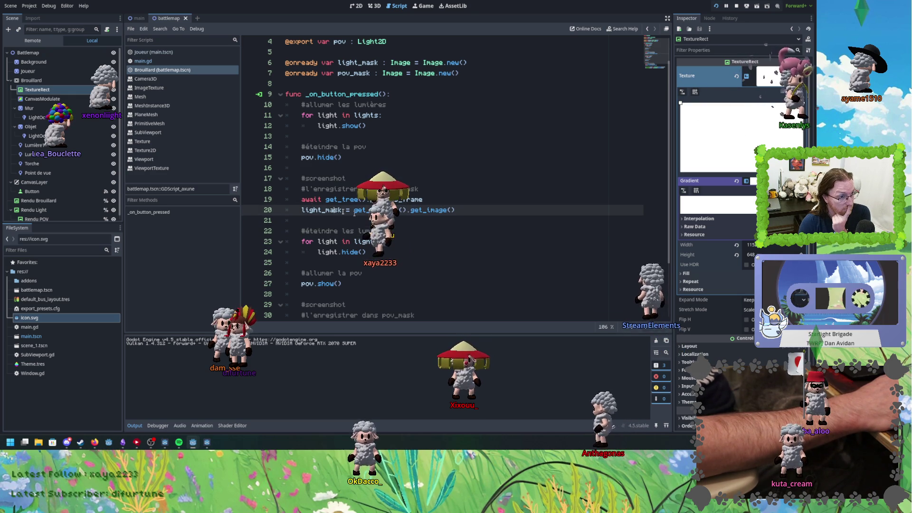
scroll(310, 204, "down", 3)
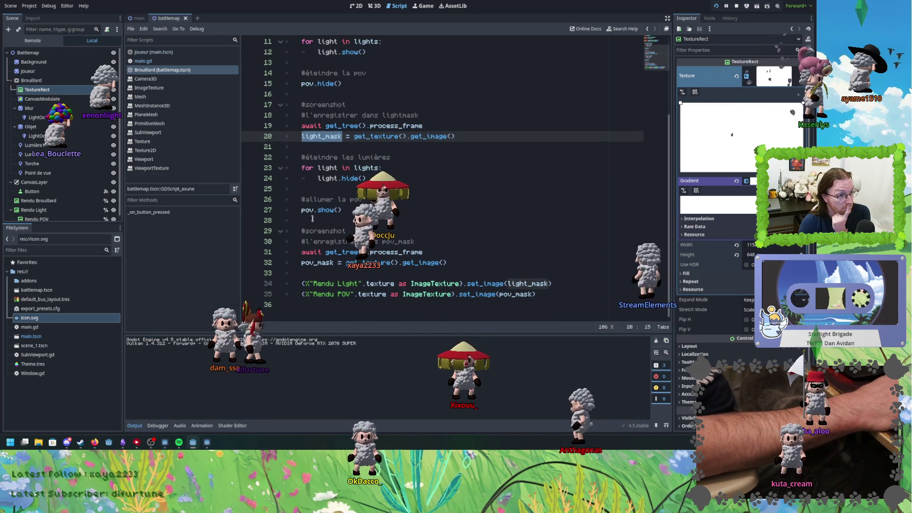
double_click(308, 210)
double_click(376, 252)
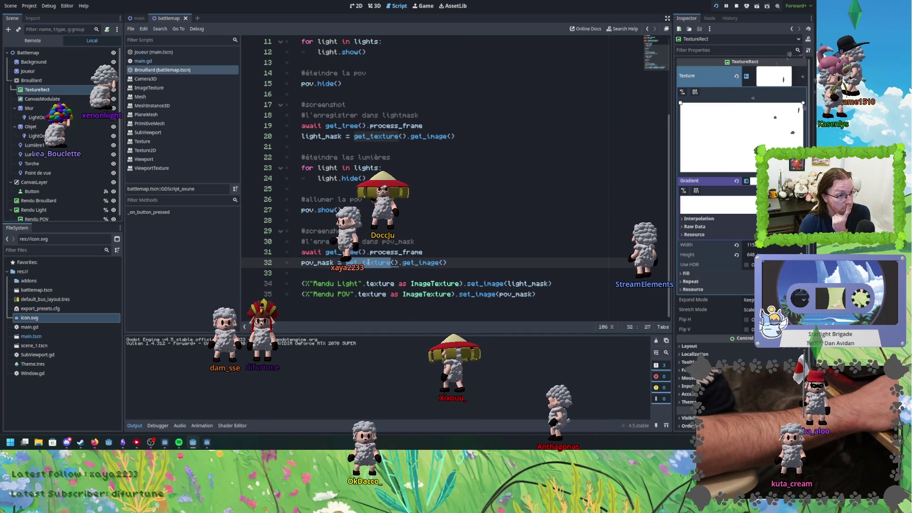
double_click(317, 263)
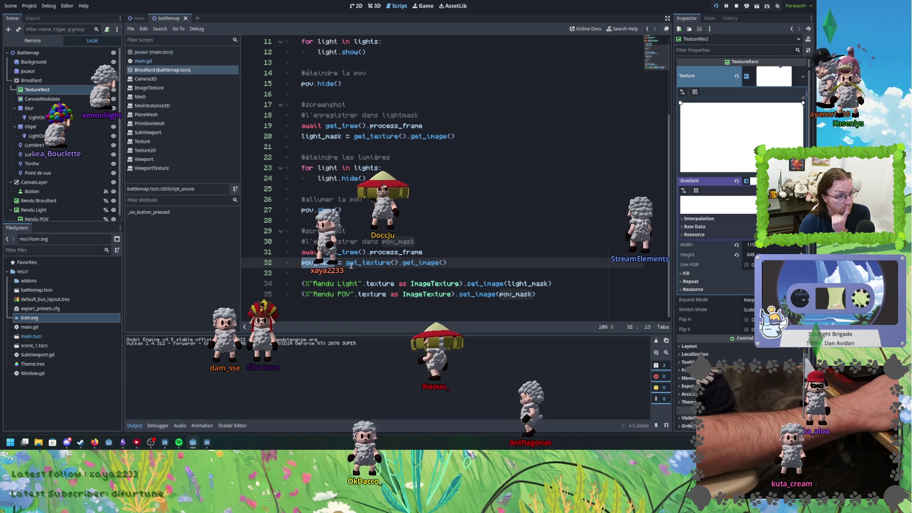
left_click(421, 262)
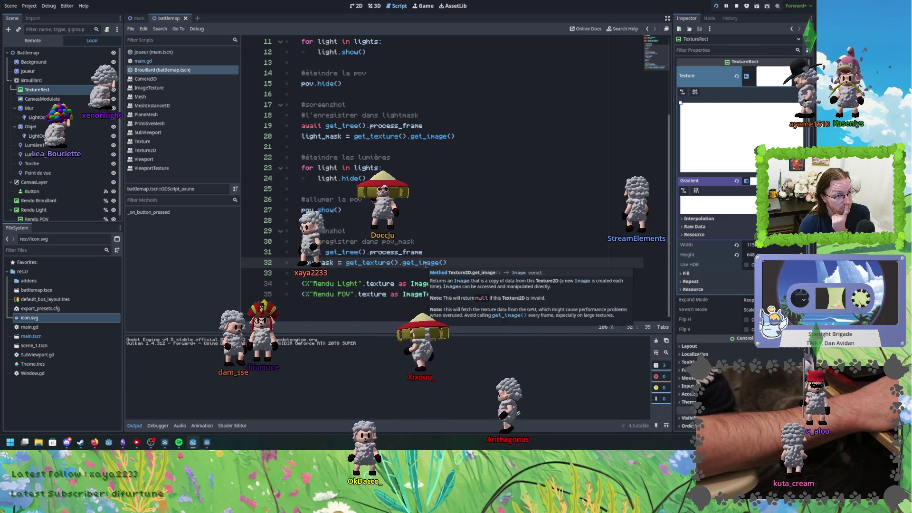
double_click(372, 137)
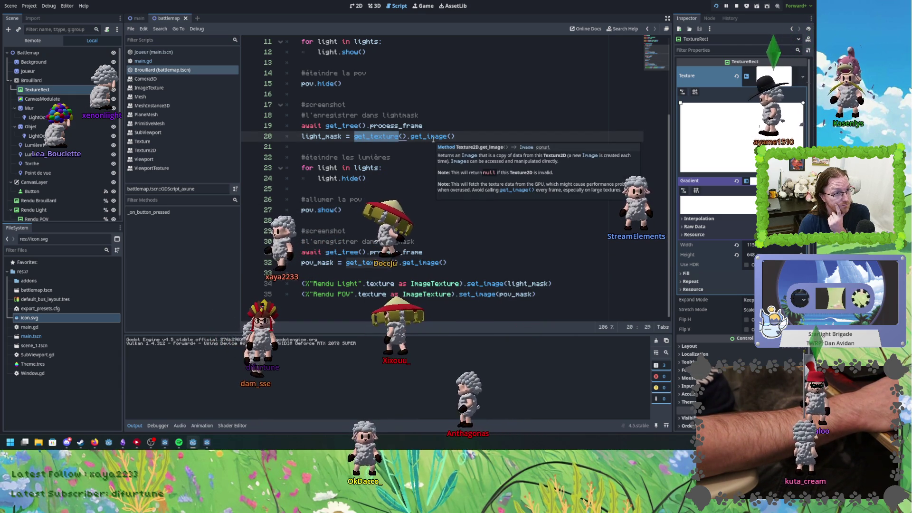
left_click(317, 137)
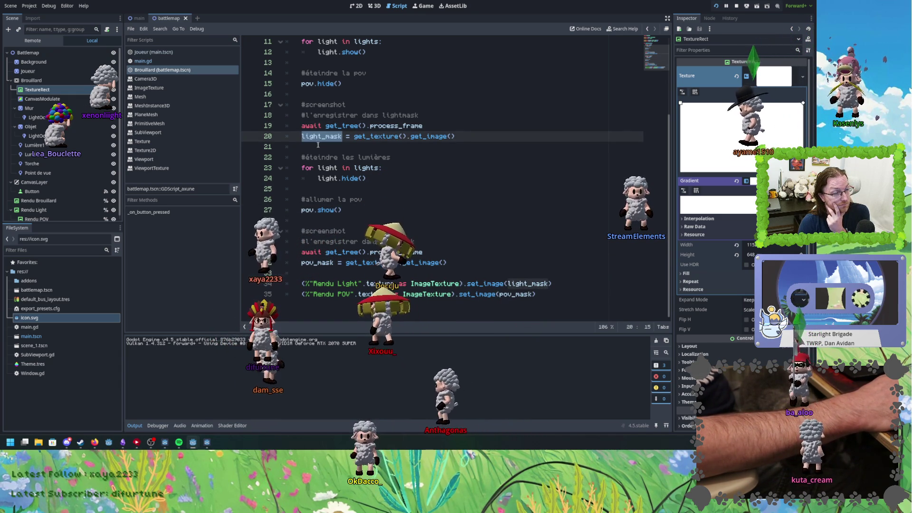
left_click(317, 145)
Step: Comment out the pov_mask capture on line 32 with # and run the project
left_click(300, 263)
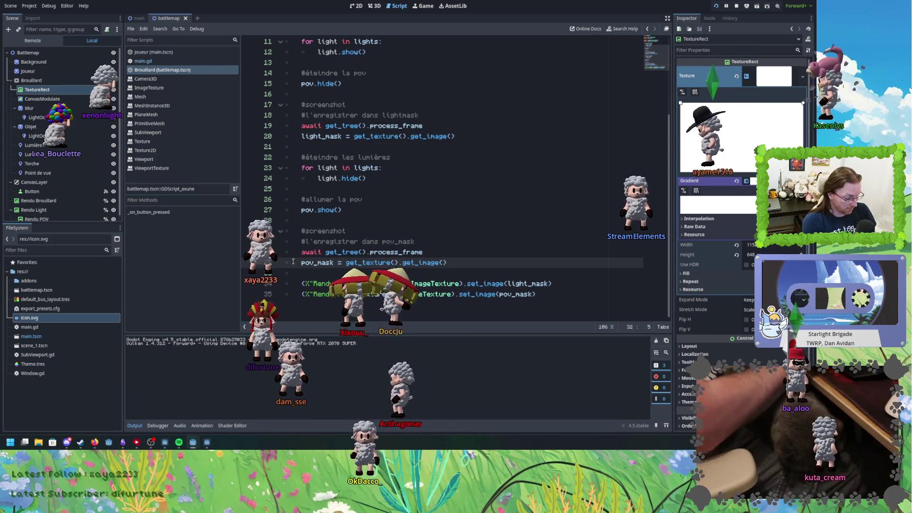
type("#")
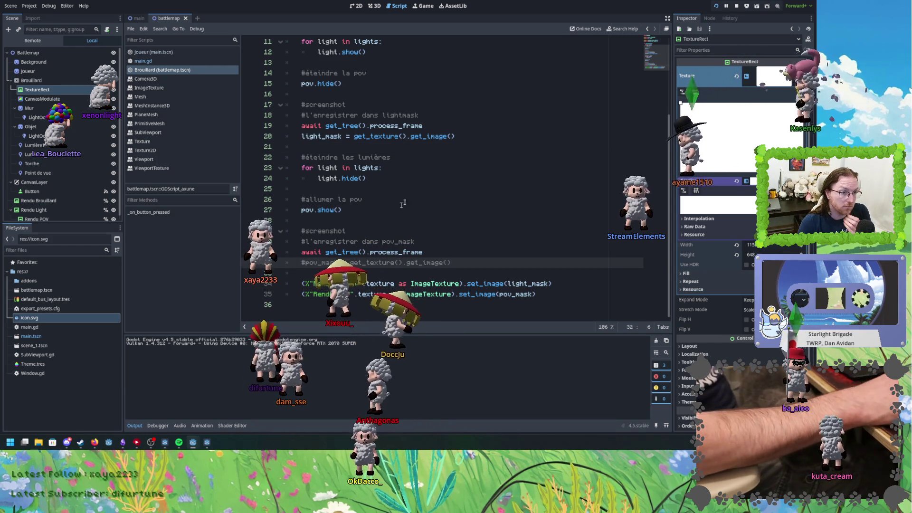
left_click(484, 283)
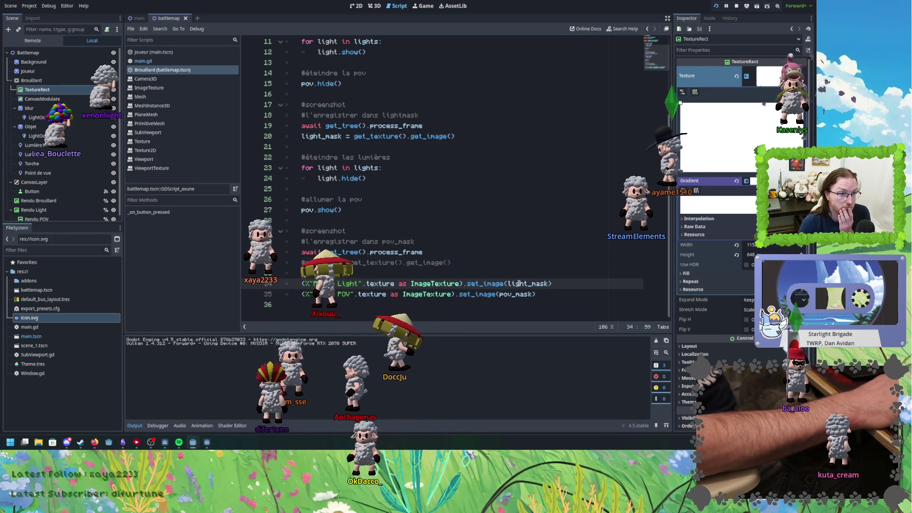
left_click(715, 7)
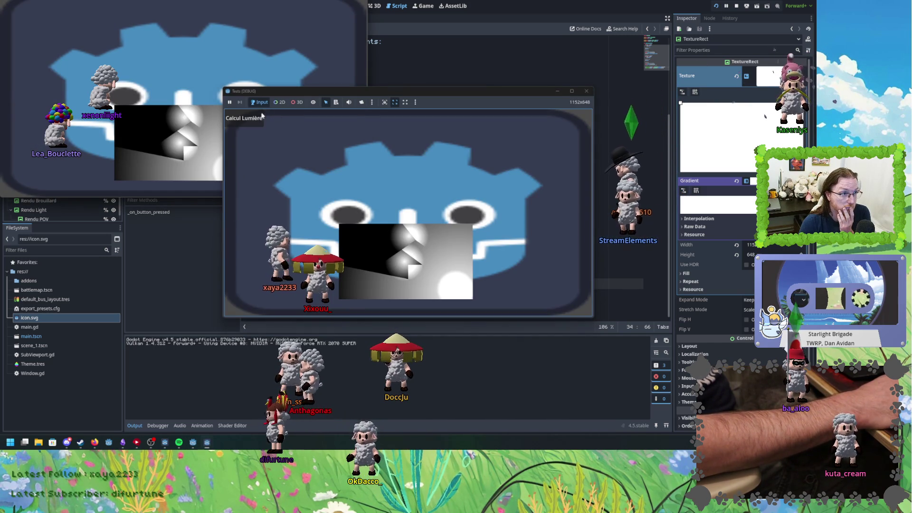
Step: Press Calcul Lumière twice in the running game, then close it with F8 to return to the script
left_click(260, 120)
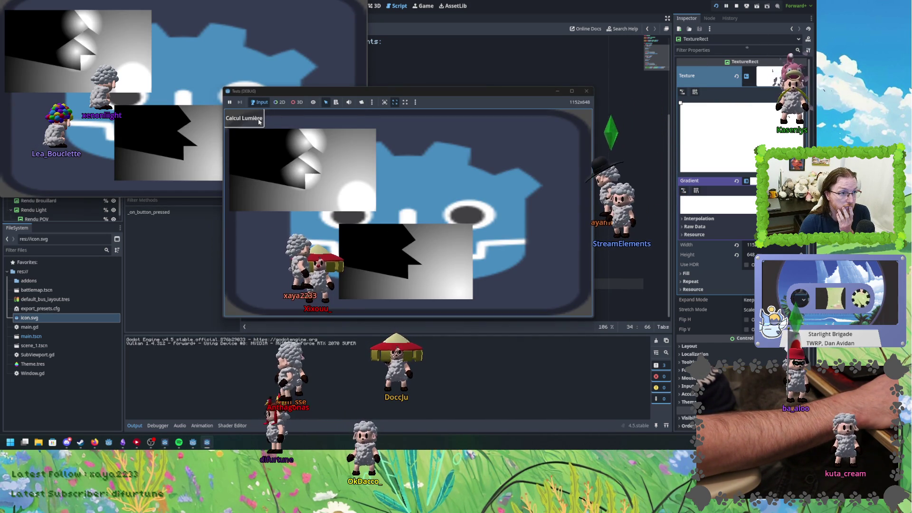
left_click(260, 121)
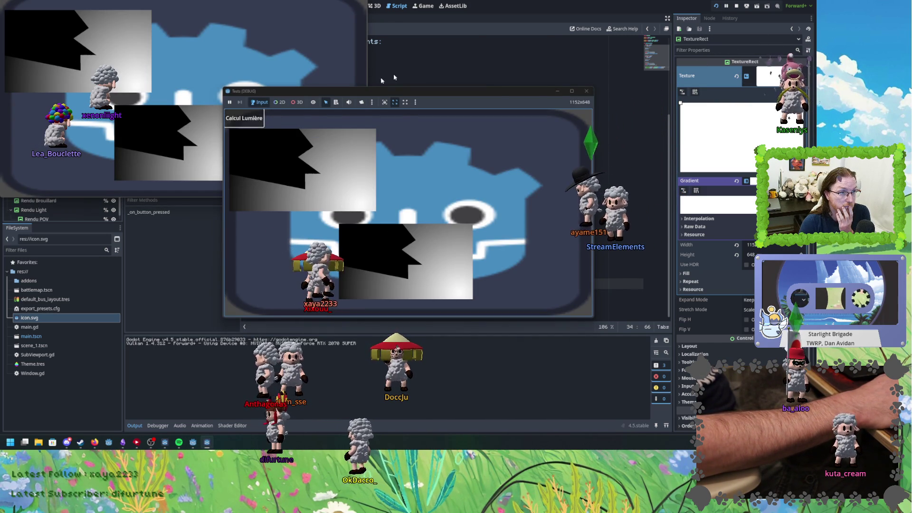
key("F8")
scroll(336, 210, "up", 3)
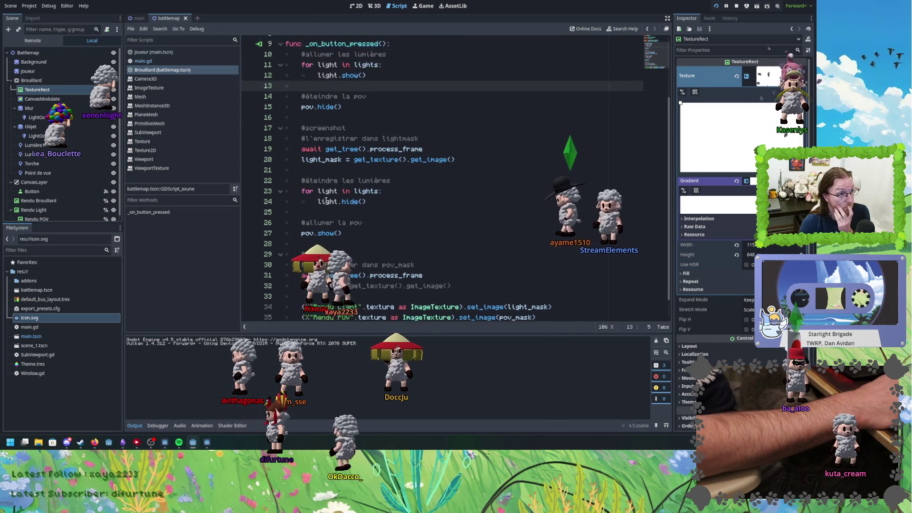
left_click(326, 137)
left_click(364, 146)
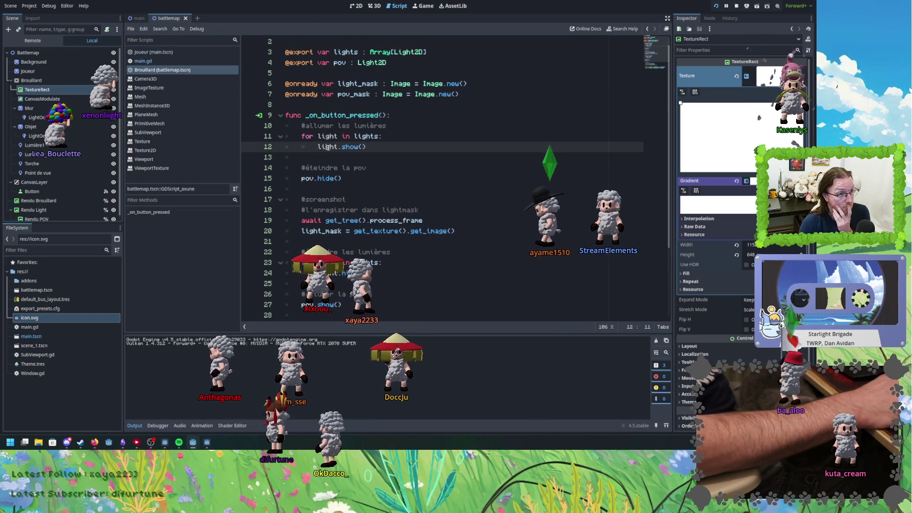
double_click(350, 147)
double_click(327, 178)
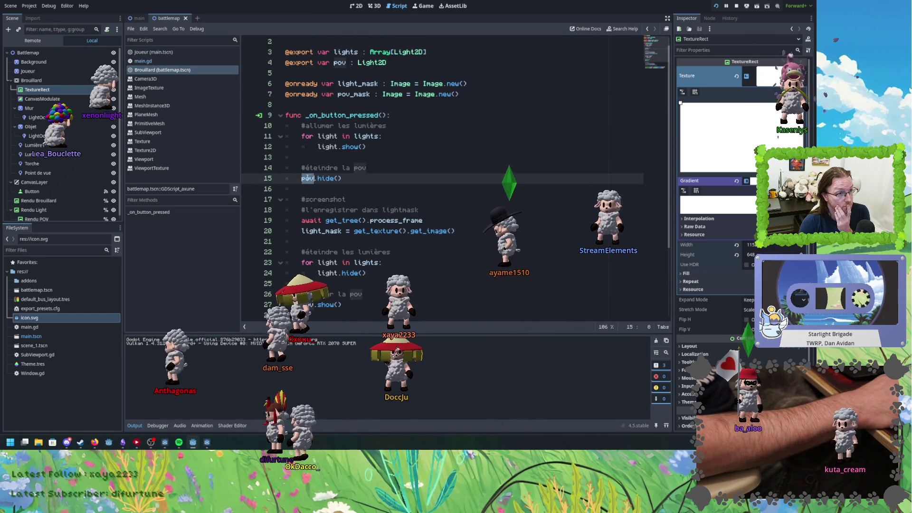
mouse_move(327, 178)
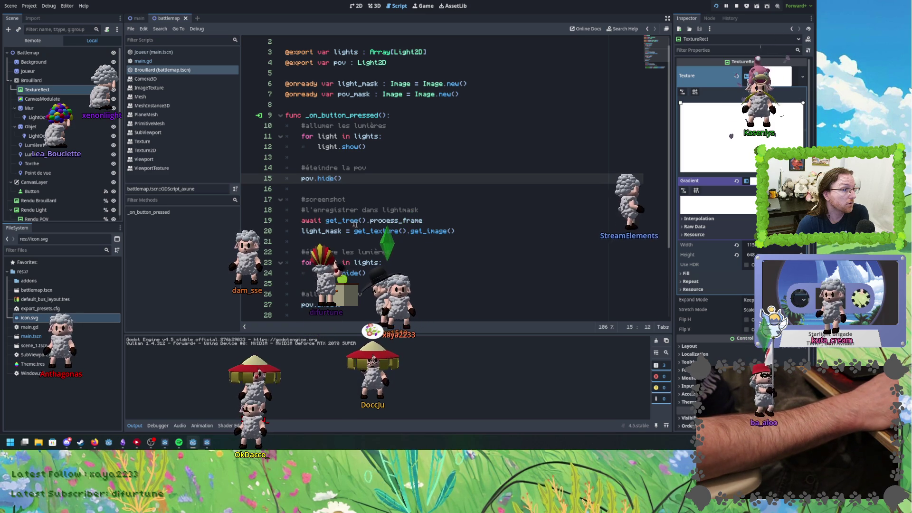
left_click(327, 146)
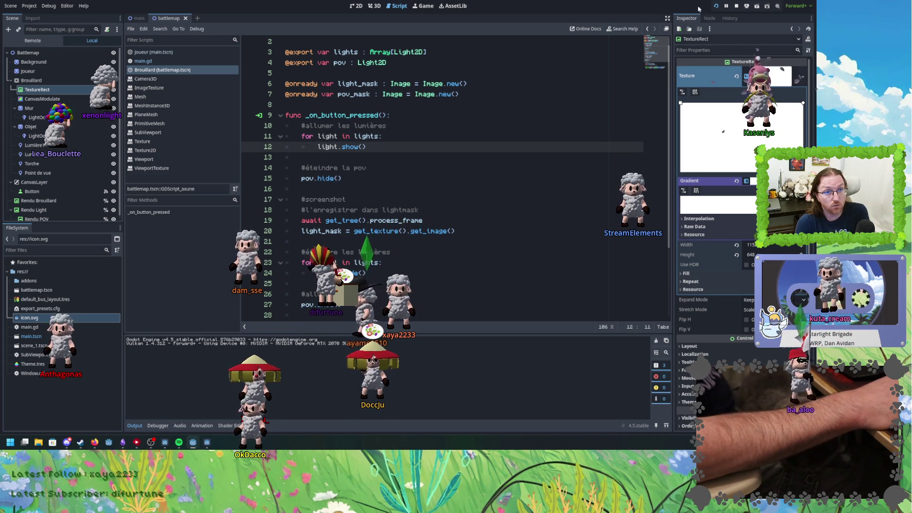
left_click(717, 9)
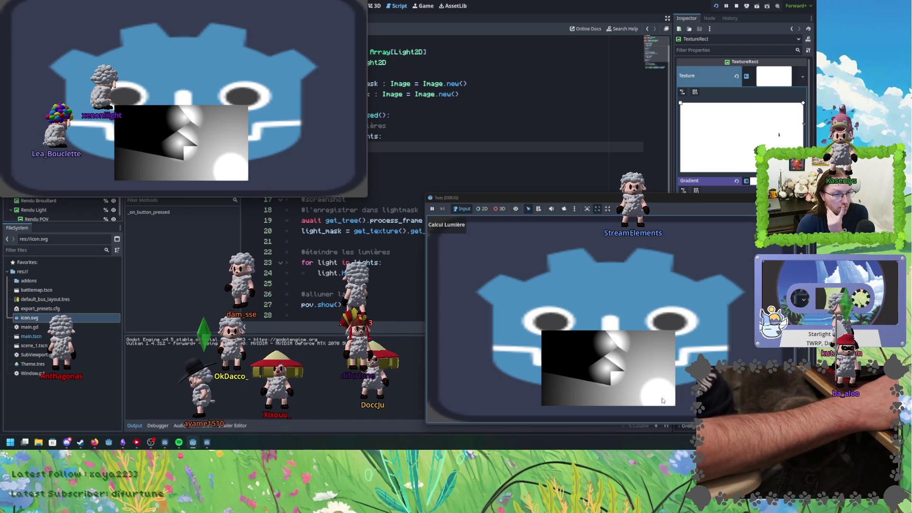
left_click(445, 228)
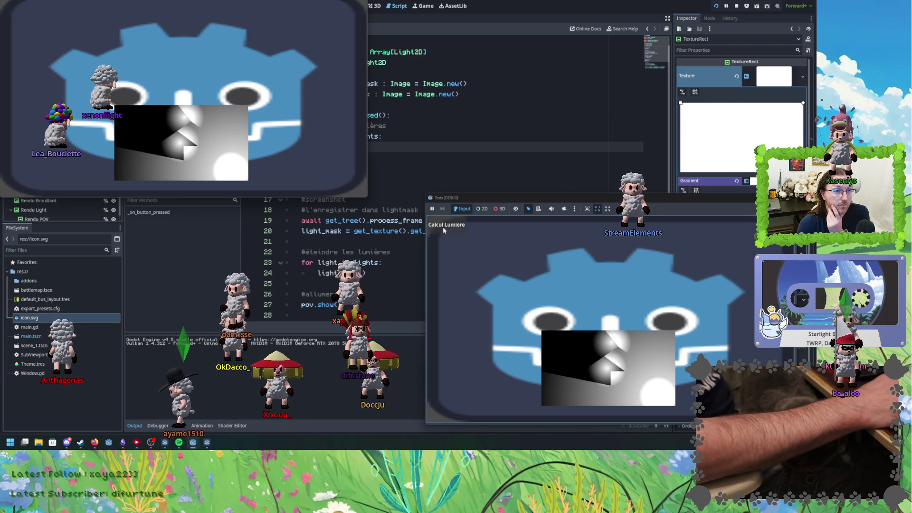
left_click(373, 236)
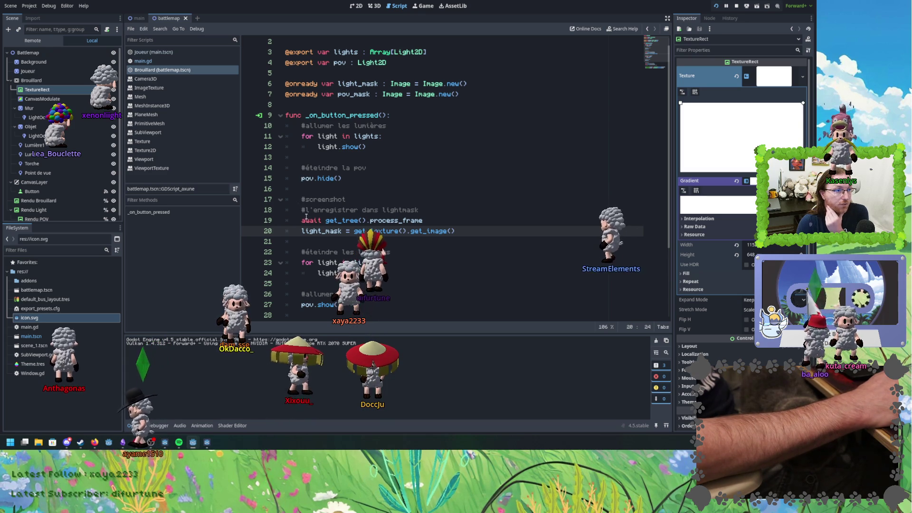
left_click(307, 170)
scroll(307, 174, "down", 2)
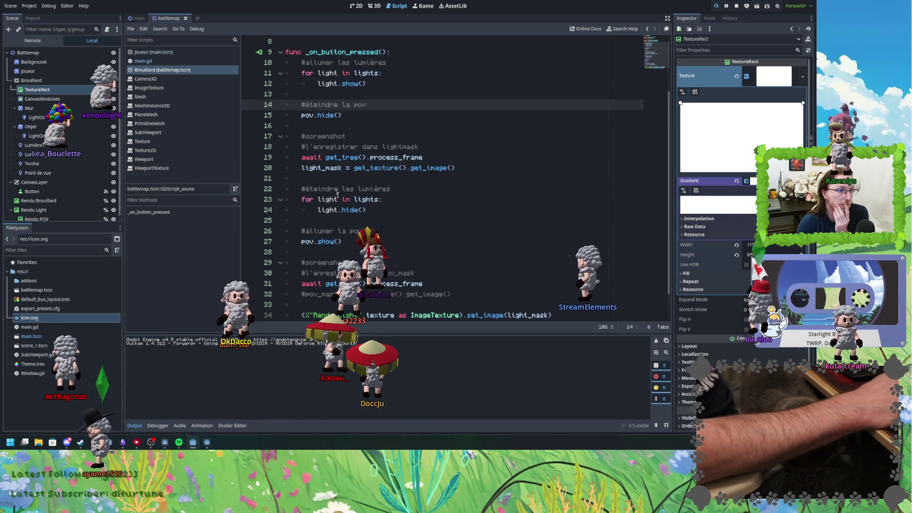
scroll(335, 183, "down", 1)
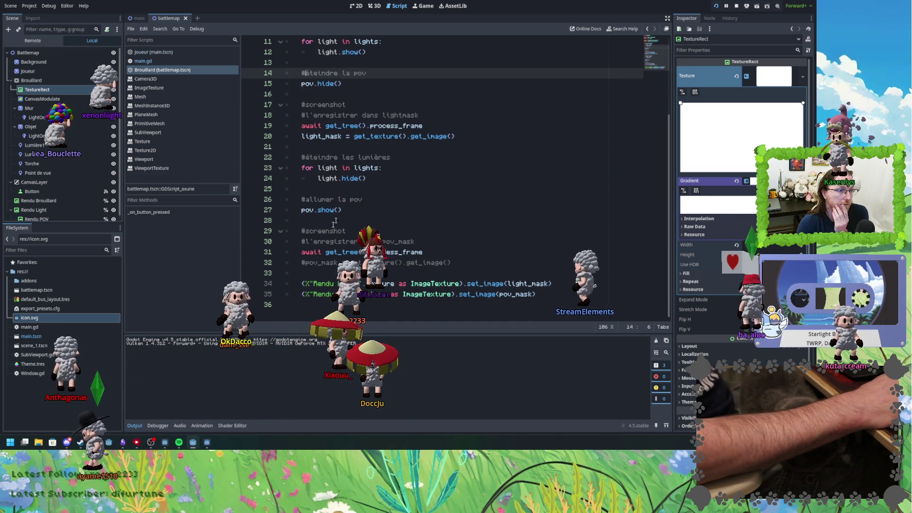
left_click(427, 263)
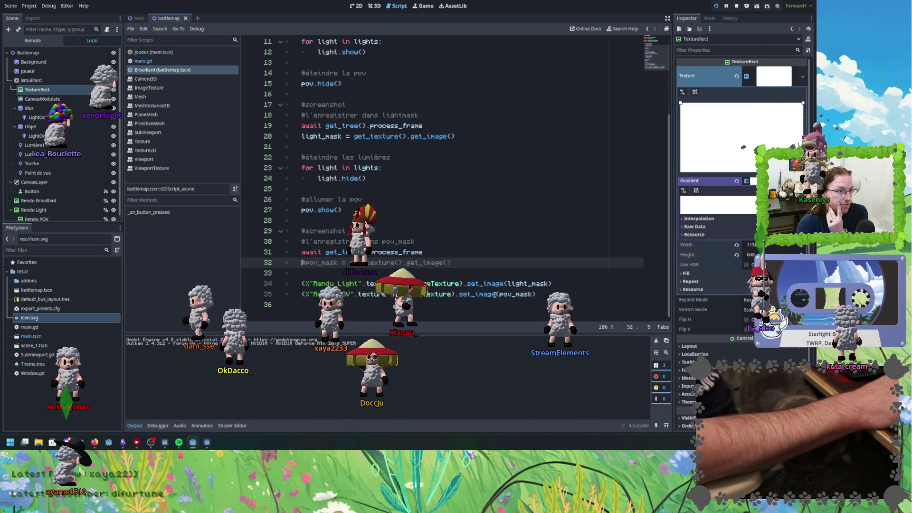
double_click(360, 178)
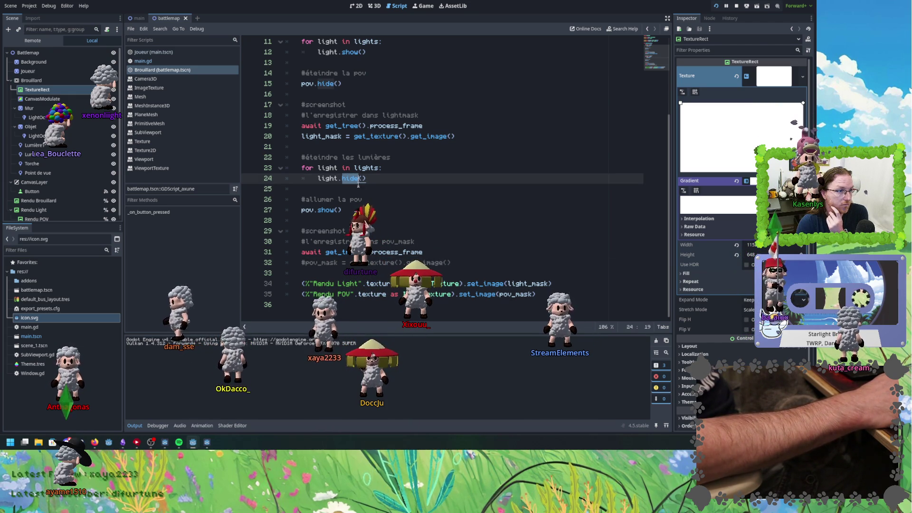
double_click(326, 210)
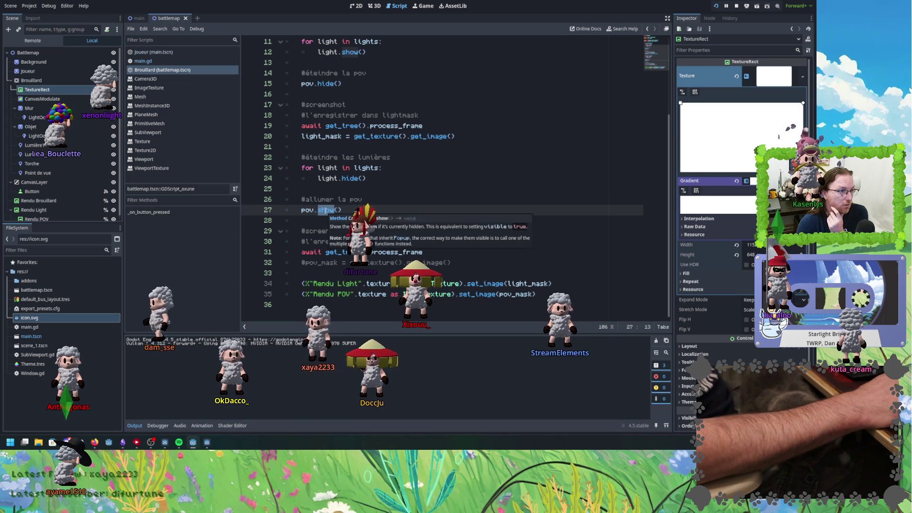
left_click(375, 262)
left_click(377, 252)
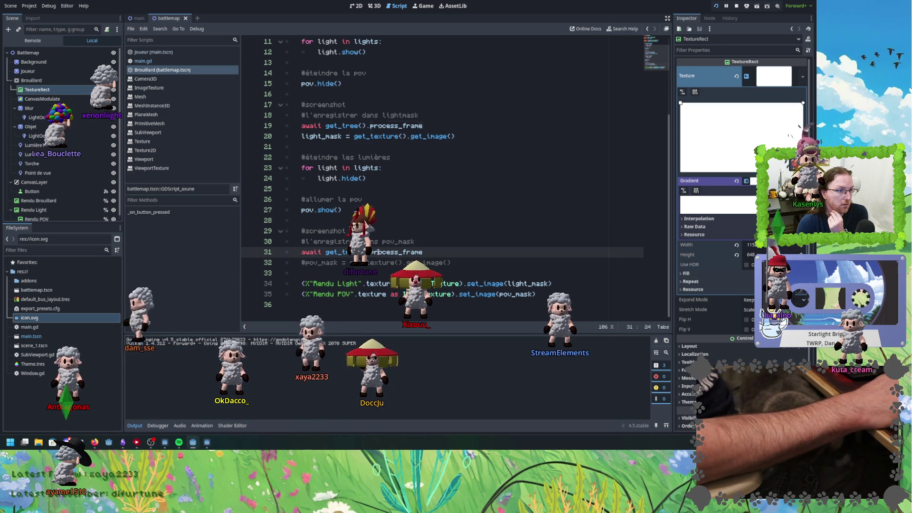
scroll(307, 274, "up", 1)
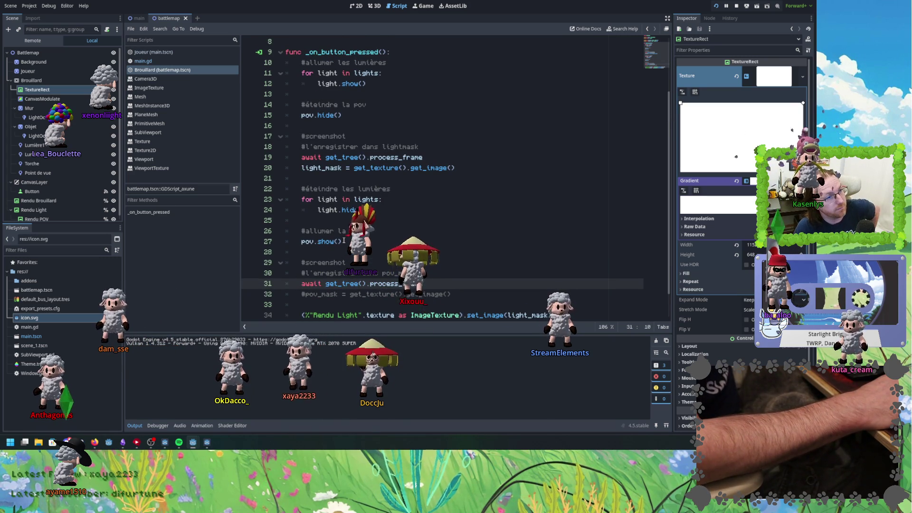
scroll(343, 241, "down", 1)
left_click(577, 283)
key("alt+Up")
key("alt+Up")
key("alt+Up")
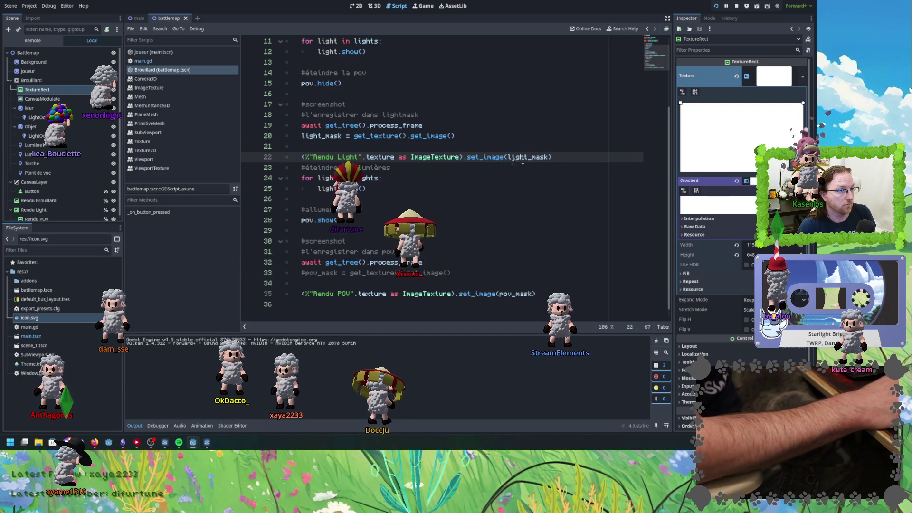
key("Return")
left_click(343, 179)
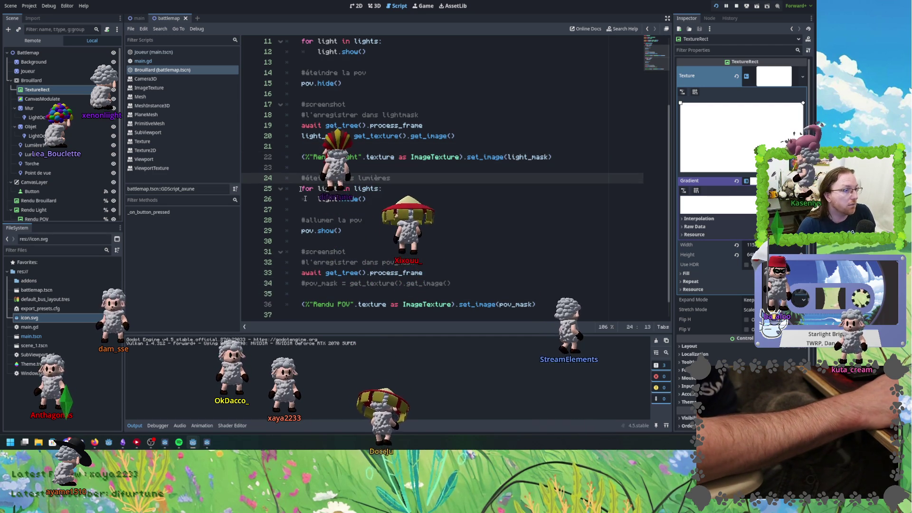
left_click(249, 190)
scroll(285, 135, "up", 4)
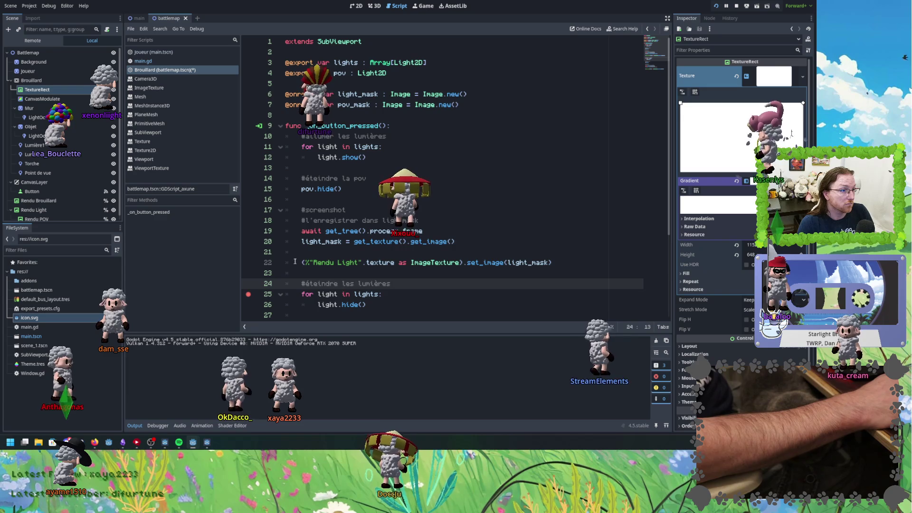
scroll(296, 262, "down", 4)
left_click(545, 296)
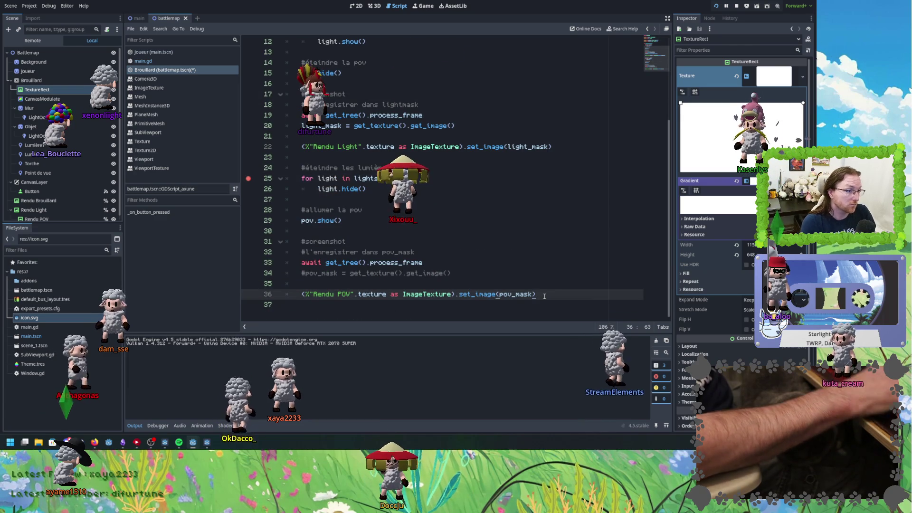
key("Return")
key("Return")
type("pass")
key("F9")
key("ctrl+s")
left_click(395, 252)
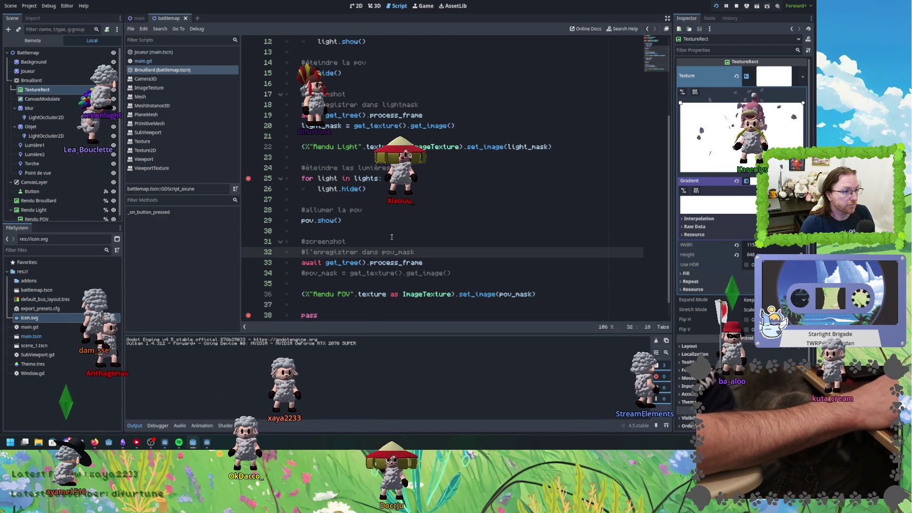
scroll(392, 236, "up", 2)
scroll(392, 238, "down", 3)
left_click(305, 253)
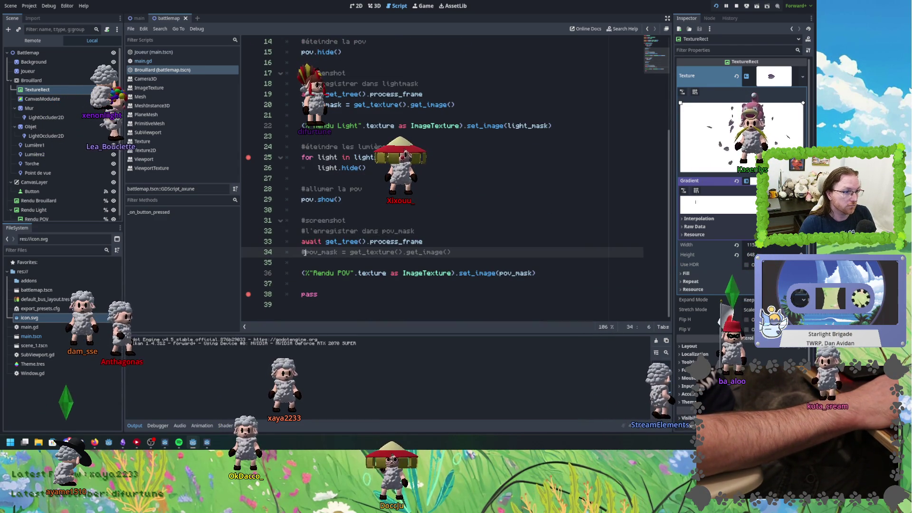
key("BackSpace")
left_click(342, 199)
scroll(383, 204, "up", 4)
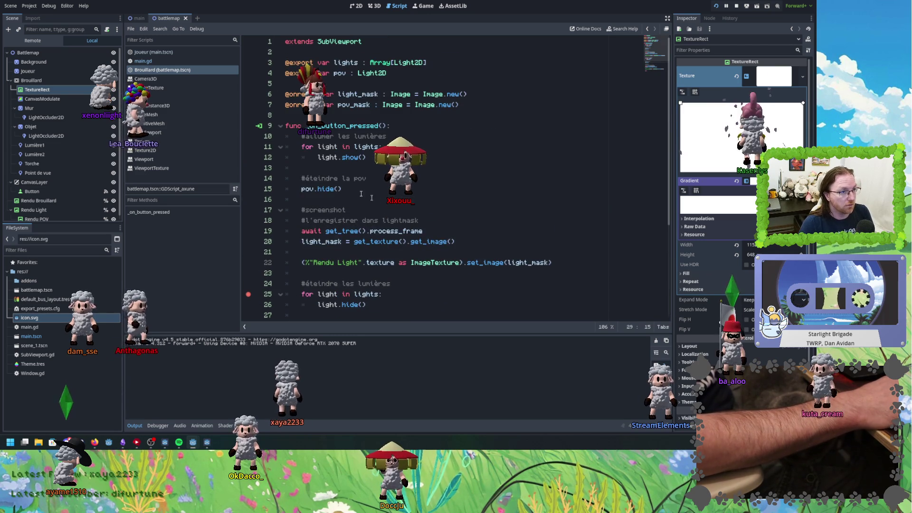
left_click(737, 6)
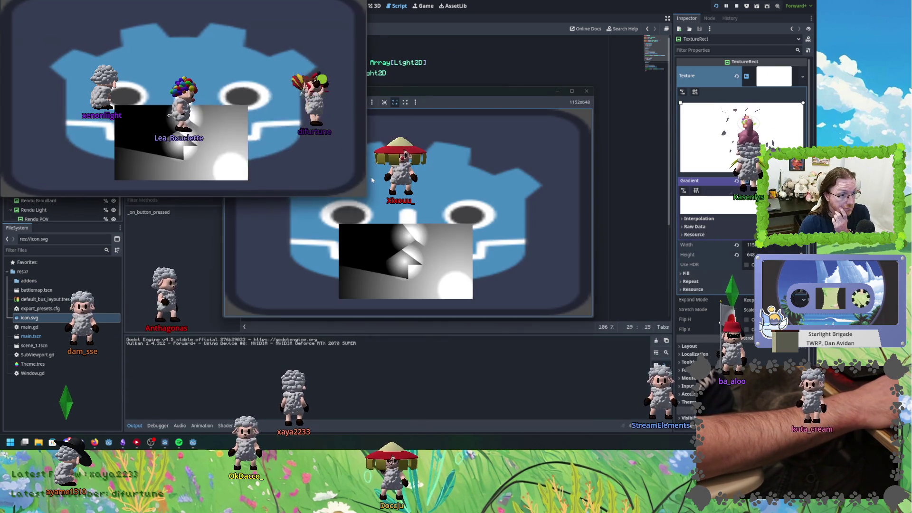
Step: Trigger Calcul Lumière in the running game so it halts at the line-25 breakpoint
left_click(255, 123)
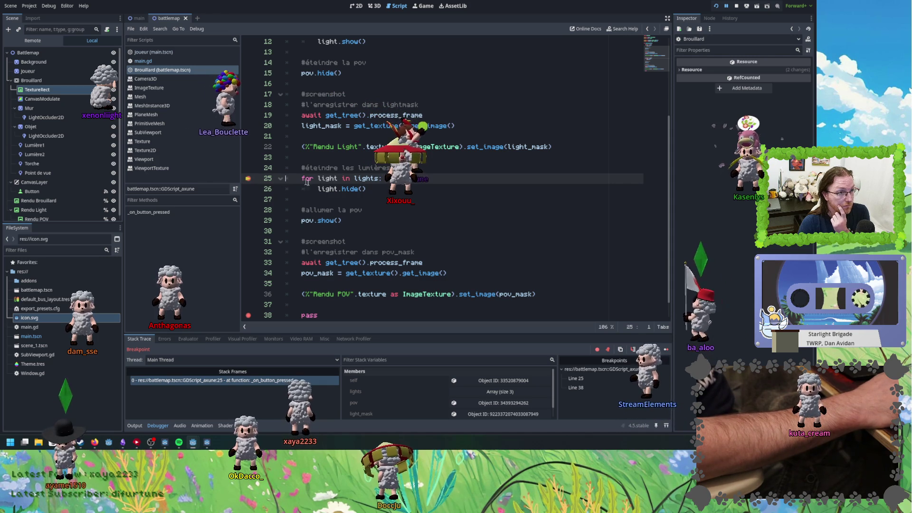
scroll(318, 101, "up", 2)
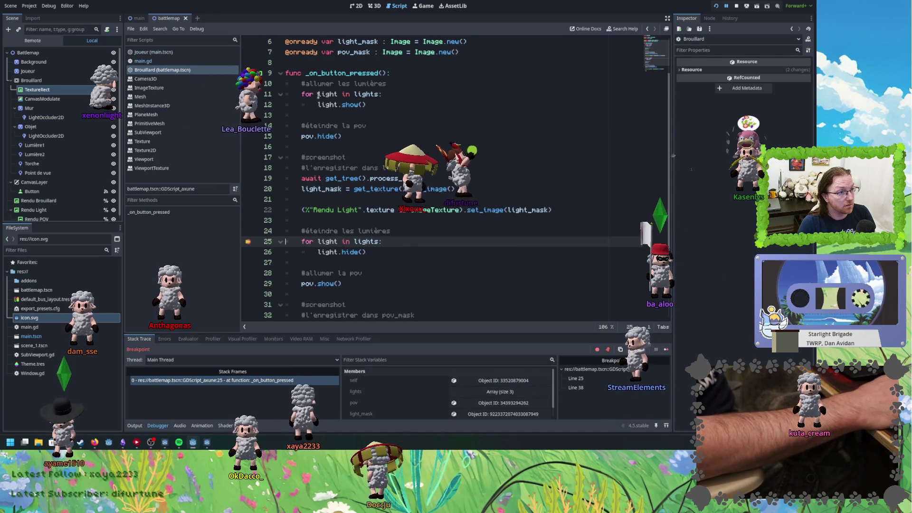
left_click(327, 136)
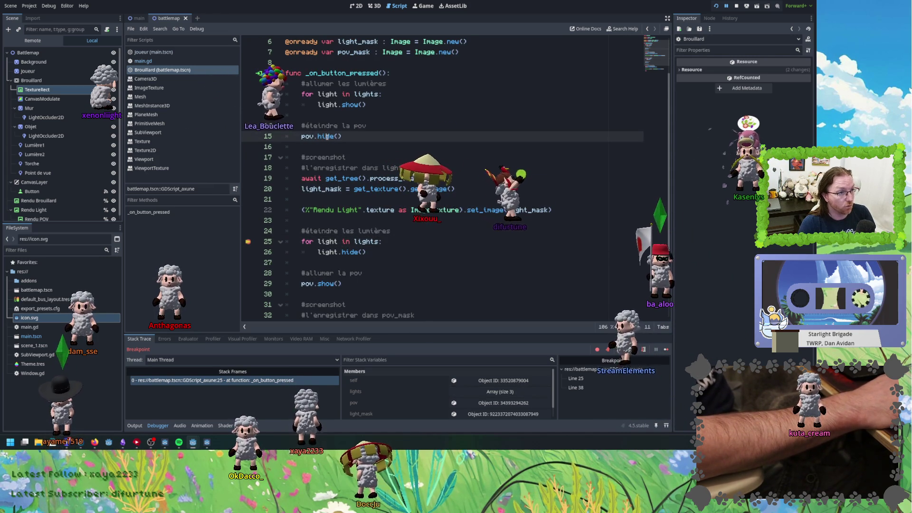
Step: Inspect the Remote scene tree down to SubViewportContainer > DM > Battlemap > Brouillard
left_click(33, 40)
left_click(11, 62)
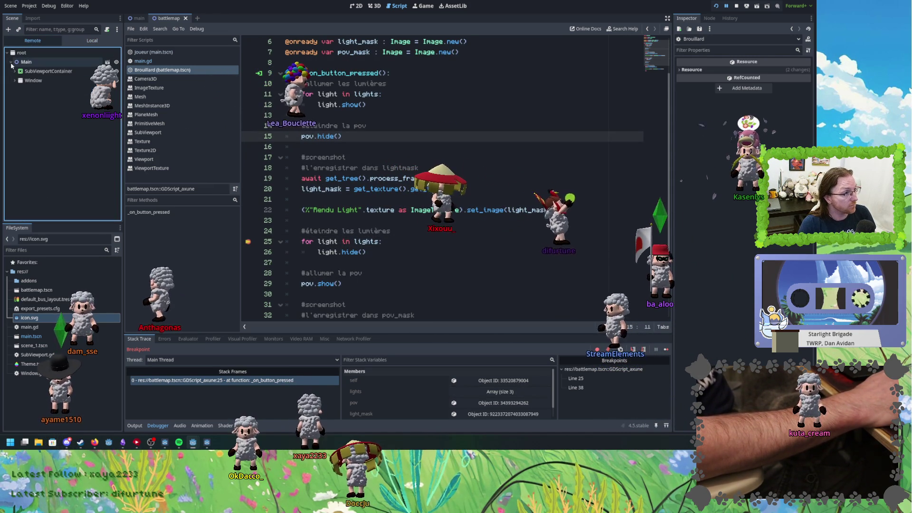
left_click(15, 72)
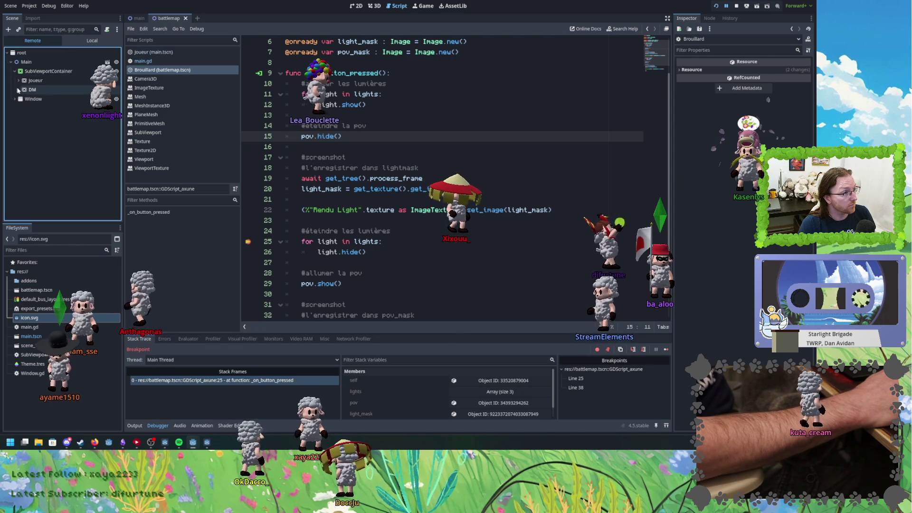
left_click(16, 90)
left_click(22, 99)
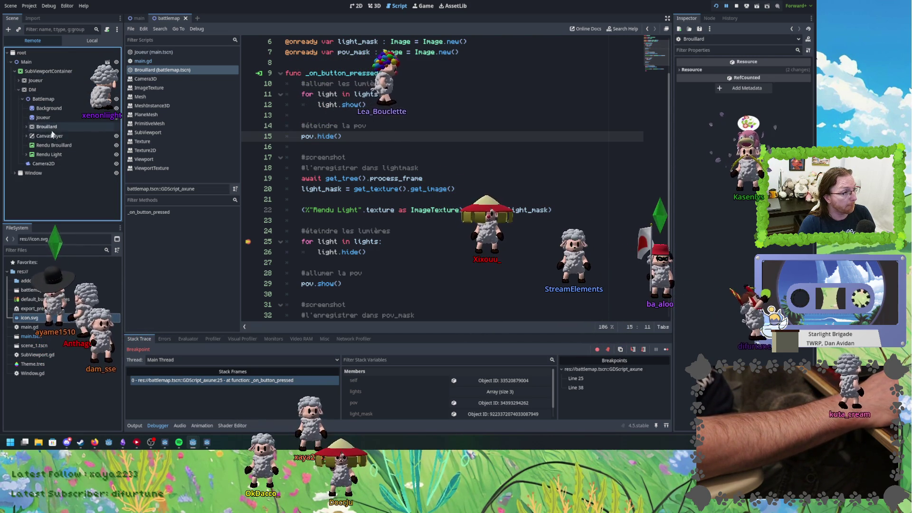
left_click(26, 127)
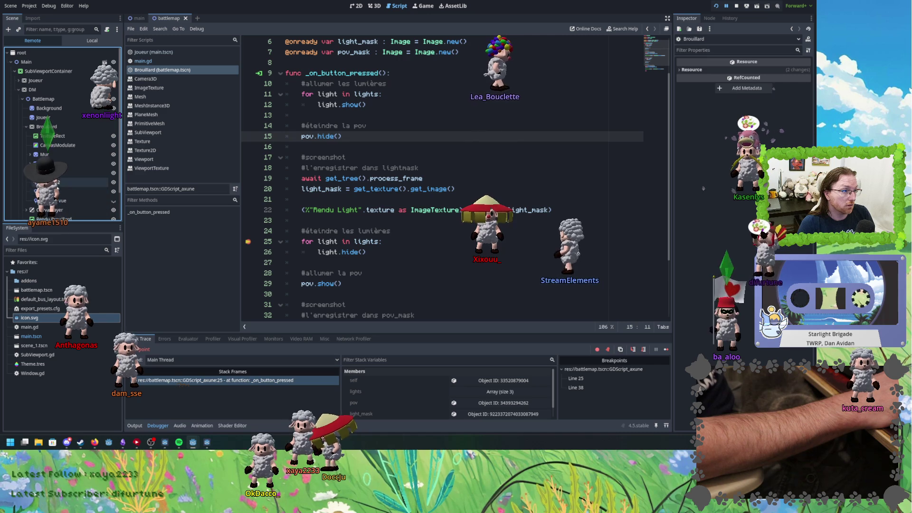
scroll(62, 196, "down", 1)
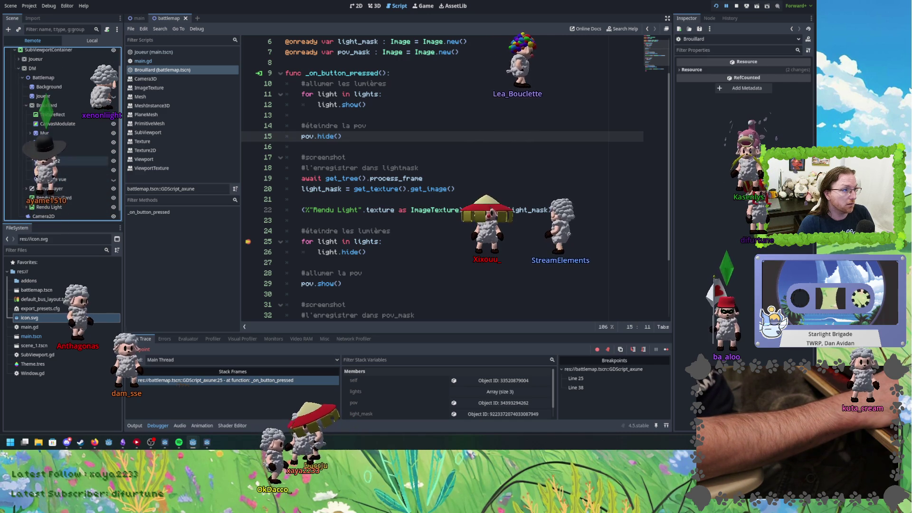
scroll(62, 143, "down", 1)
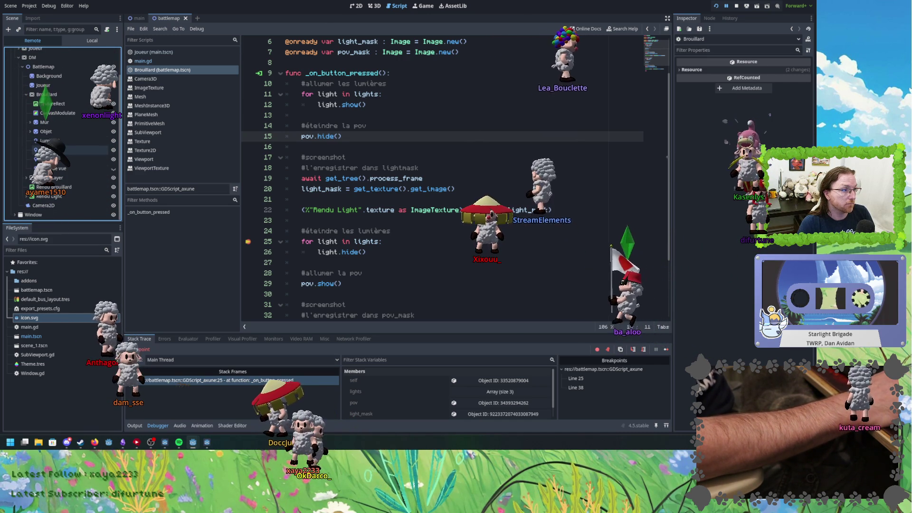
Step: Bring the game window forward, then place the caret on line 22's set_image call
key("alt+Tab")
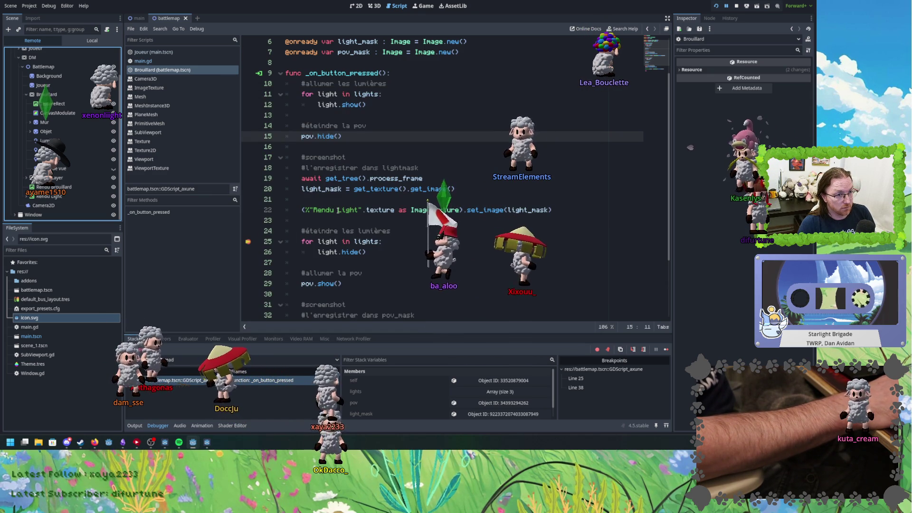
key("alt+Tab")
left_click(320, 207)
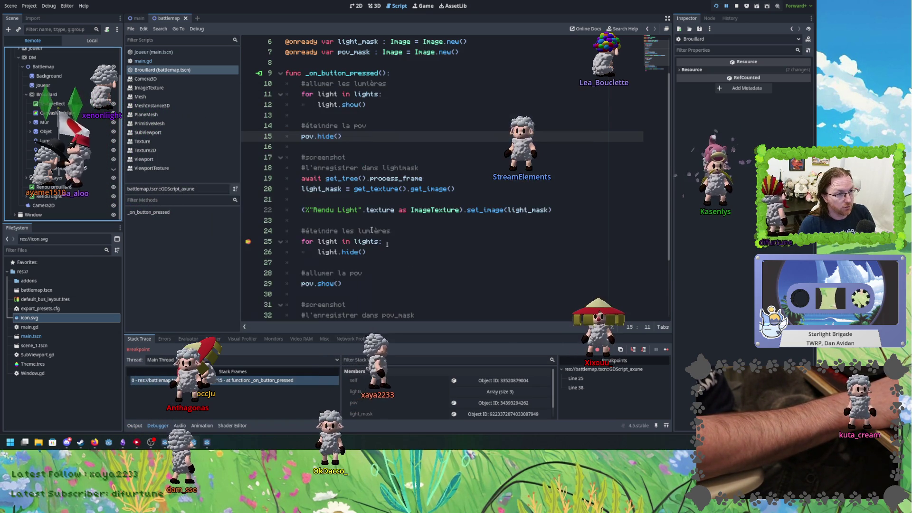
mouse_move(302, 210)
left_mouse_down()
mouse_move(554, 210)
mouse_move(459, 210)
mouse_move(469, 210)
left_mouse_up()
left_click(556, 211)
left_click(467, 210)
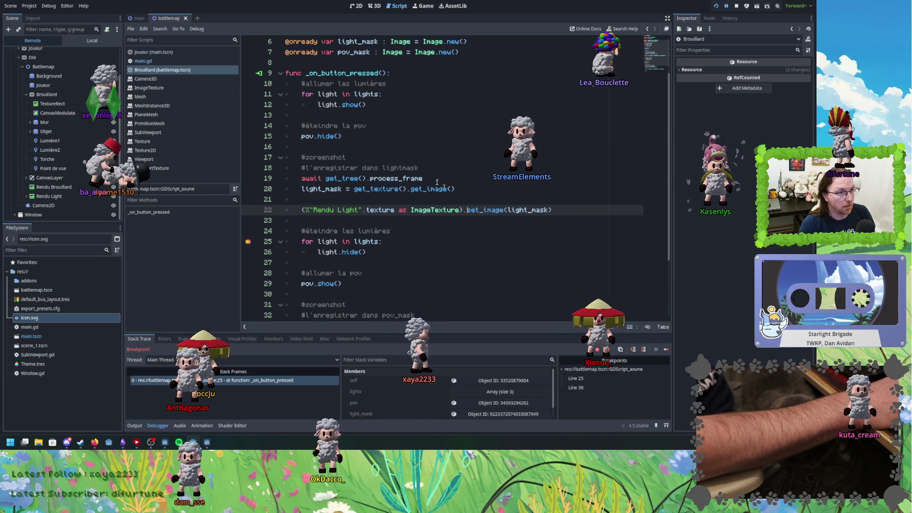
Step: Insert 'await get_tree().process_frame' on a new line after line 22
left_click_drag(423, 178, 301, 178)
key("ctrl+c")
left_click(553, 210)
key("Return")
key("ctrl+v")
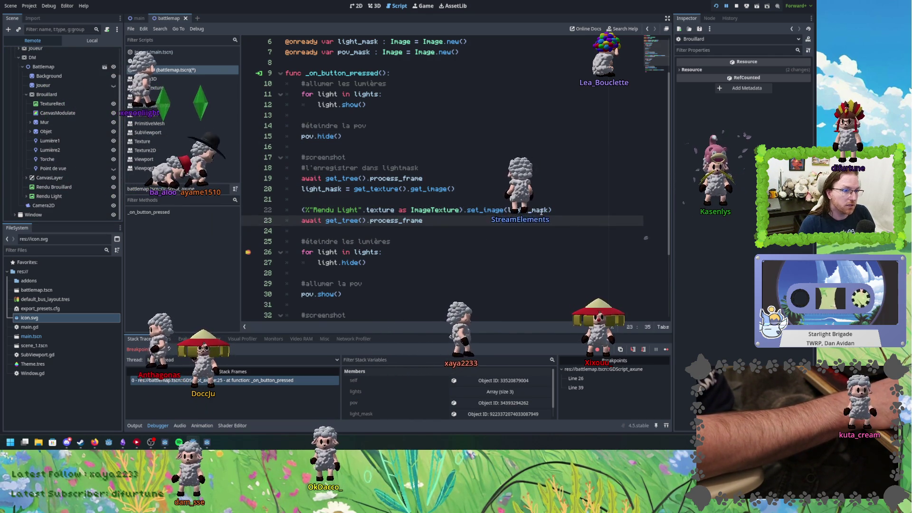
Step: Stop and relaunch the game, then trigger Calcul Lumière again
key("alt+Tab")
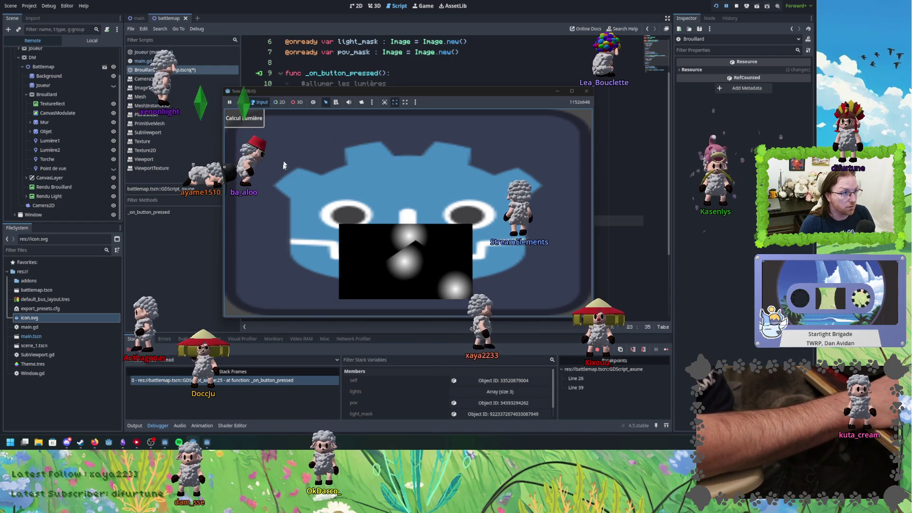
left_click(736, 6)
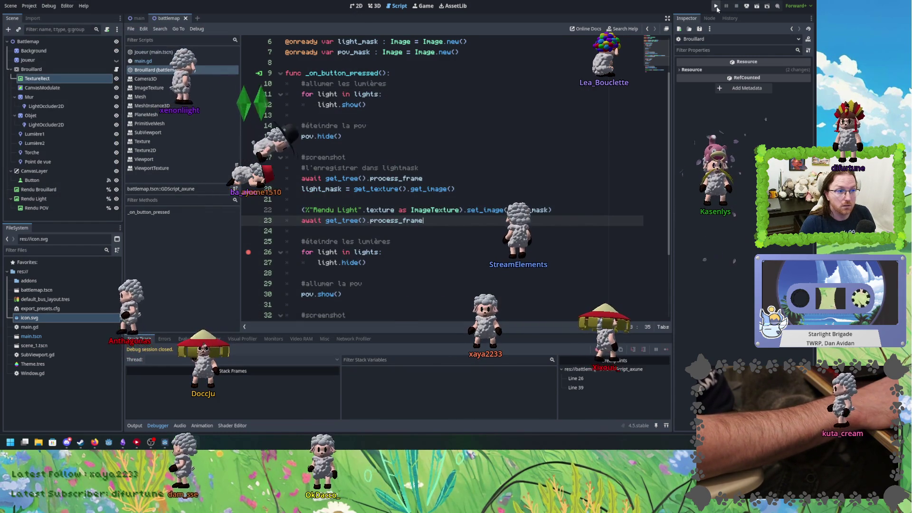
left_click(716, 6)
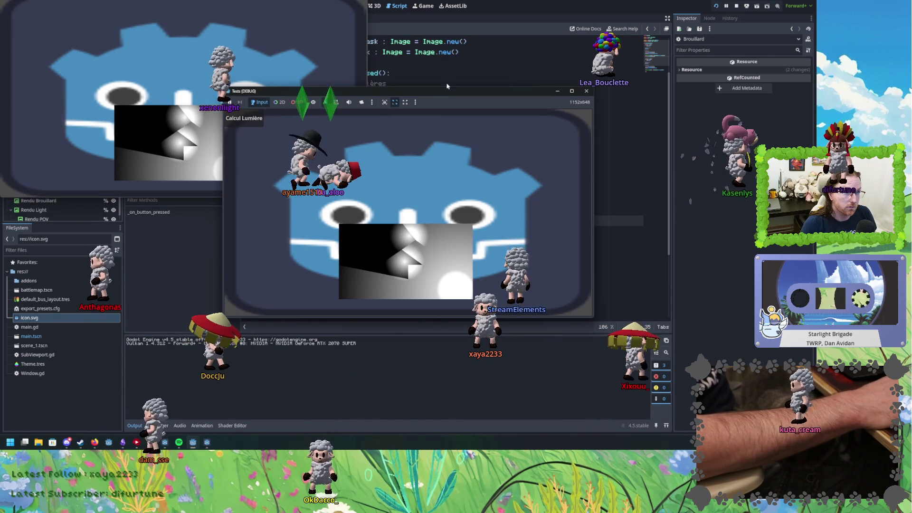
left_click(244, 118)
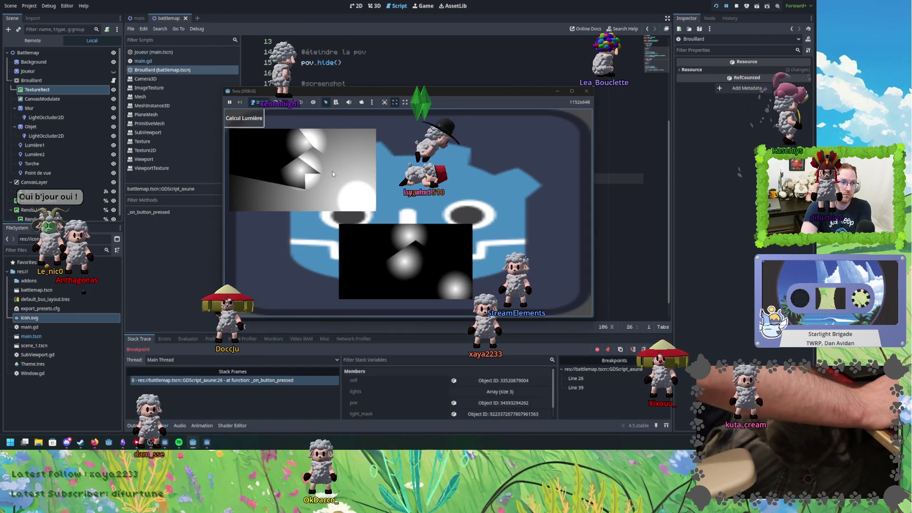
left_click(332, 72)
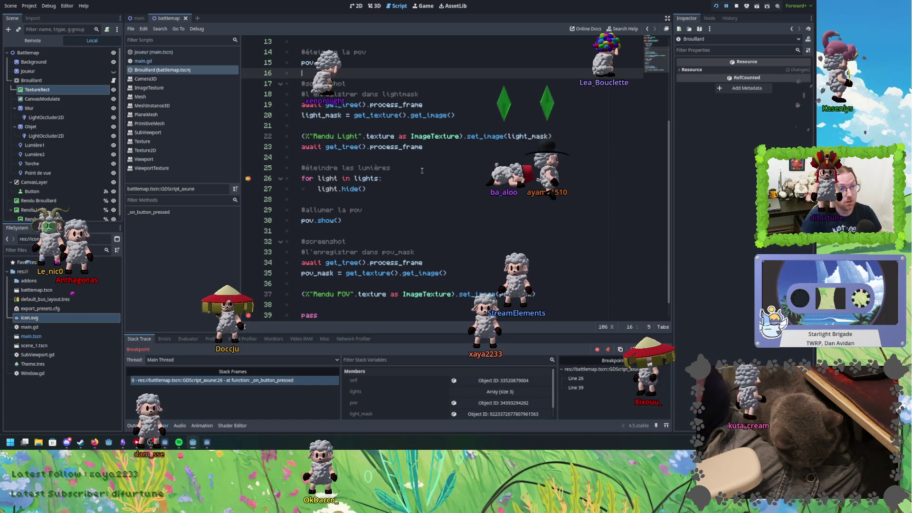
Step: Retype the frame-wait call on line 19, trying _phy before reverting to pro
left_click_drag(399, 104, 425, 104)
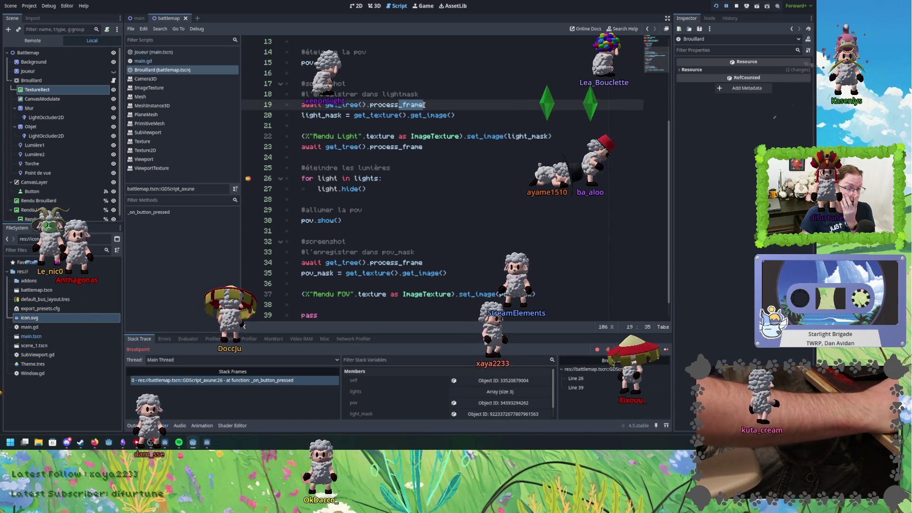
type("_phy")
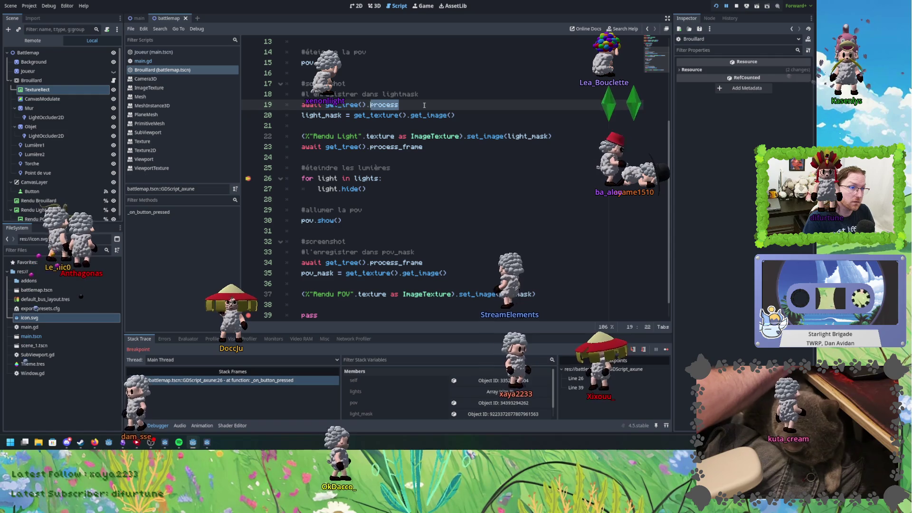
key("BackSpace")
key("BackSpace")
key("BackSpace")
type("pro")
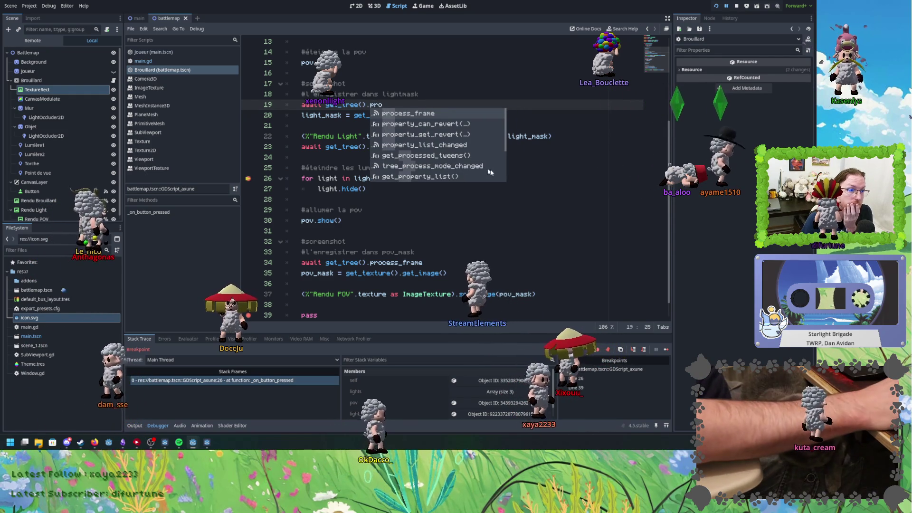
scroll(479, 167, "down", 5)
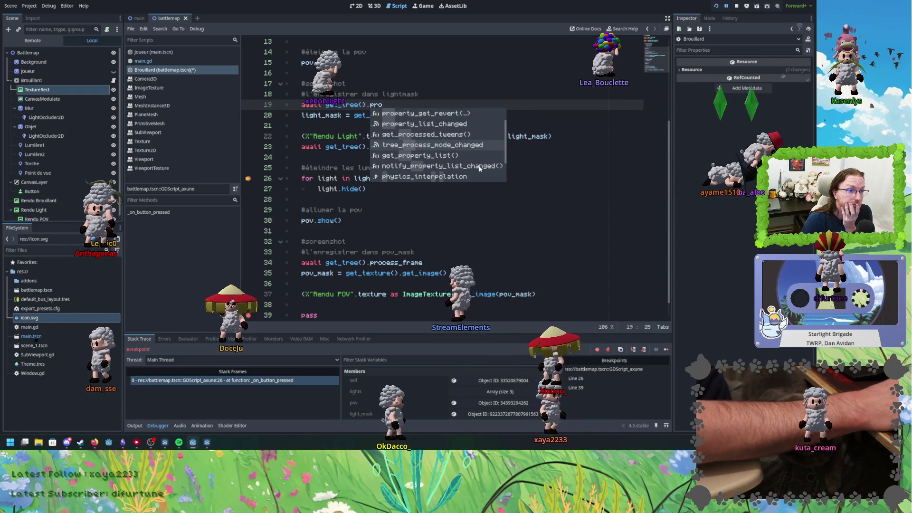
scroll(479, 167, "down", 3)
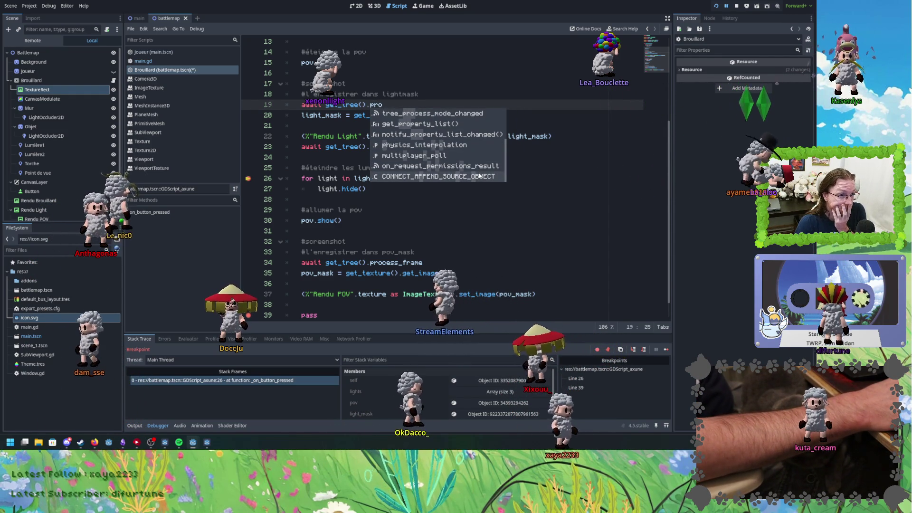
scroll(479, 175, "up", 3)
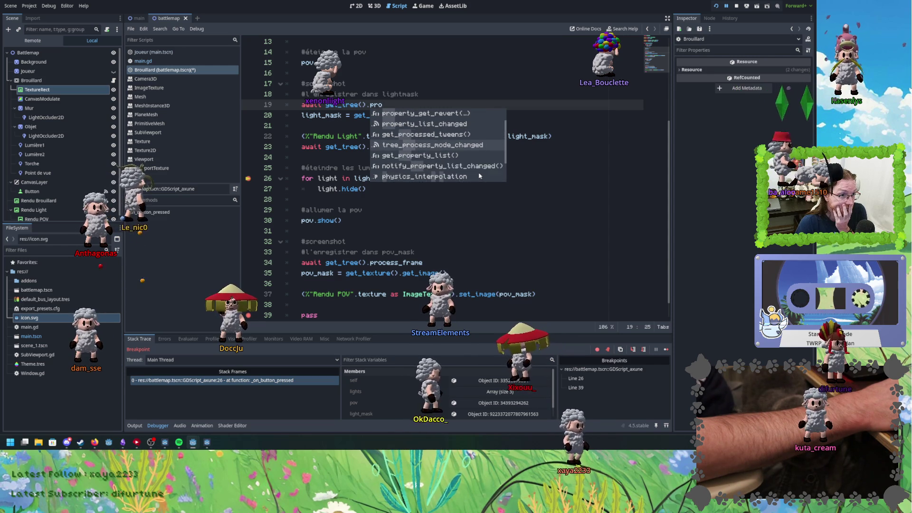
scroll(479, 176, "down", 3)
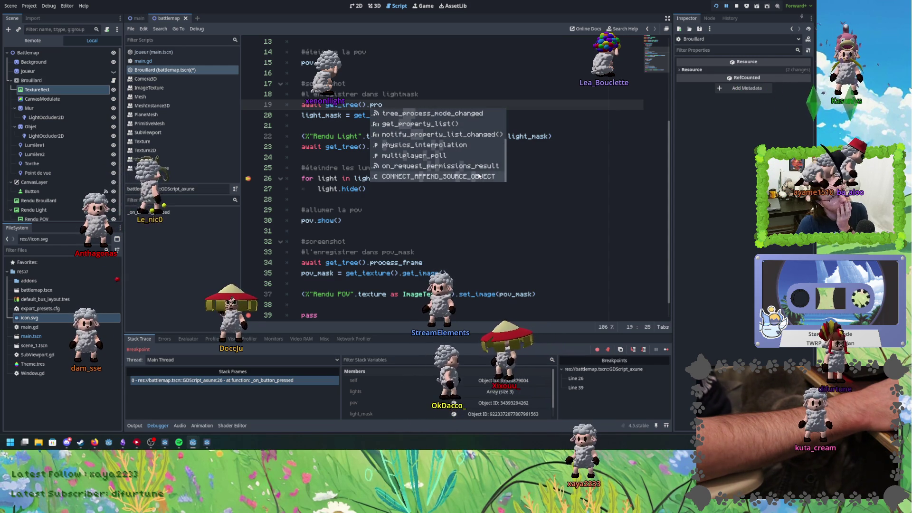
scroll(478, 175, "up", 5)
scroll(478, 175, "down", 5)
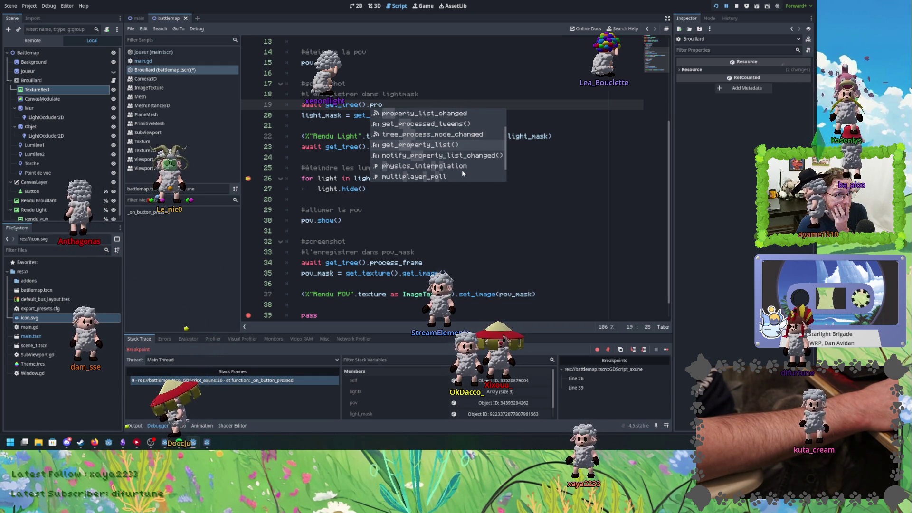
scroll(463, 173, "up", 1)
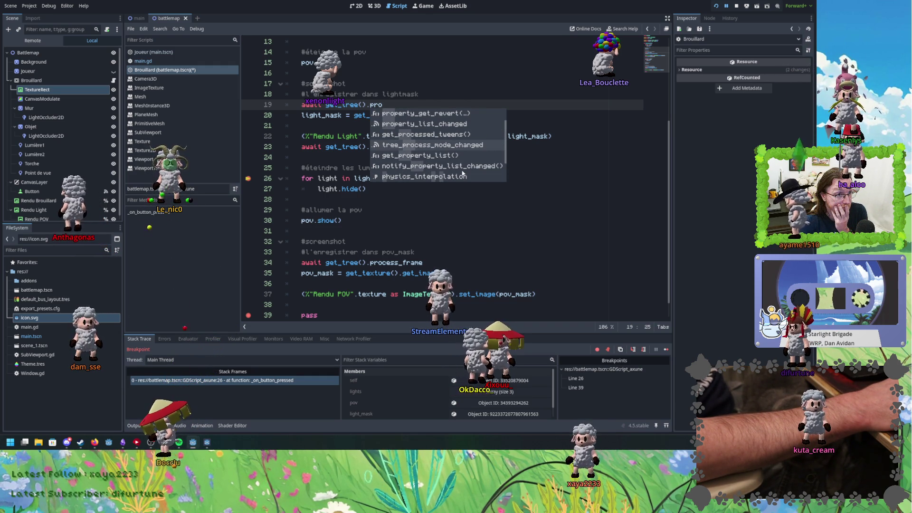
scroll(463, 174, "up", 1)
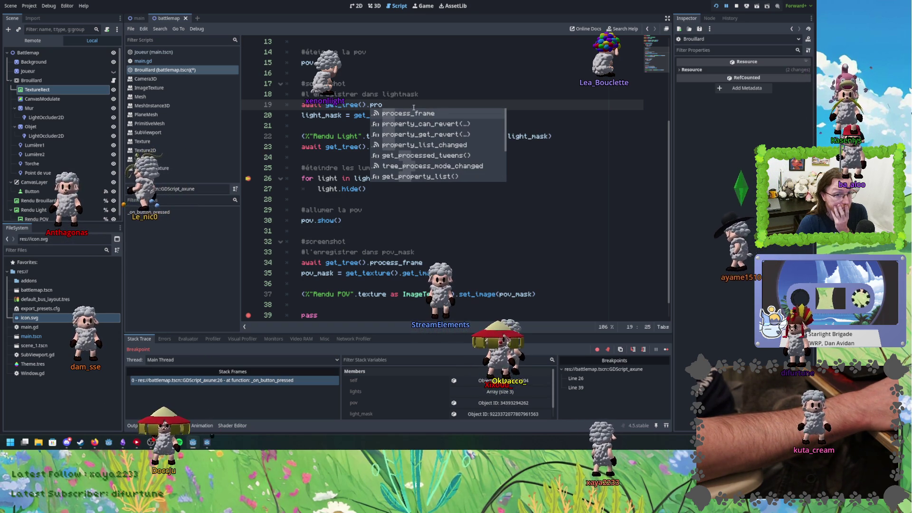
Step: Complete line 19 back to 'await get_tree().process_frame' using autocompletion
left_click(627, 168)
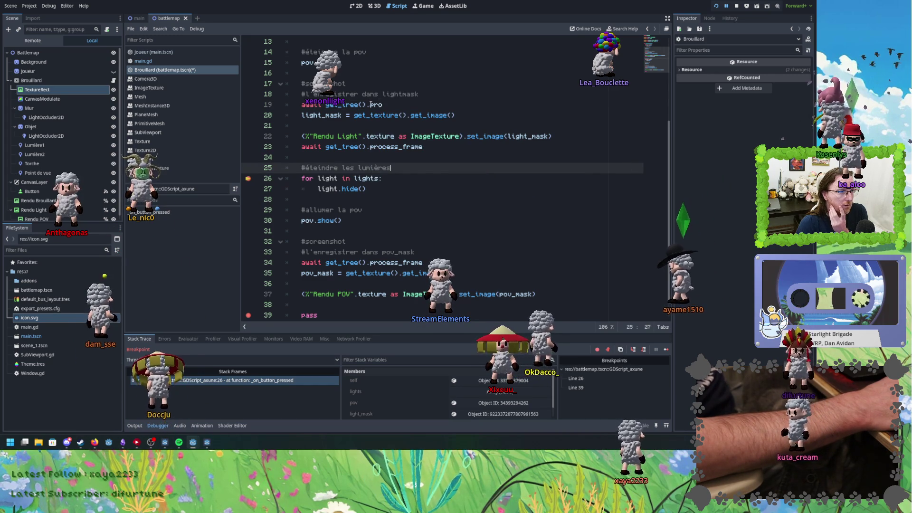
left_click(387, 105)
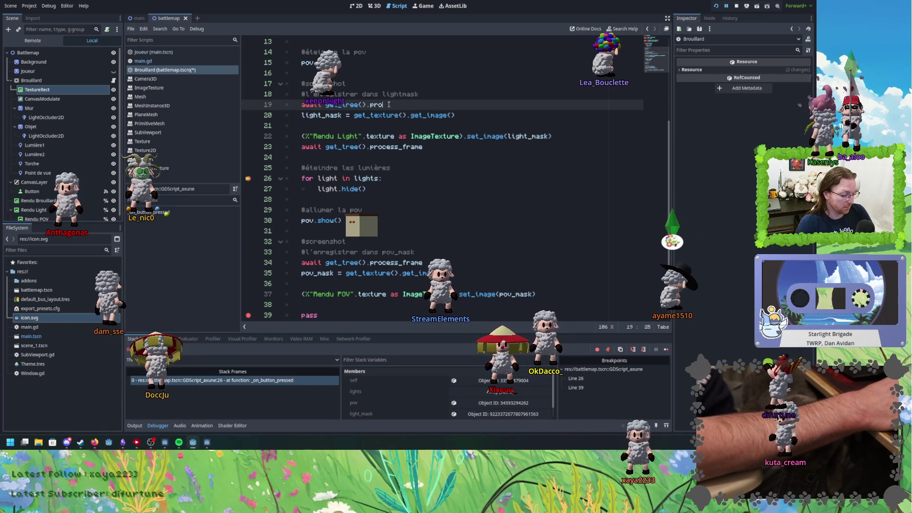
type("cess")
left_click(418, 114)
left_click(478, 112)
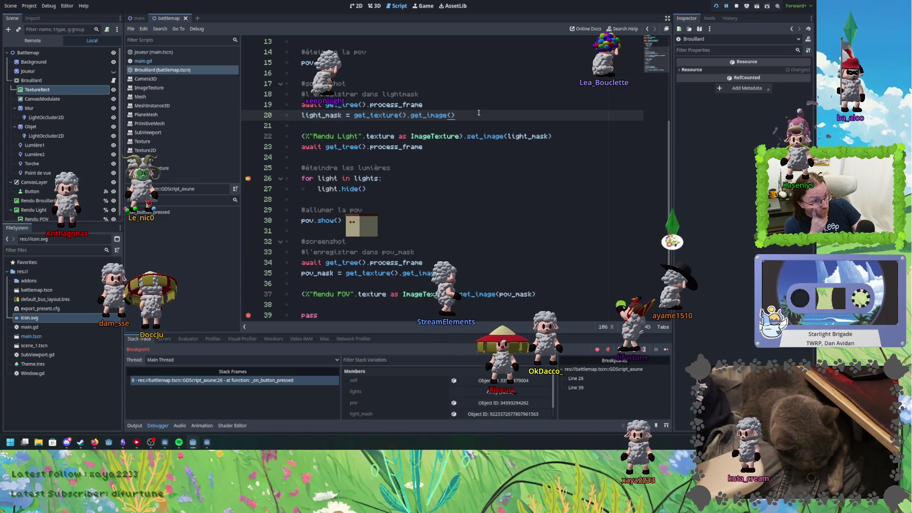
key("alt+Tab")
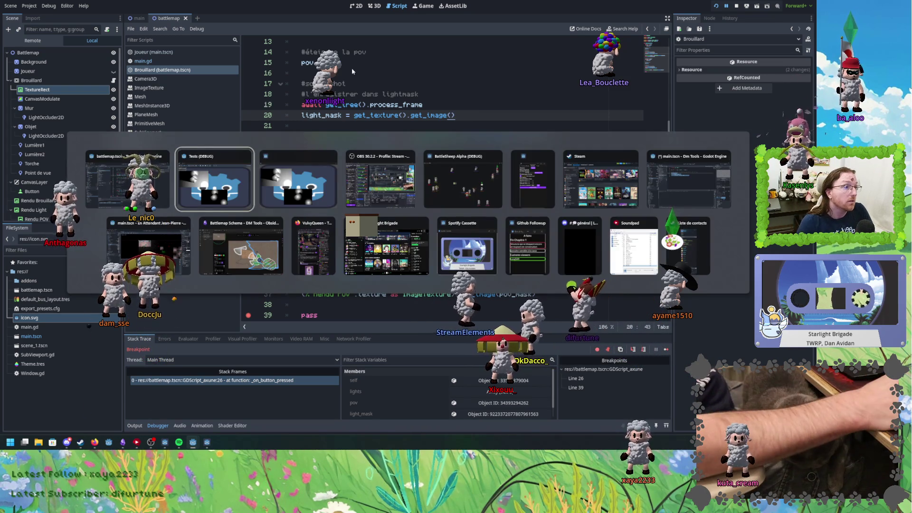
Step: Open main.gd and review its ImageTexture creation and PNG-saving lines
left_click(157, 61)
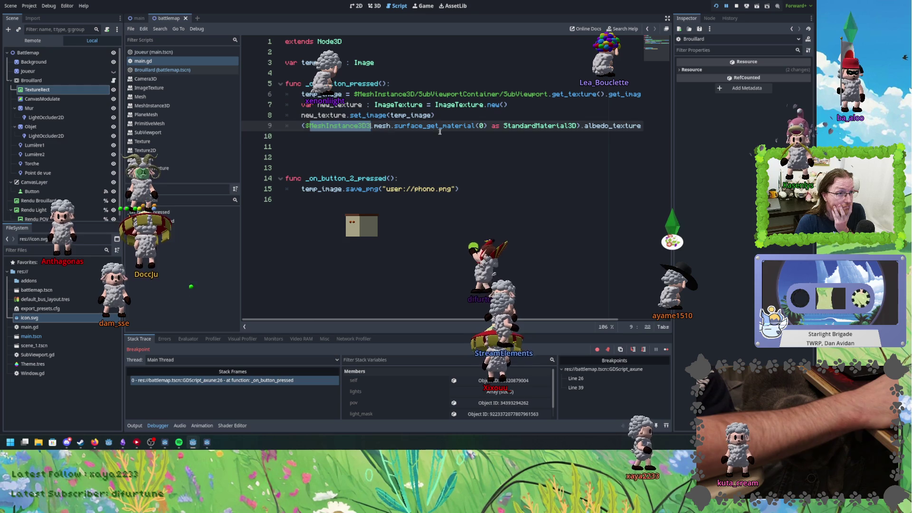
left_click(471, 189)
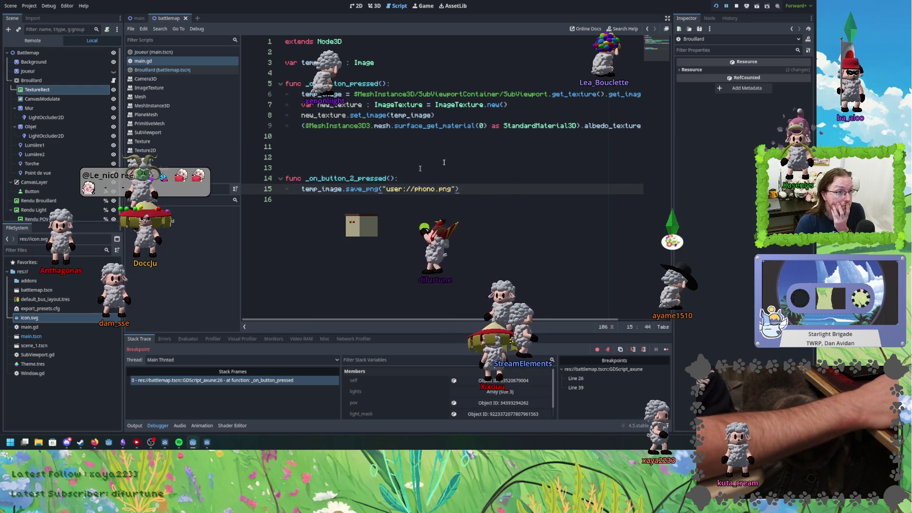
left_click(526, 109)
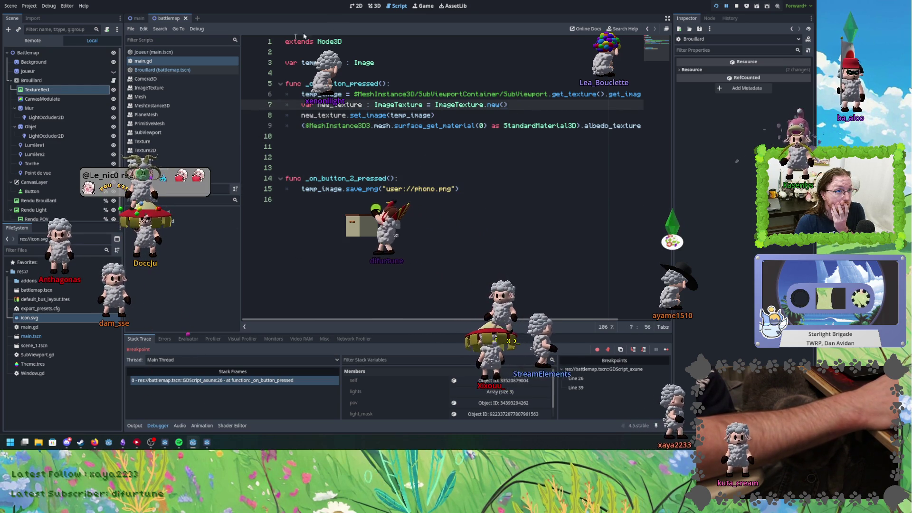
left_click(374, 6)
left_click(356, 6)
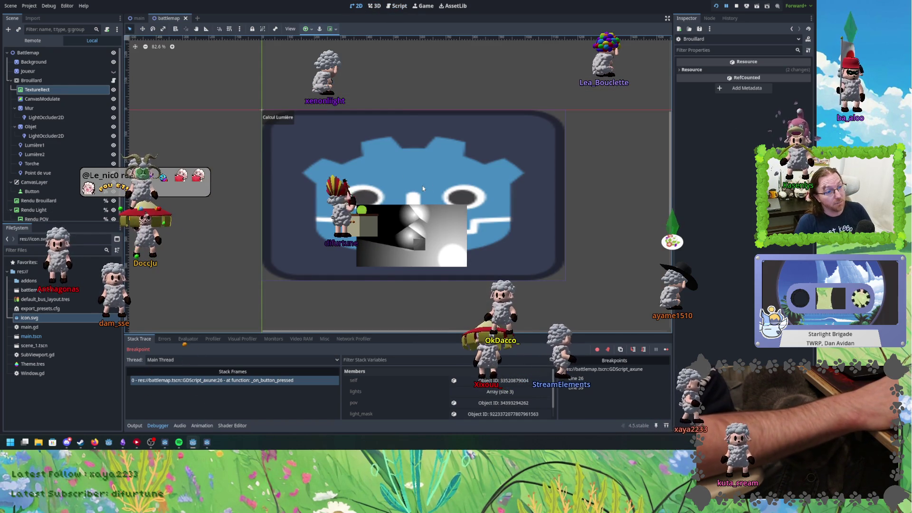
Step: Select the Rendu POV node, check the running test window, and return to the script editor
key("alt+Tab")
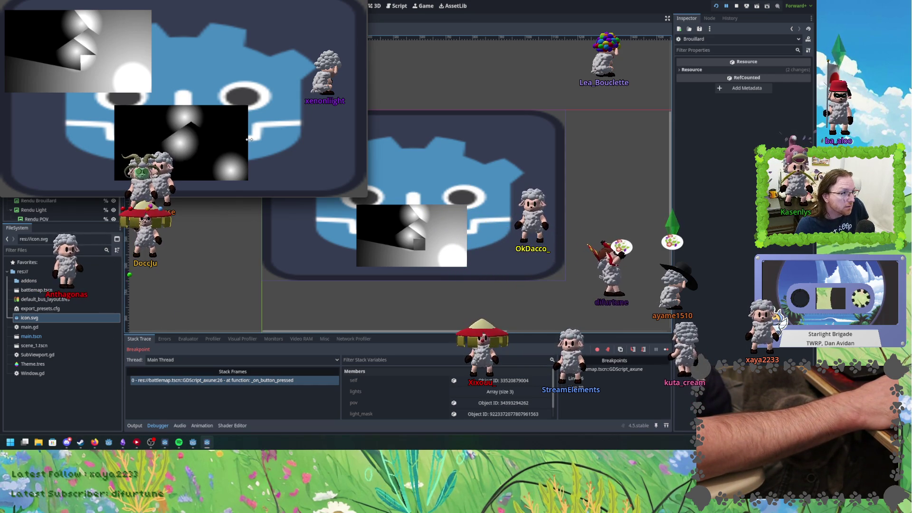
left_click(494, 174)
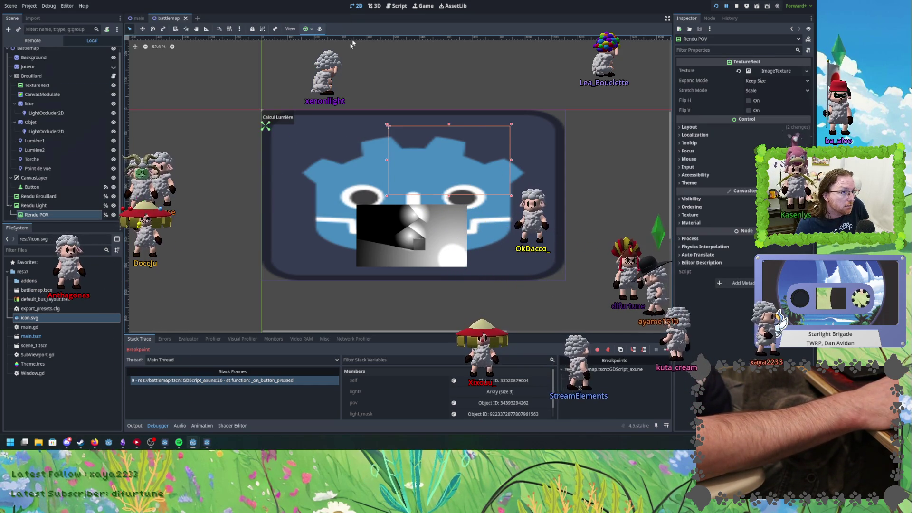
left_click(388, 8)
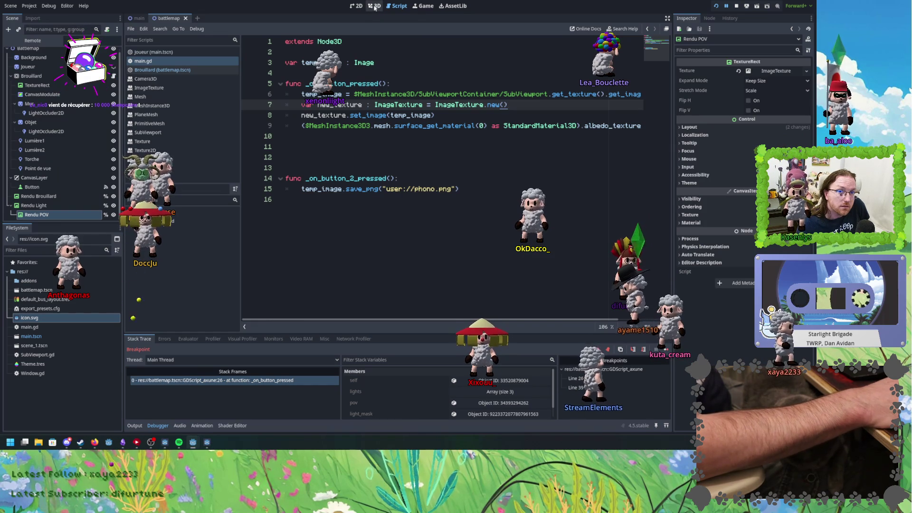
left_click(374, 7)
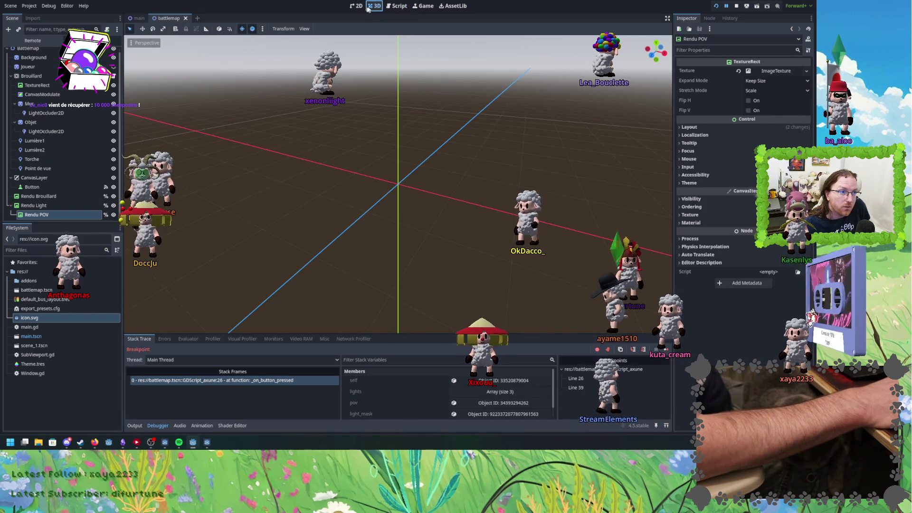
left_click(357, 6)
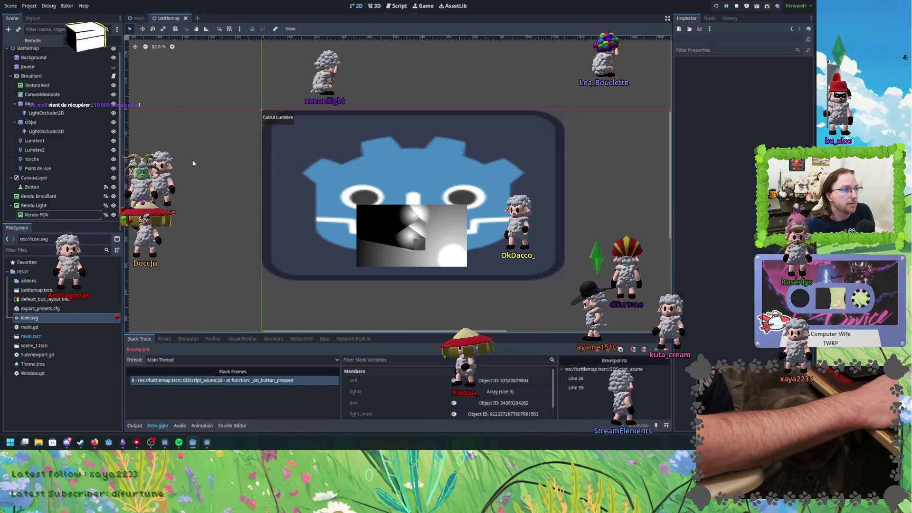
key("alt+Tab")
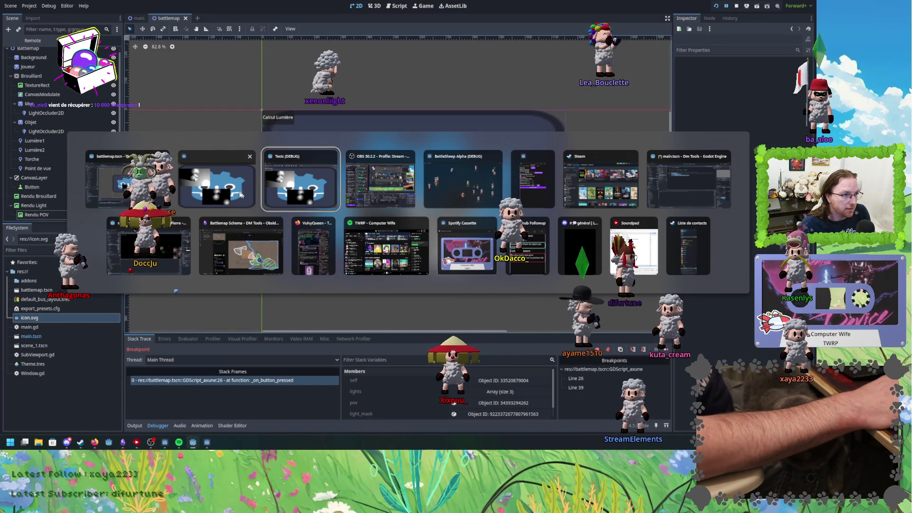
left_click(293, 191)
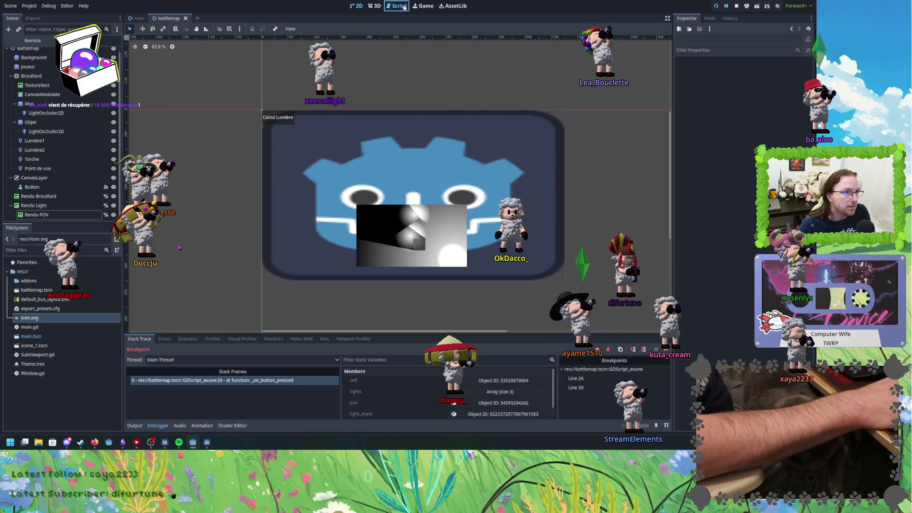
left_click(400, 7)
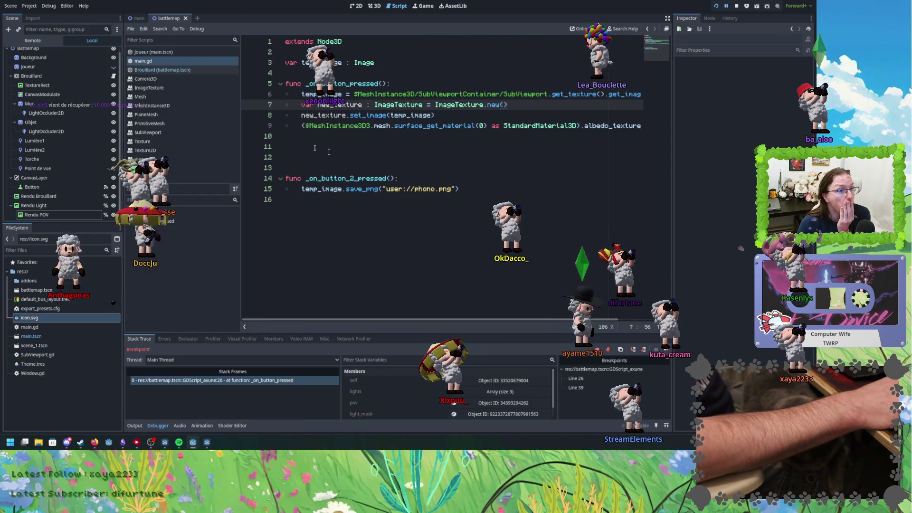
Step: Review set_image documentation and the Brouillard script's get_texture and set_image calls
double_click(374, 115)
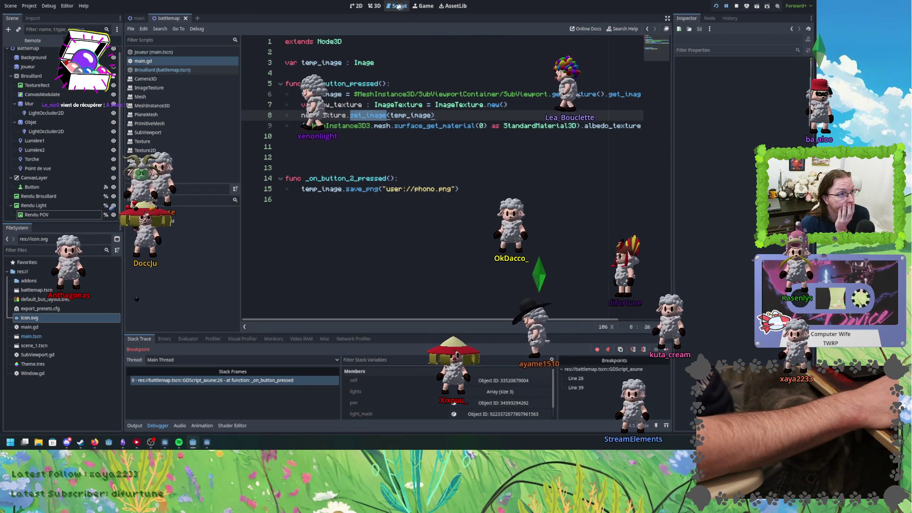
left_click(161, 70)
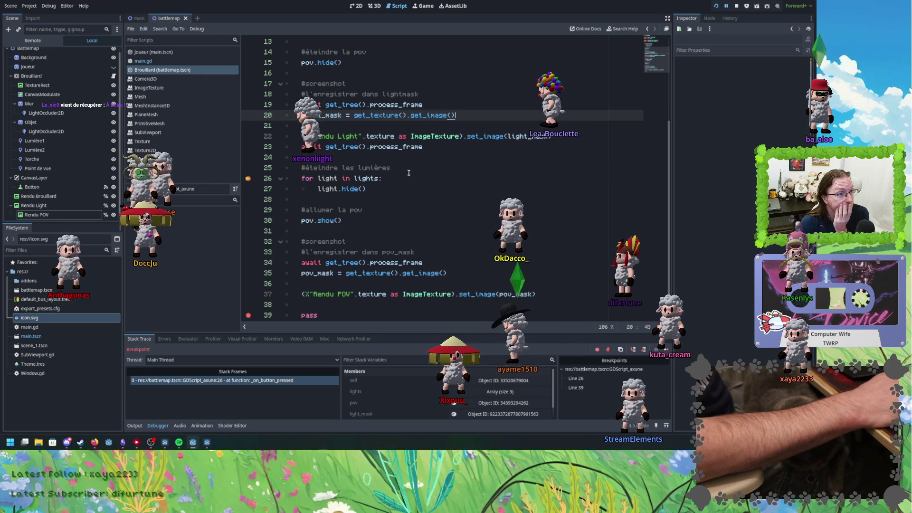
left_click(406, 174)
double_click(342, 147)
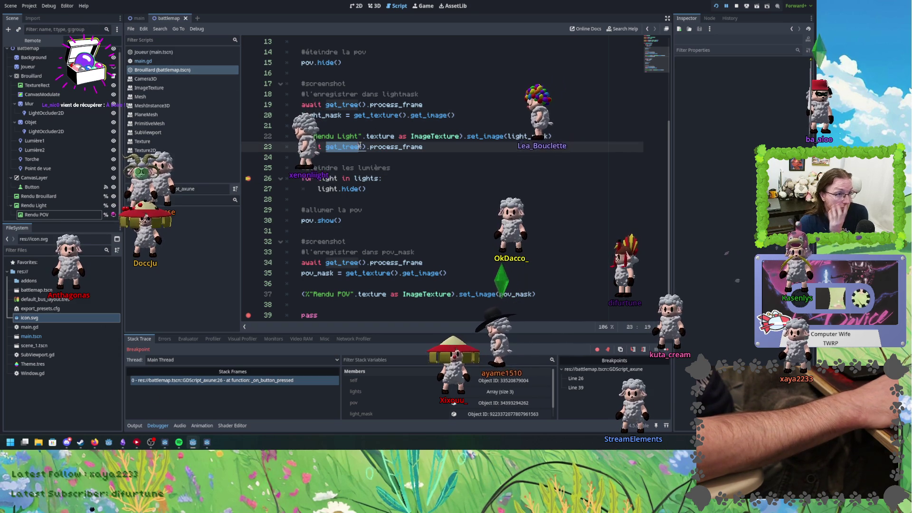
double_click(360, 115)
scroll(383, 161, "up", 2)
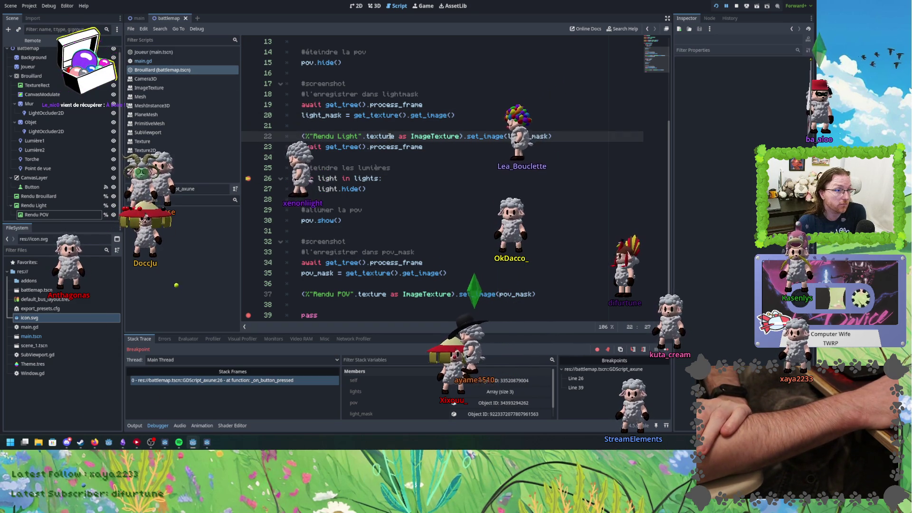
scroll(388, 174, "up", 3)
scroll(388, 174, "down", 1)
double_click(482, 231)
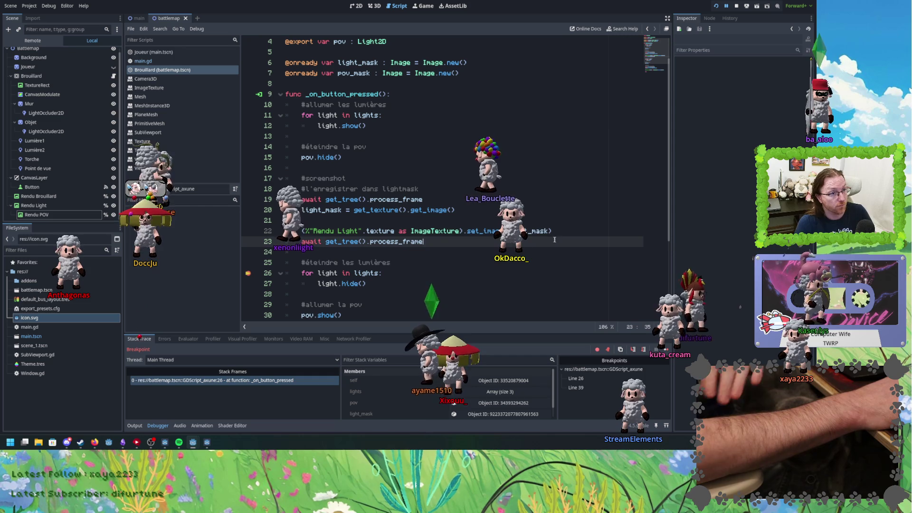
Step: Paste a second 'await get_tree().process_frame' above the light_mask line and run with F5
left_click_drag(451, 199, 452, 193)
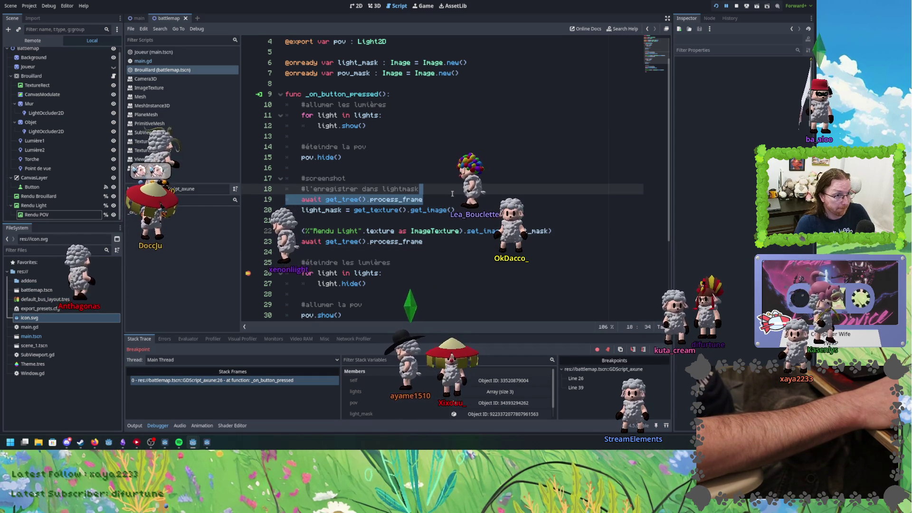
double_click(443, 206)
left_click(443, 200)
key("ctrl+v")
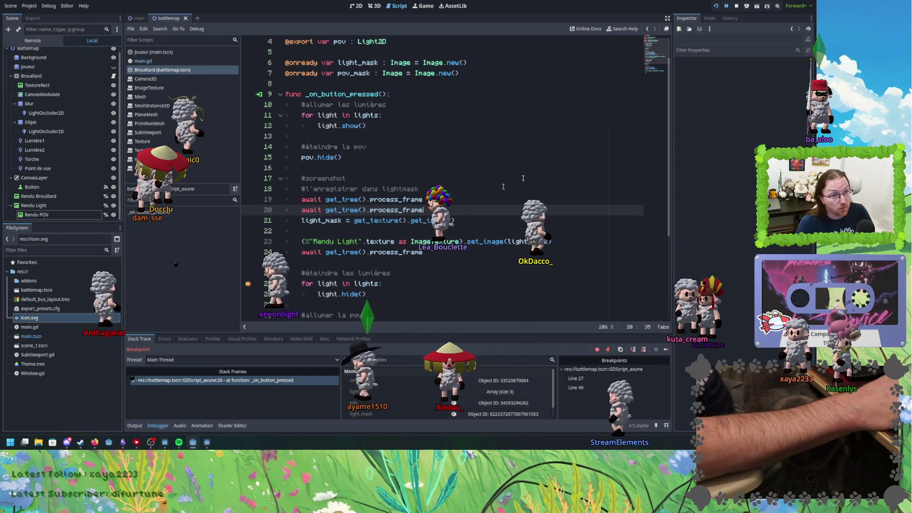
key("F5")
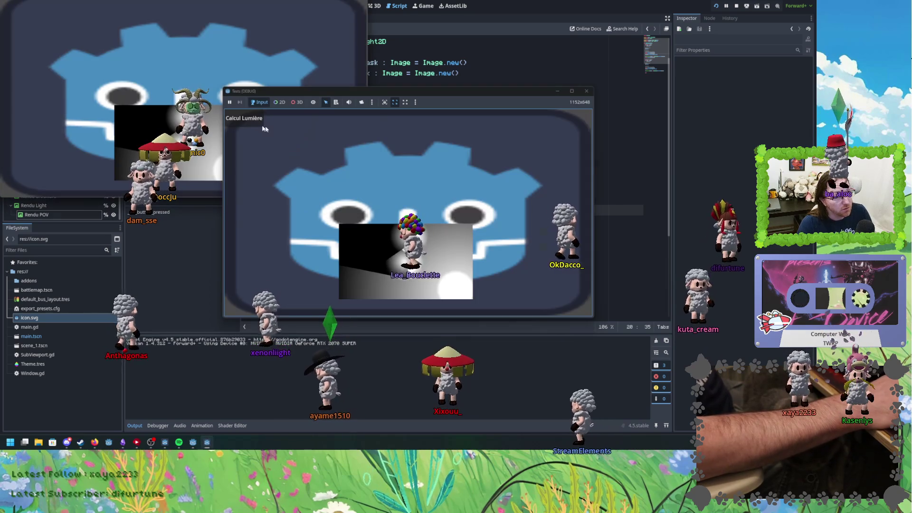
Step: Trigger Calcul Lumière and continue past the breakpoints until both mask previews appear
left_click(256, 121)
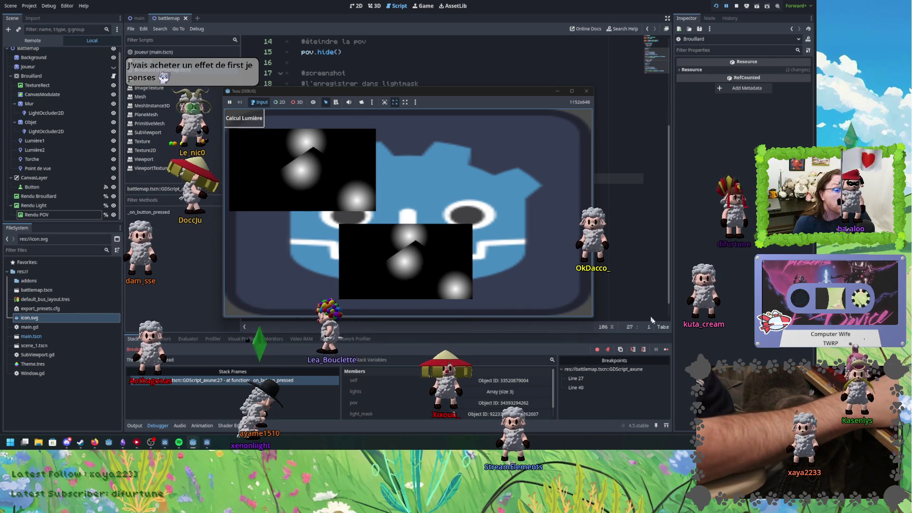
key("F12")
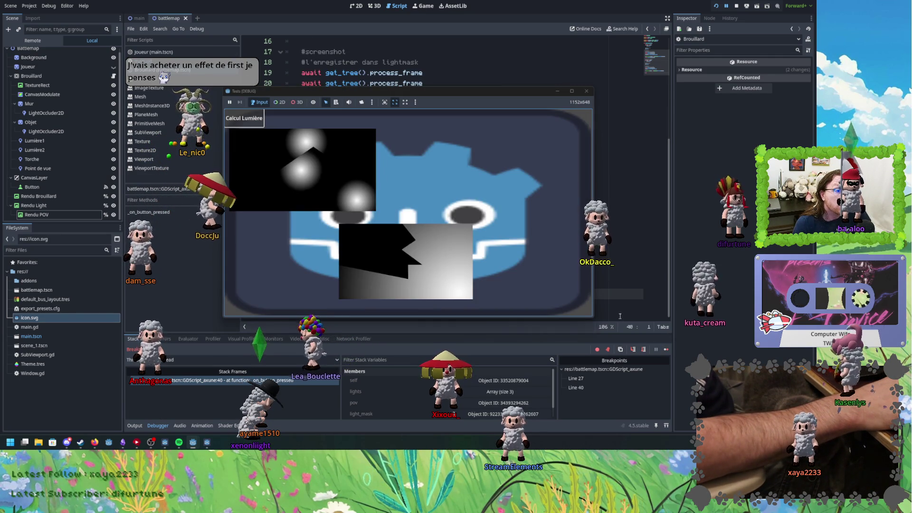
left_click(666, 351)
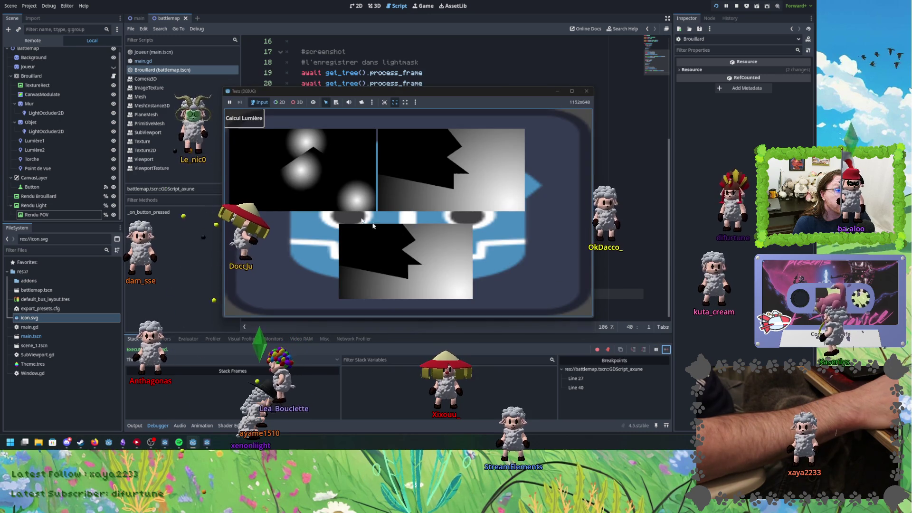
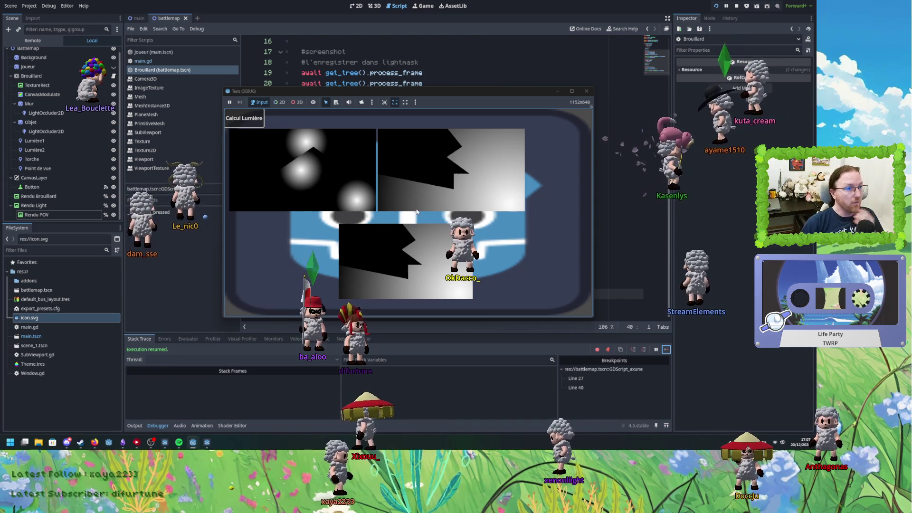
Step: Trigger Calcul Lumière in the running game and continue past both breakpoints
left_click(240, 122)
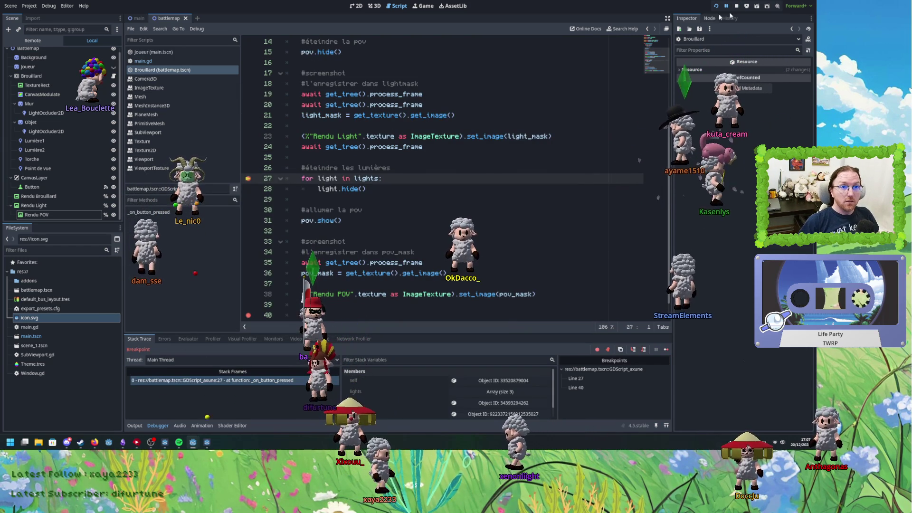
left_click(667, 351)
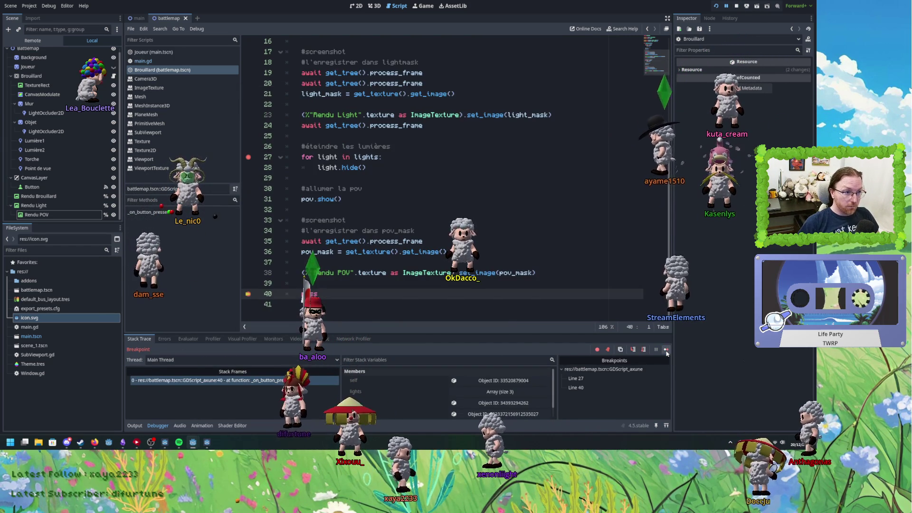
left_click(667, 351)
Step: Remove the breakpoints on lines 27 and 40 in the script
left_click(618, 265)
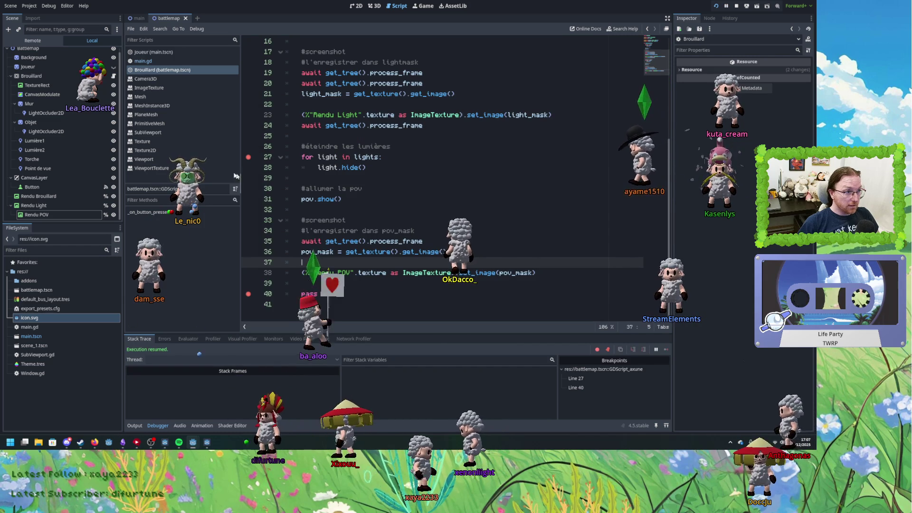
left_click(248, 295)
mouse_move(424, 84)
left_mouse_down()
mouse_move(427, 124)
mouse_move(431, 68)
left_mouse_up()
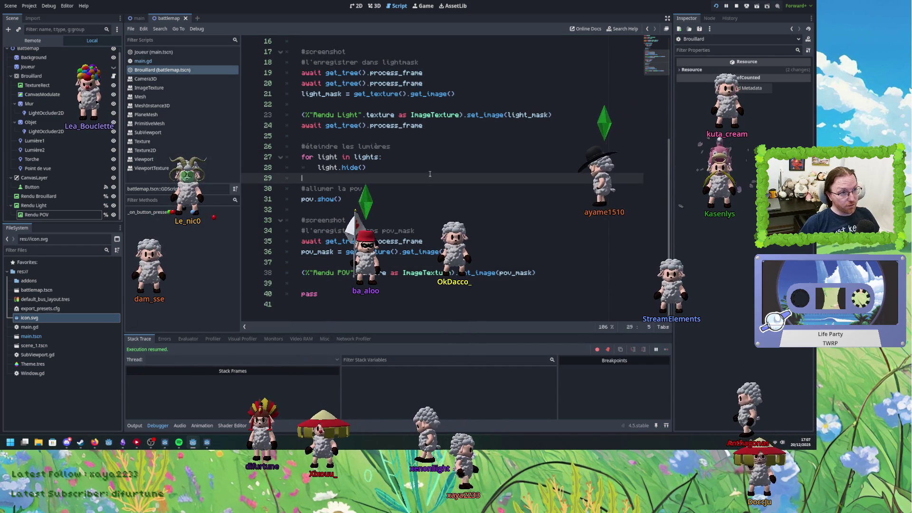
Step: Check the running game, then select the Battlemap root node
key("alt+Tab")
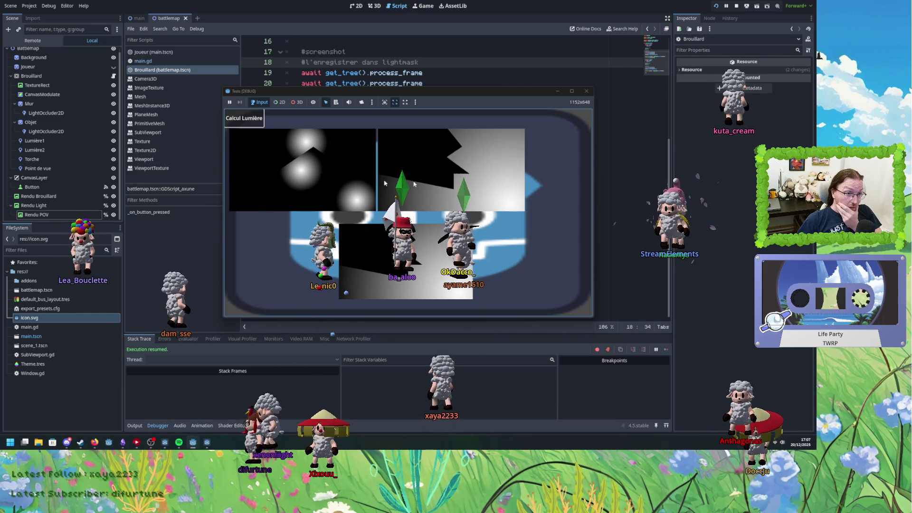
left_click(621, 178)
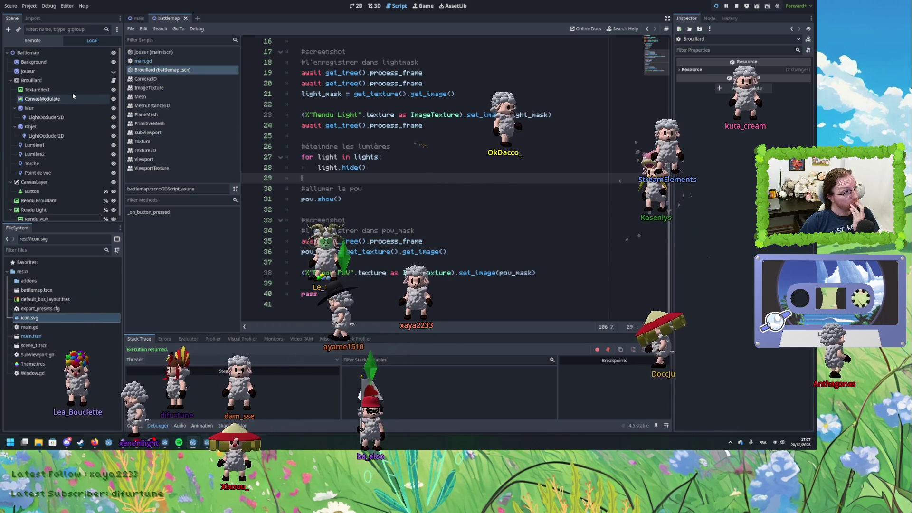
scroll(73, 95, "up", 2)
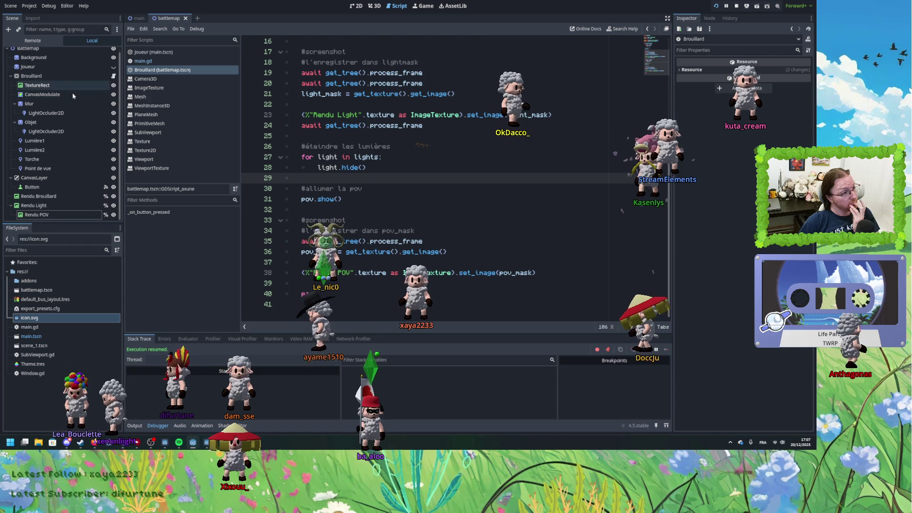
left_click(70, 53)
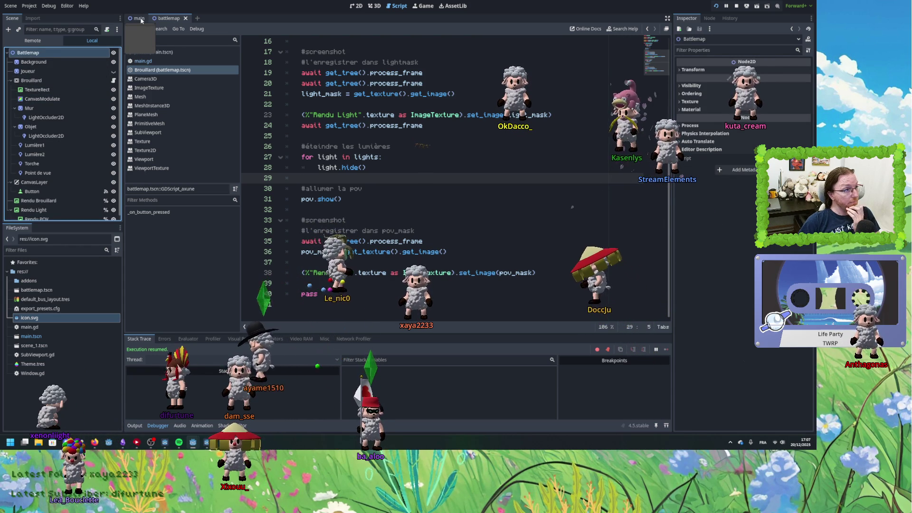
Step: In the main scene, inspect the TextureRect, Joueur and DM viewport nodes
left_click(139, 18)
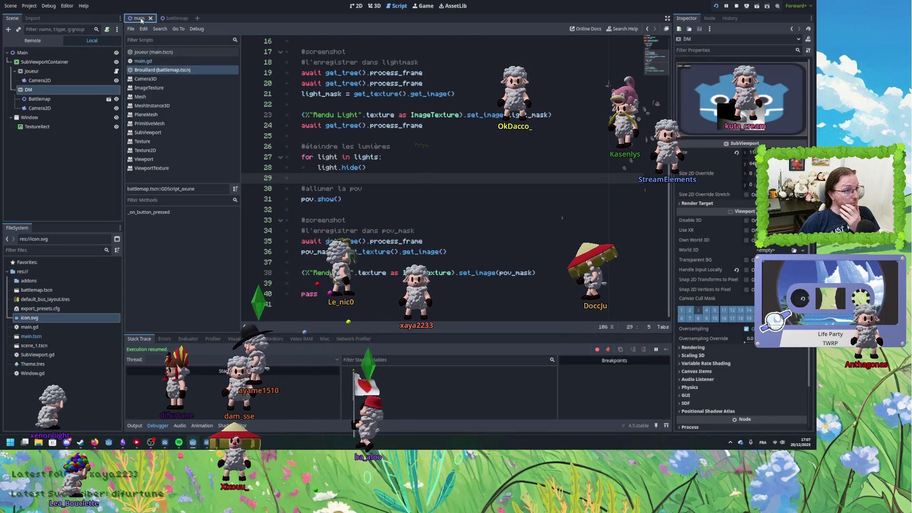
left_click(49, 128)
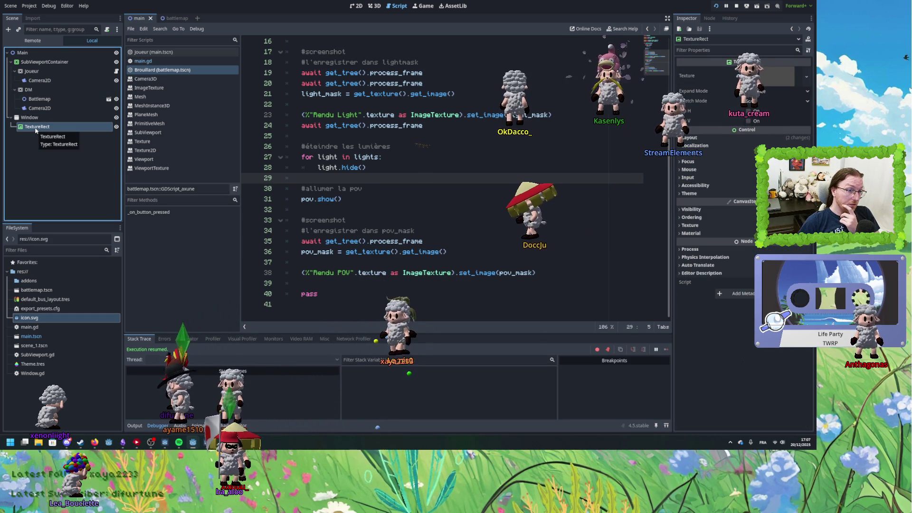
left_click(374, 6)
left_click(397, 6)
key("alt+Tab")
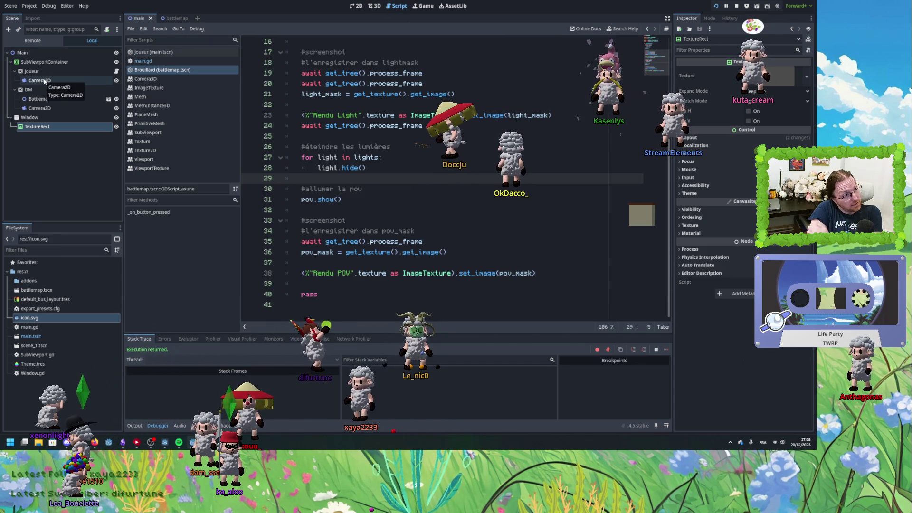
left_click(33, 71)
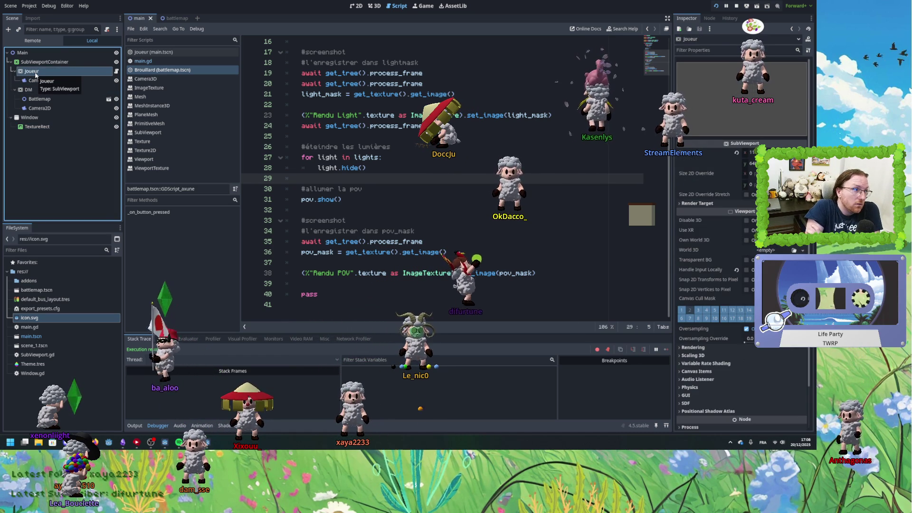
left_click(48, 99)
key("Up")
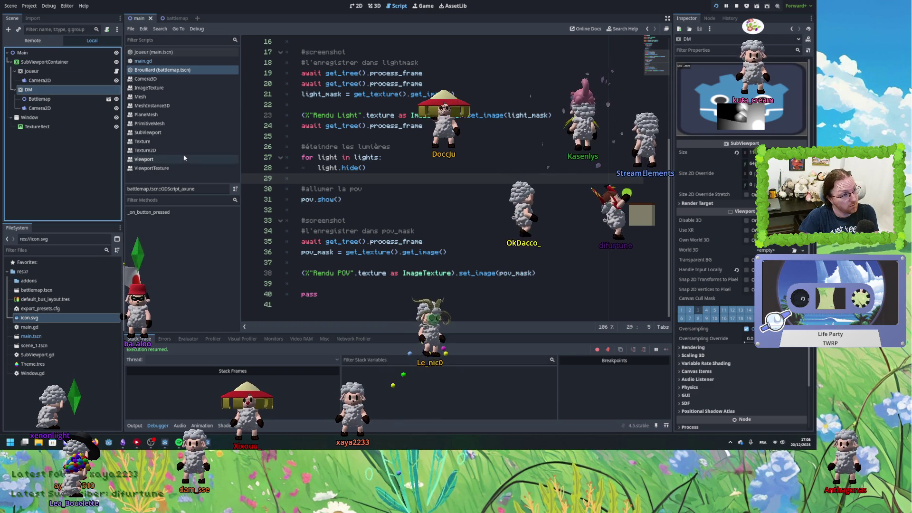
left_click(56, 72)
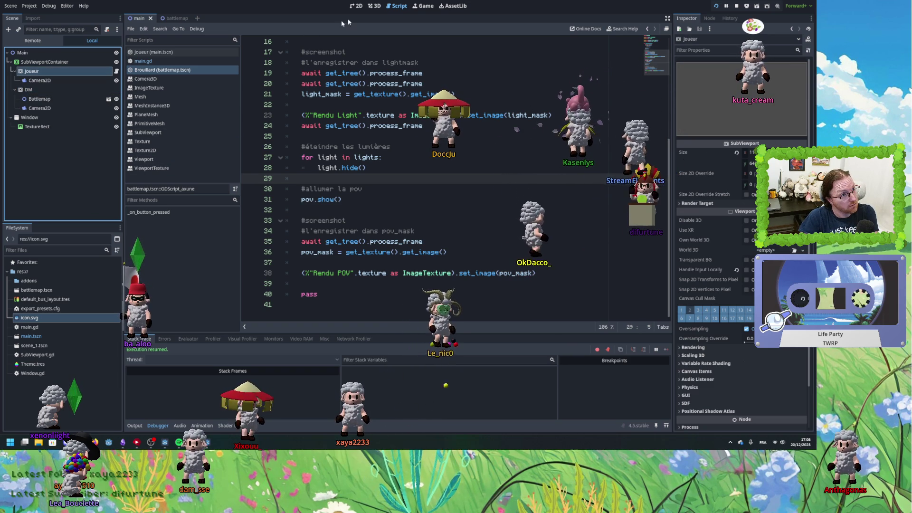
Step: Show the main scene in 2D, inspect DM's Camera2D, and open the battlemap scene
left_click(375, 6)
left_click(357, 7)
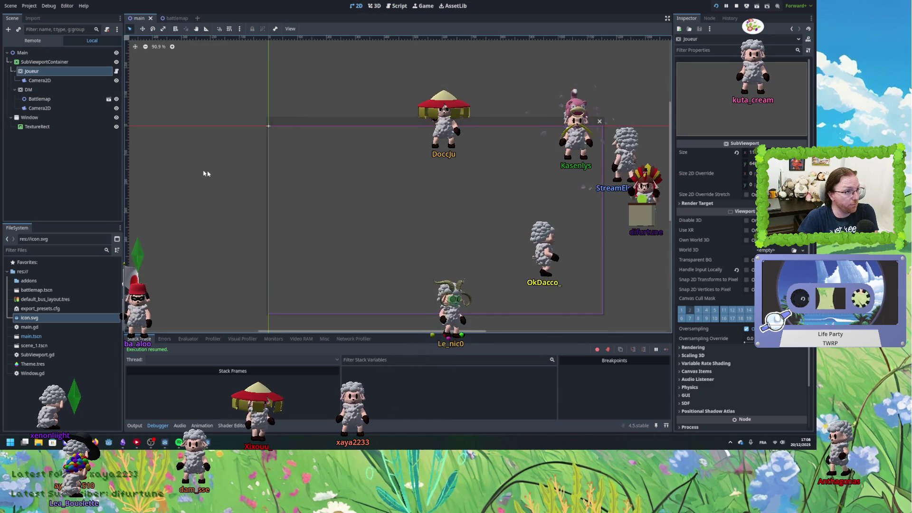
left_click(42, 102)
left_click(41, 108)
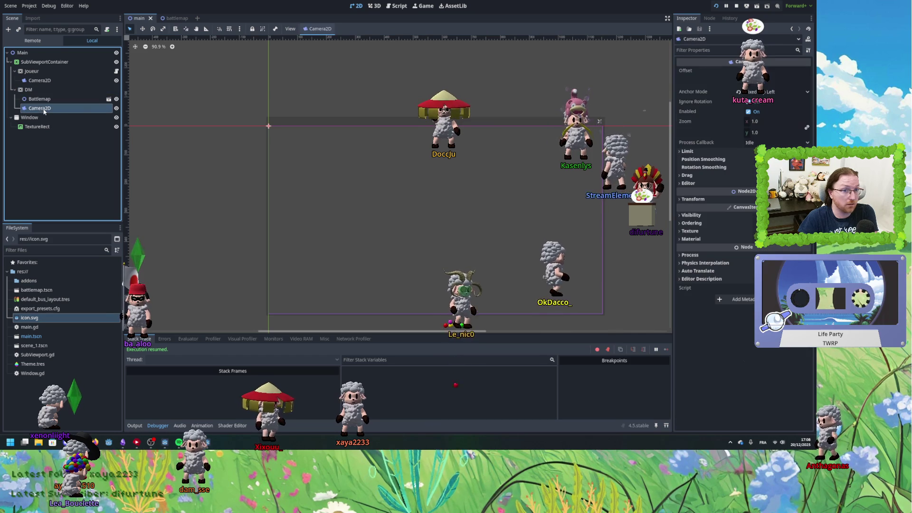
left_click(40, 98)
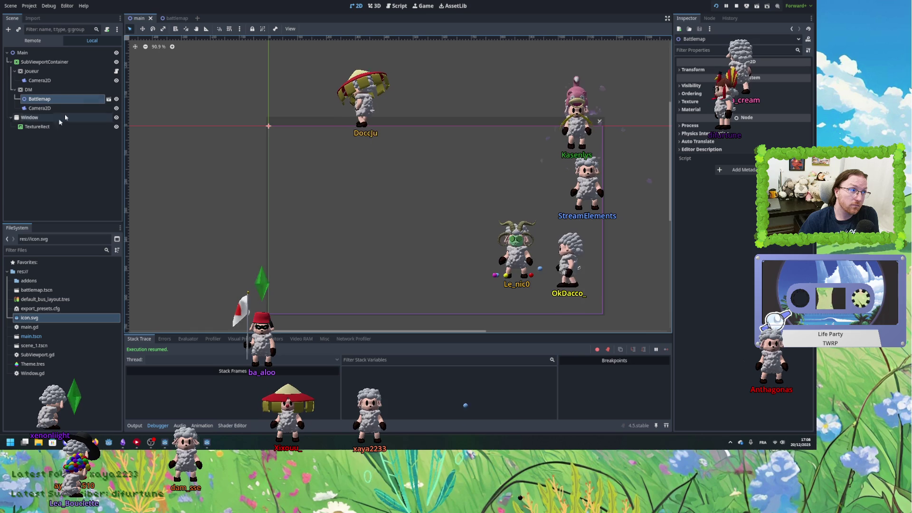
left_click(108, 99)
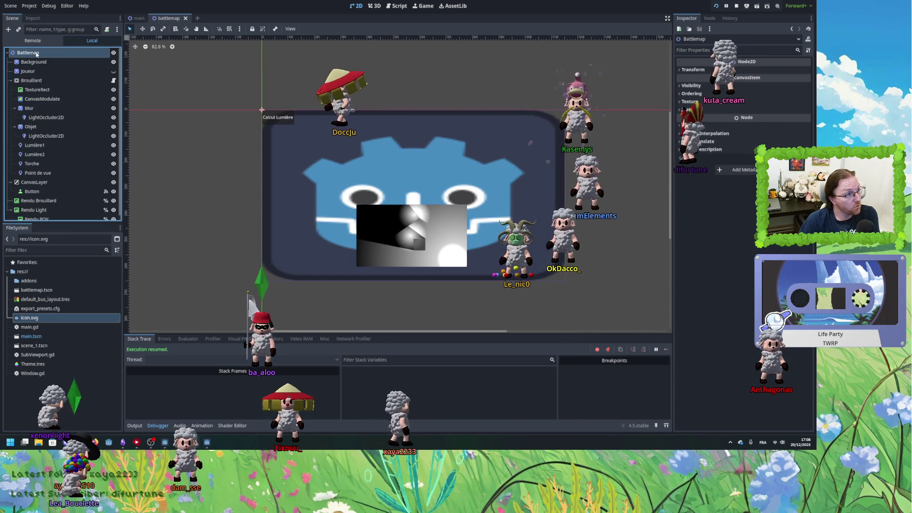
Step: Collapse the Brouillard and Rendu Light branches and select the Rendu Light and Rendu Brouillard nodes
left_click(11, 81)
left_click(10, 118)
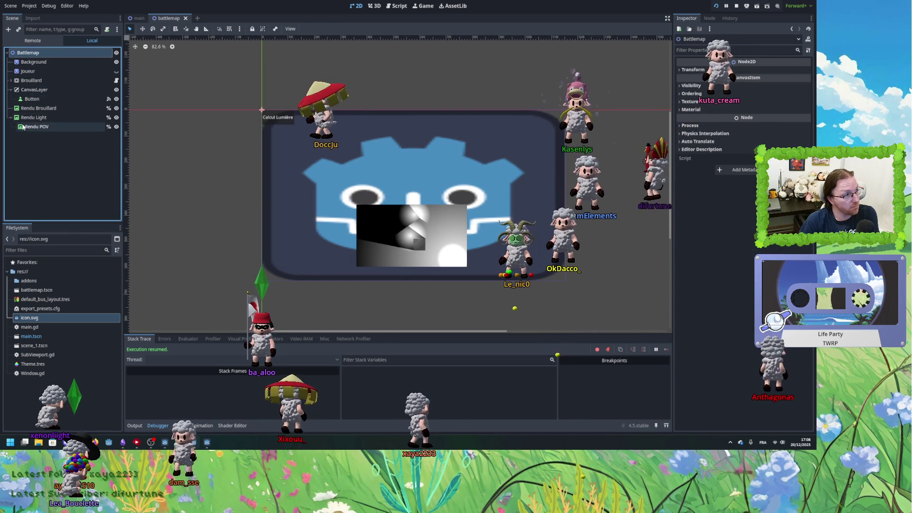
left_click(33, 118)
left_click(34, 108)
left_click(33, 117)
left_click(32, 109)
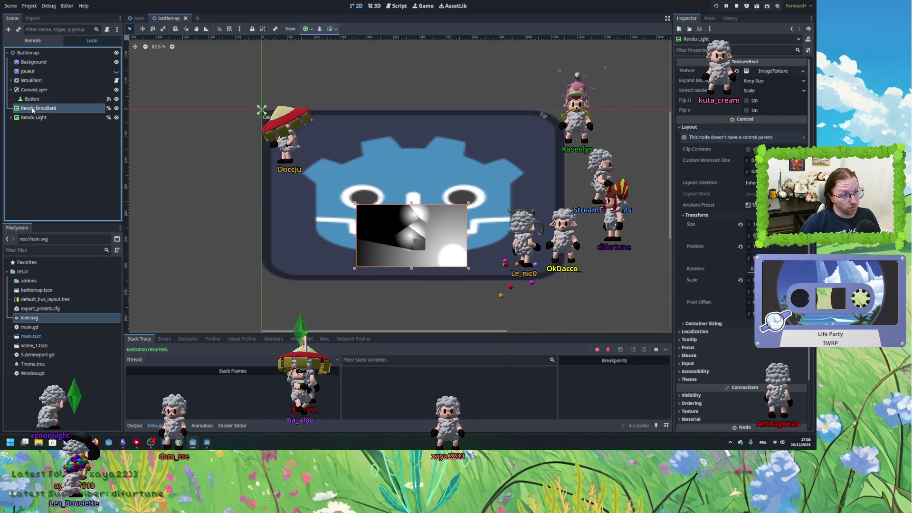
Step: Compare the Rendu Light and Rendu Brouillard textures against the running game
key("alt+Tab")
left_click(490, 196)
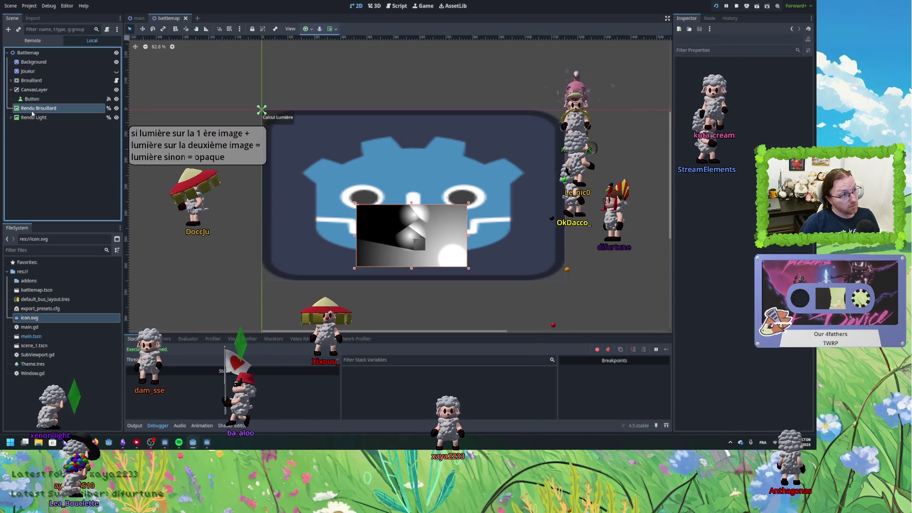
left_click(36, 118)
left_click(37, 109)
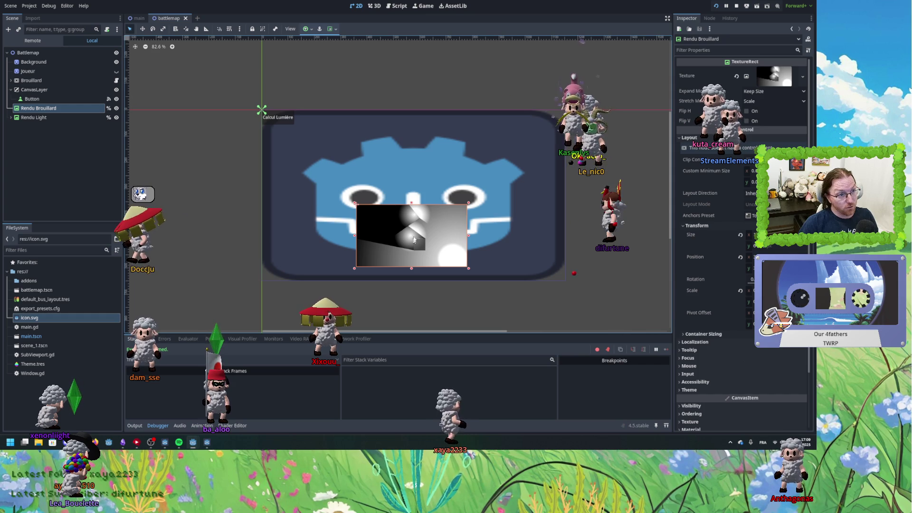
key("alt+Tab")
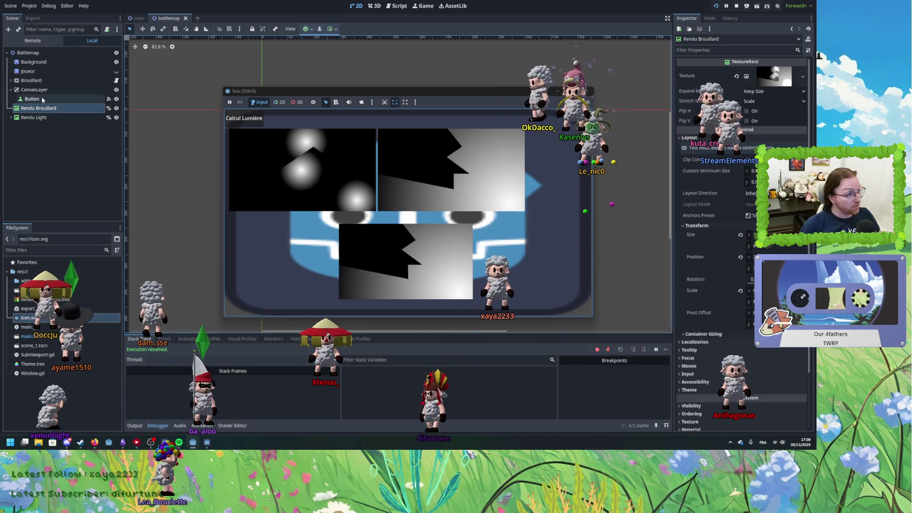
Step: Review the Background, Battlemap root, Button and CanvasLayer nodes in the Scene dock
left_click(37, 62)
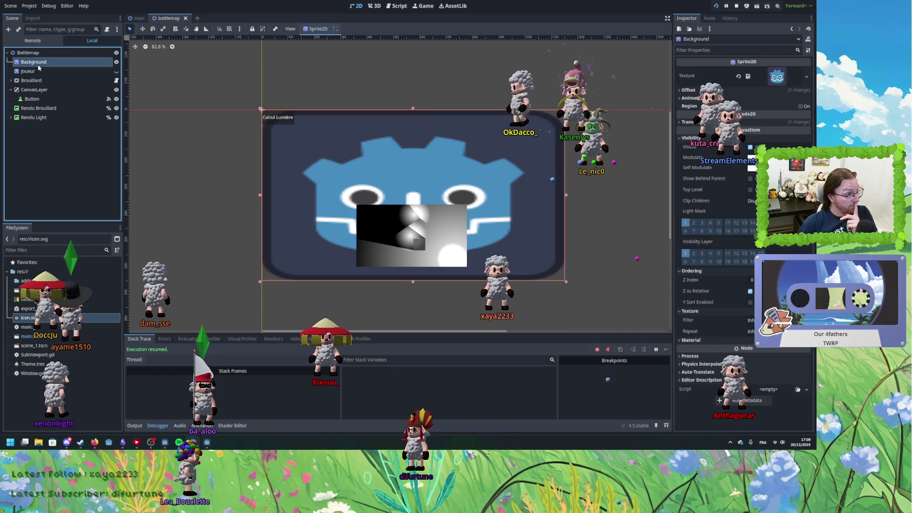
left_click(29, 53)
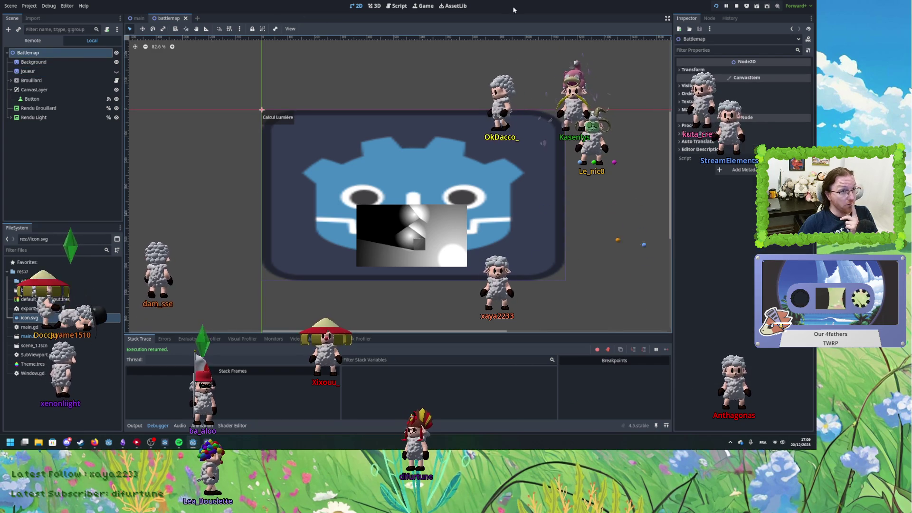
left_click(38, 117)
left_click(38, 109)
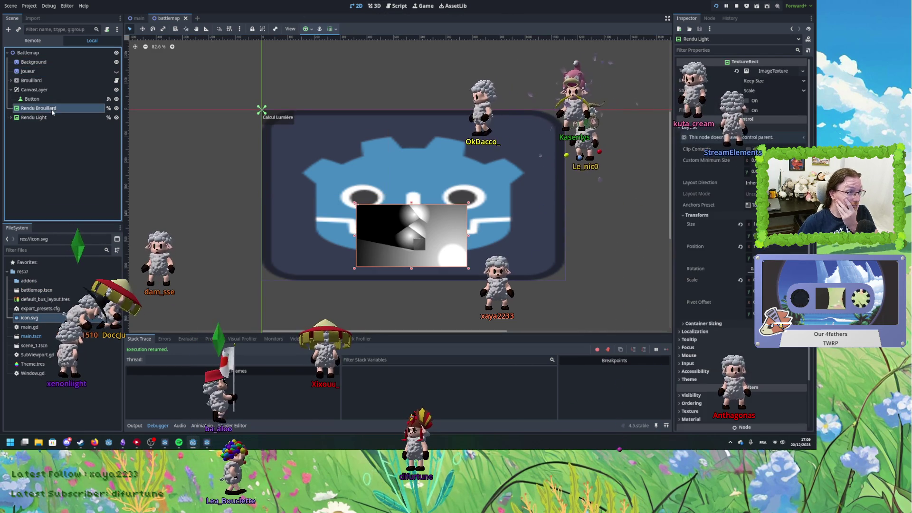
left_click(35, 90)
left_click(160, 19)
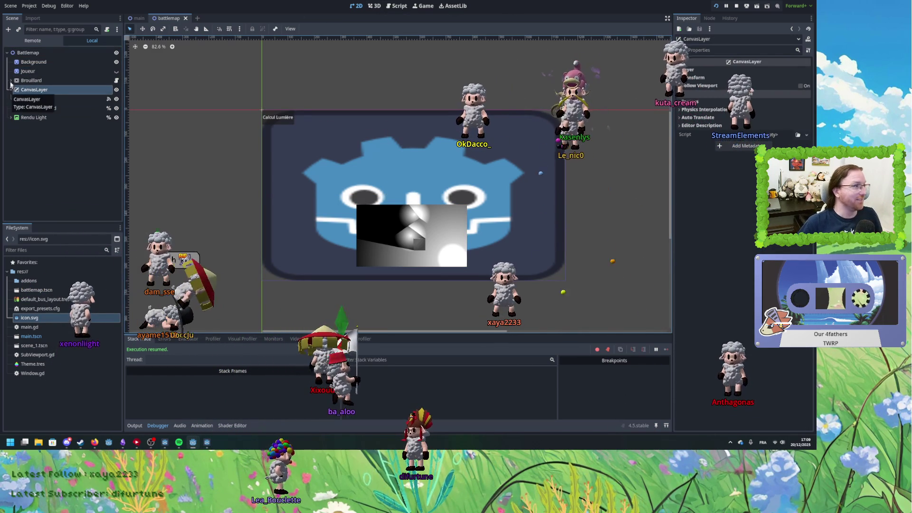
left_click(33, 118)
left_click(38, 109)
left_click(31, 90)
left_click(31, 98)
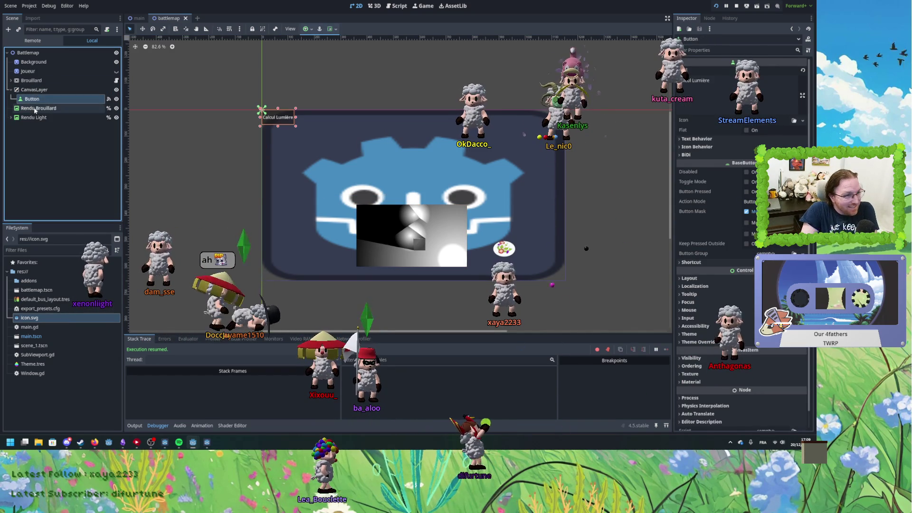
left_click(30, 90)
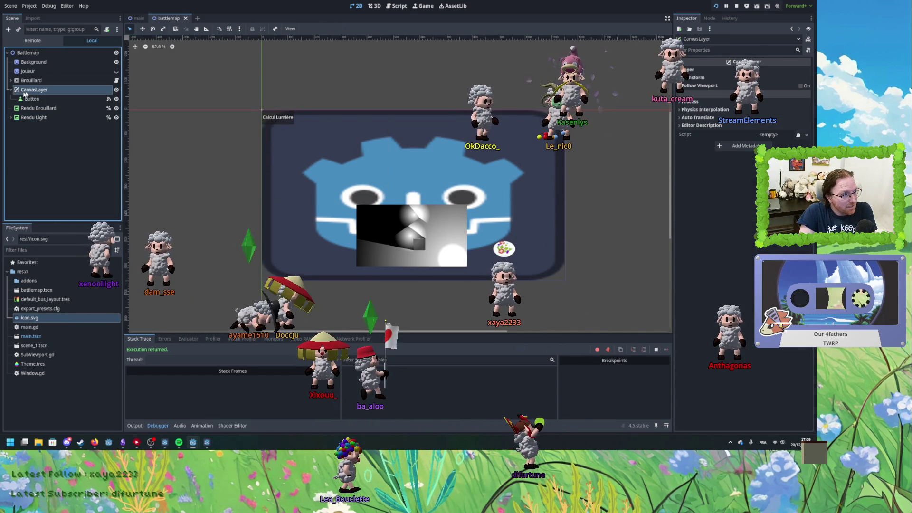
right_click(30, 91)
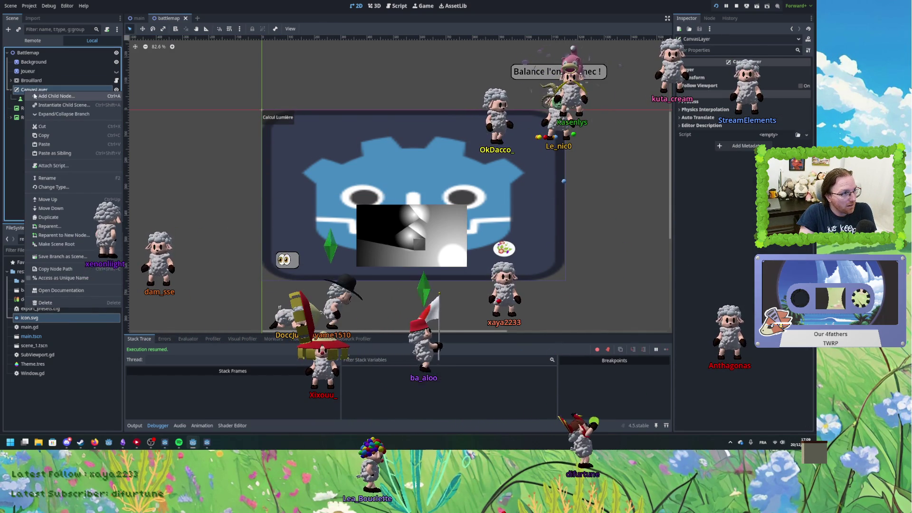
Step: Create a TextureRect node via search 'text' and drag it out of CanvasLayer below Rendu Light
left_click(52, 96)
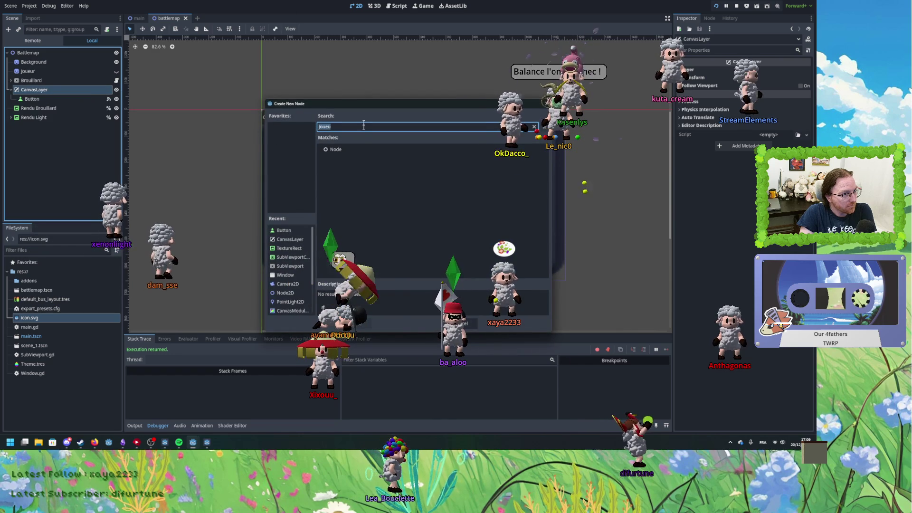
type("text")
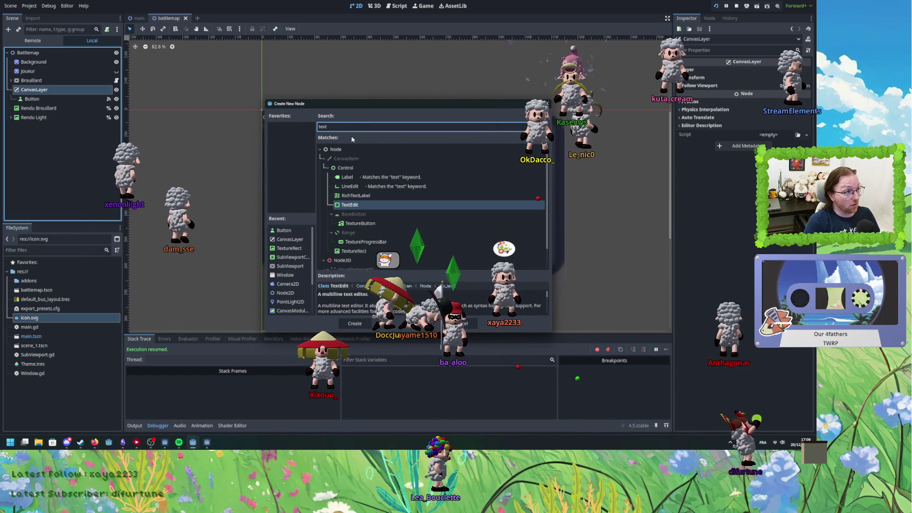
scroll(371, 209, "down", 1)
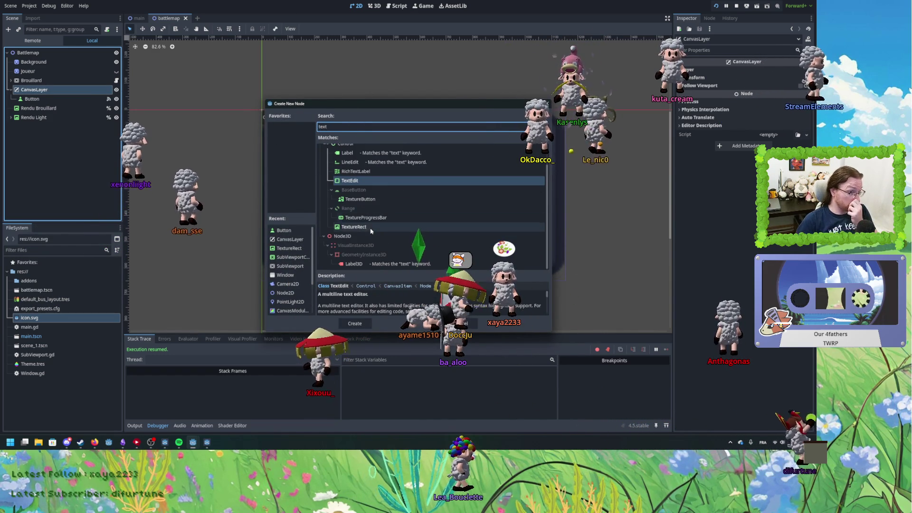
left_click(371, 227)
double_click(370, 227)
mouse_move(35, 107)
left_mouse_down()
mouse_move(38, 116)
mouse_move(40, 101)
mouse_move(28, 115)
left_mouse_up()
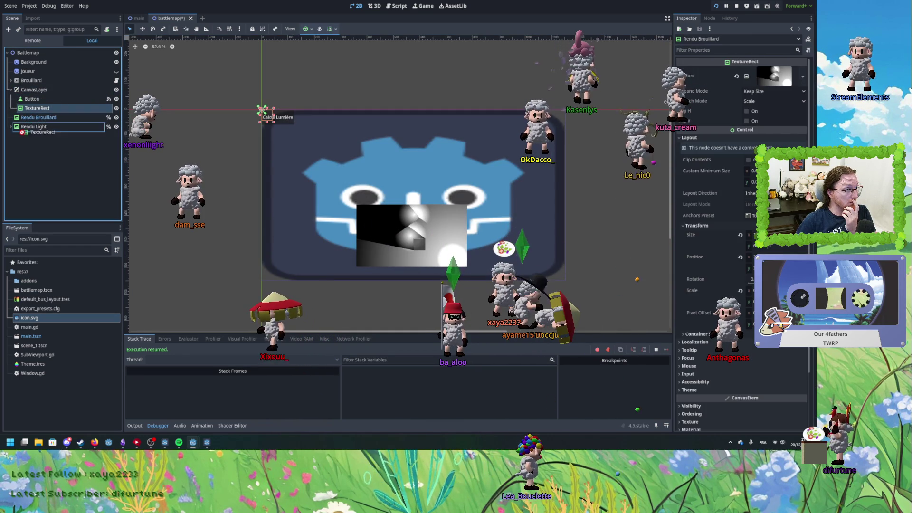
left_click_drag(24, 134, 24, 133)
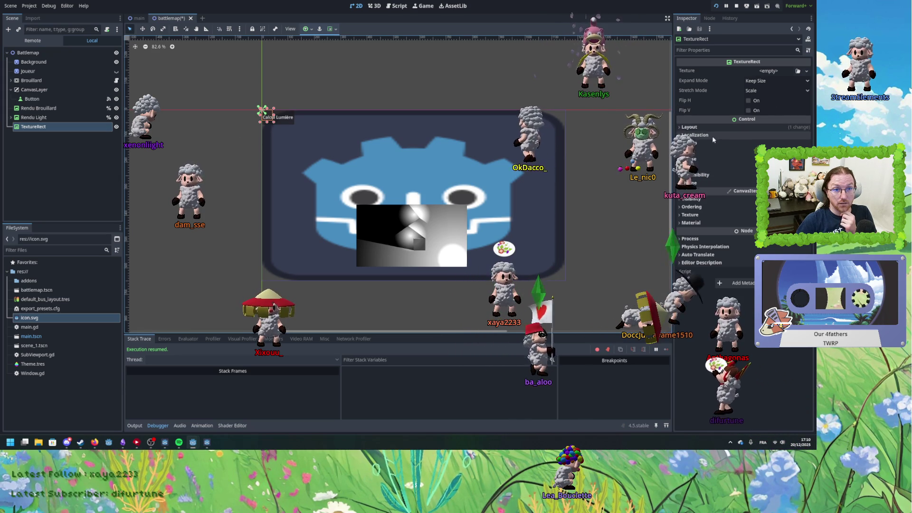
Step: Set the TextureRect's Transform size to 1152×658
left_click(690, 127)
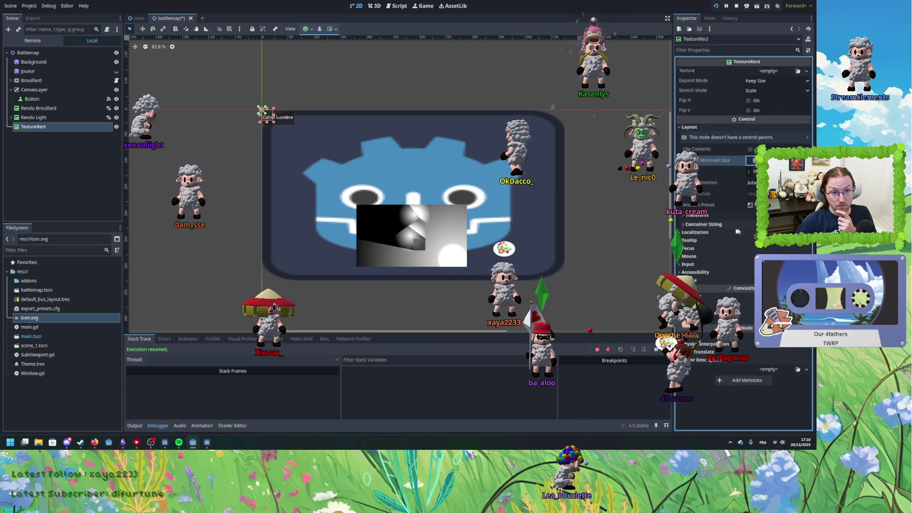
left_click(717, 217)
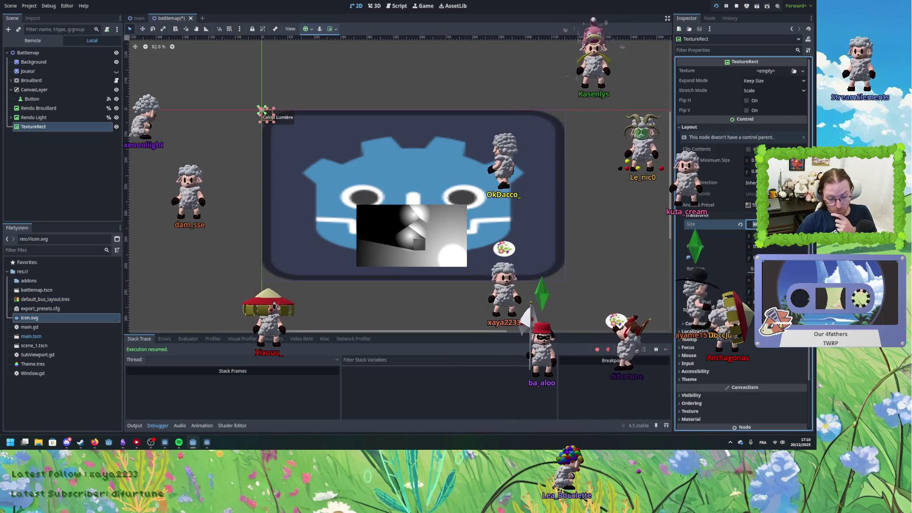
left_click(753, 224)
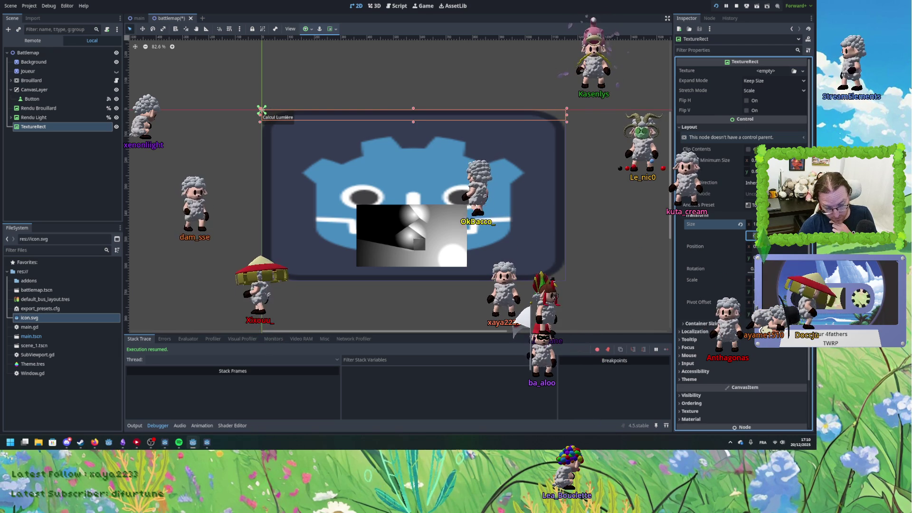
key("Return")
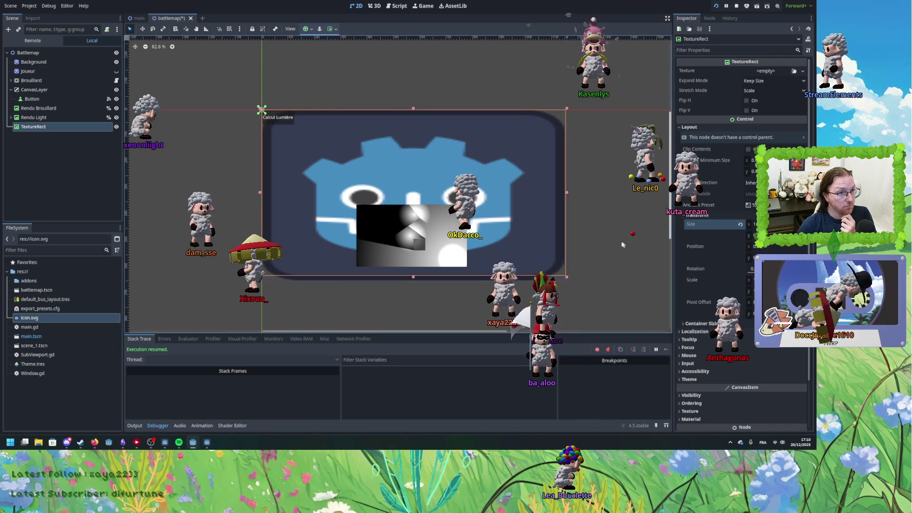
left_click(753, 235)
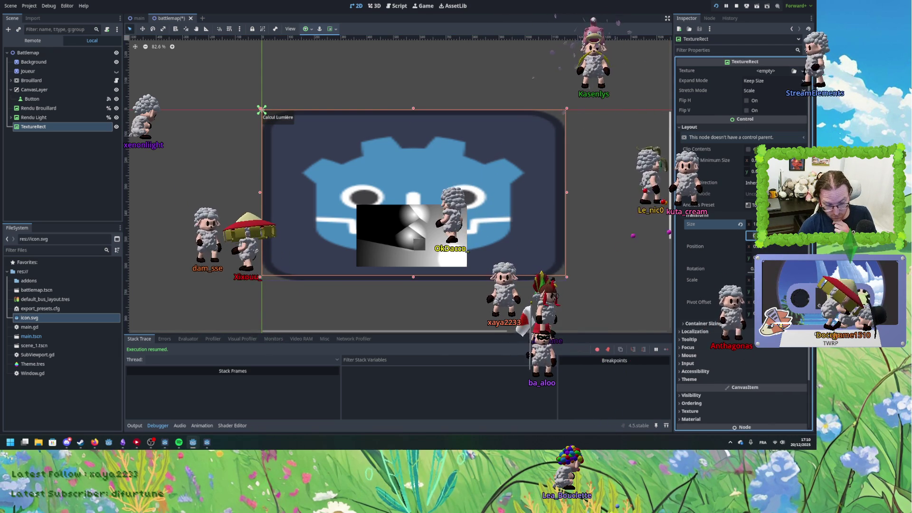
key("Return")
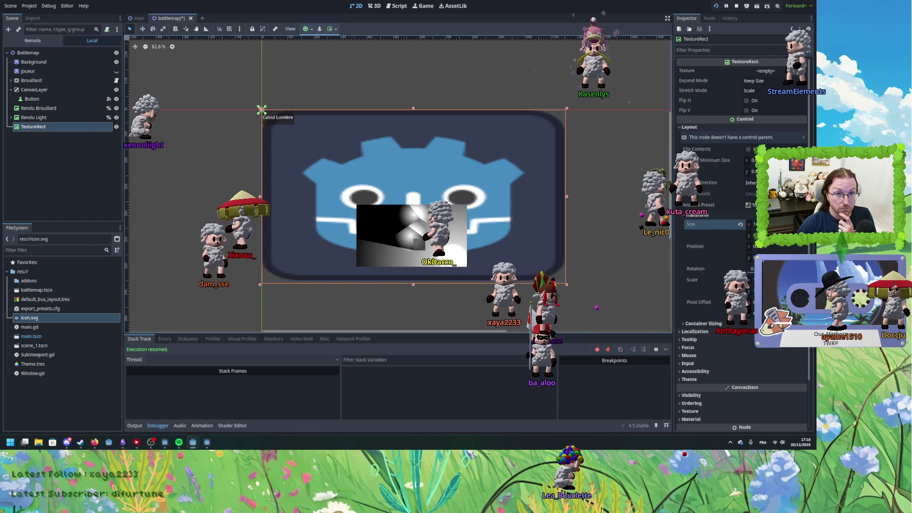
Step: Give the TextureRect a new GradientTexture2D and edit its gradient to solid black
left_click(802, 71)
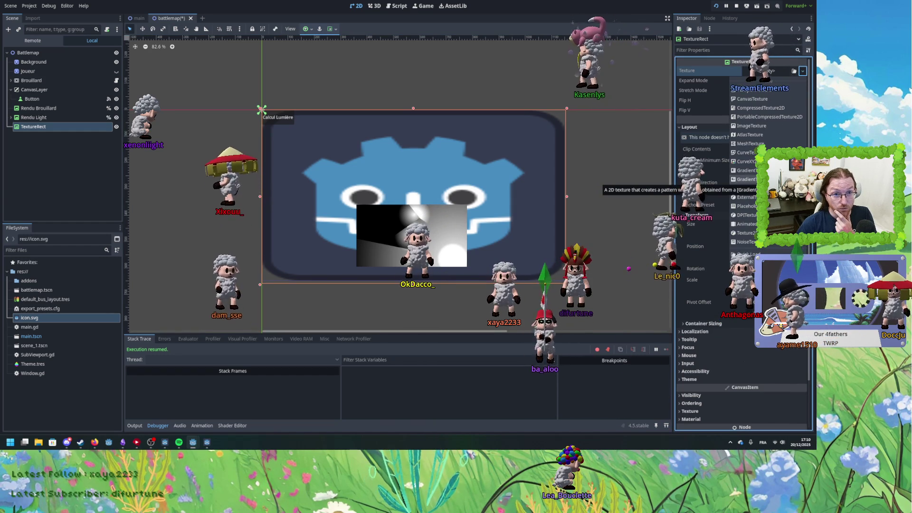
left_click(746, 179)
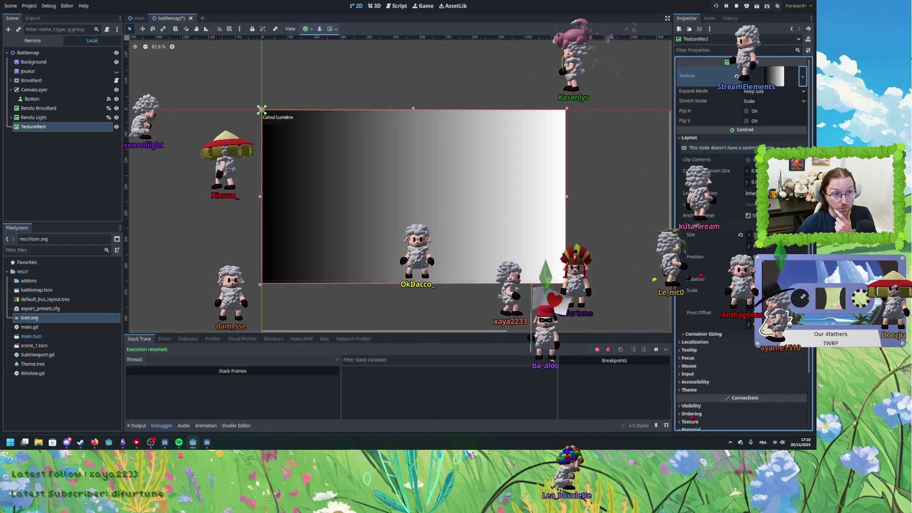
left_click(772, 83)
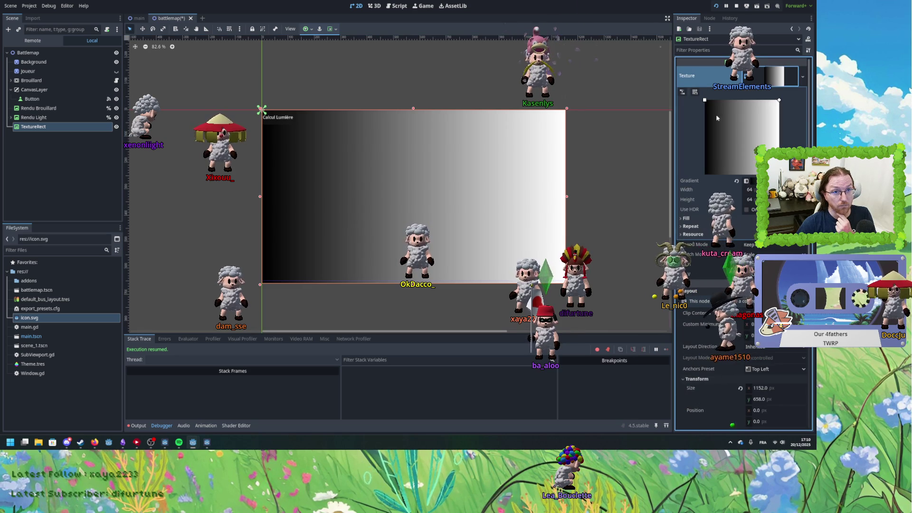
left_click(772, 181)
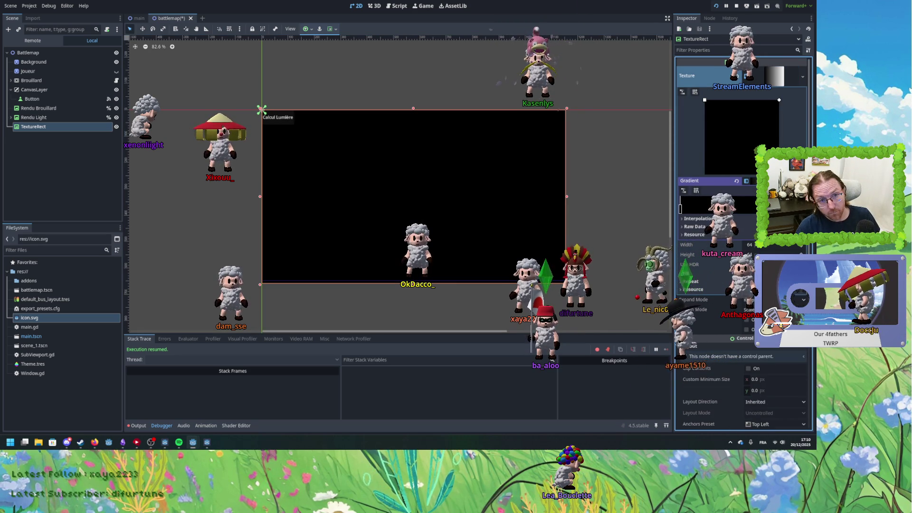
left_click(776, 84)
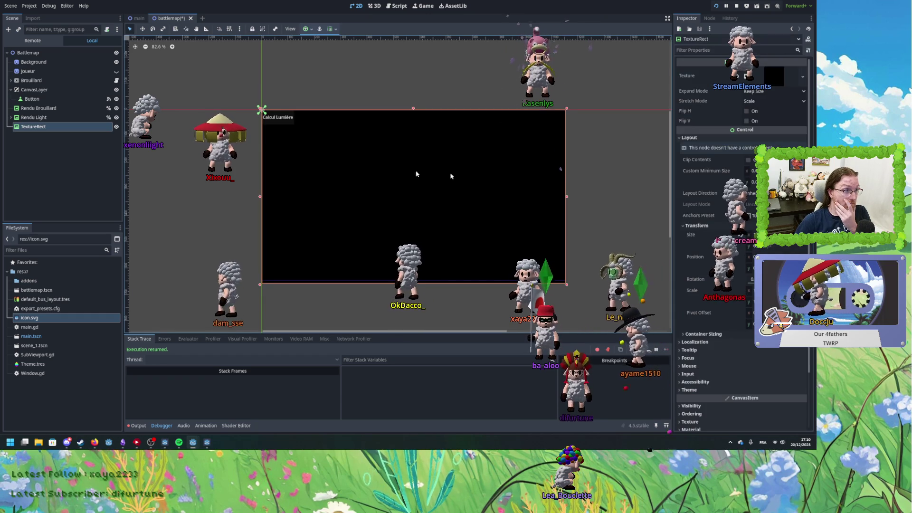
double_click(43, 128)
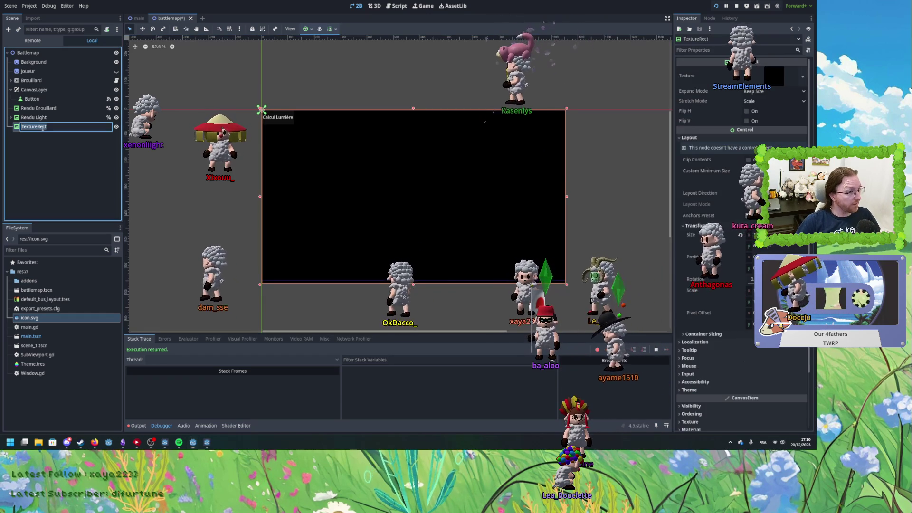
Step: Rename the TextureRect to 'Masque' and toggle its visibility off and on to compare
key("BackSpace")
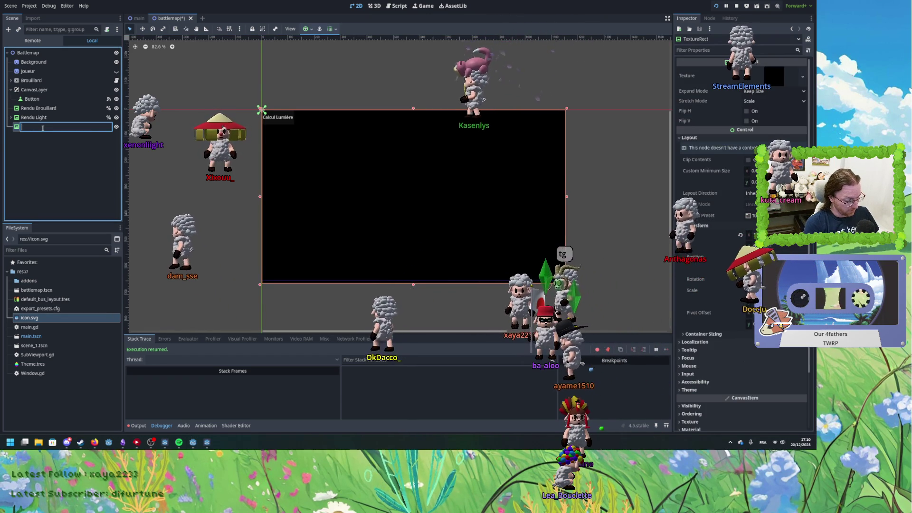
type("asque")
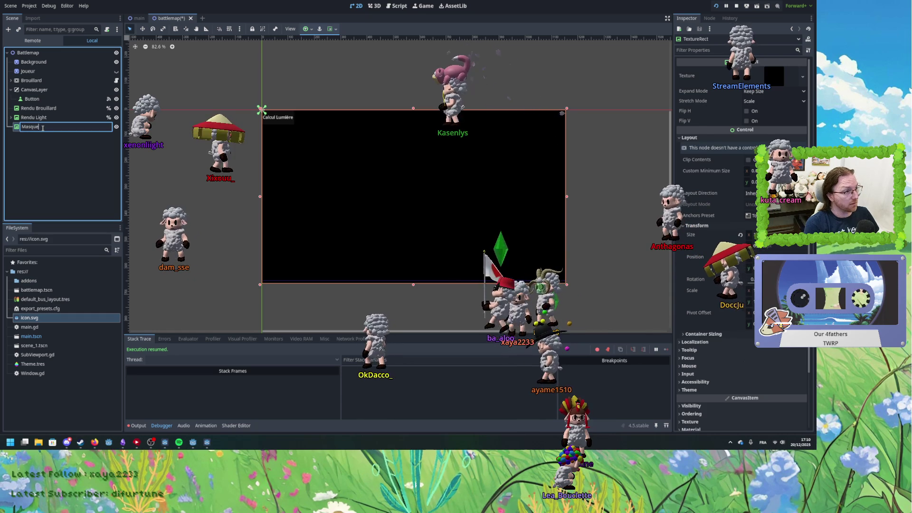
key("Return")
left_click(117, 127)
left_click(116, 127)
left_click(117, 127)
left_click(116, 128)
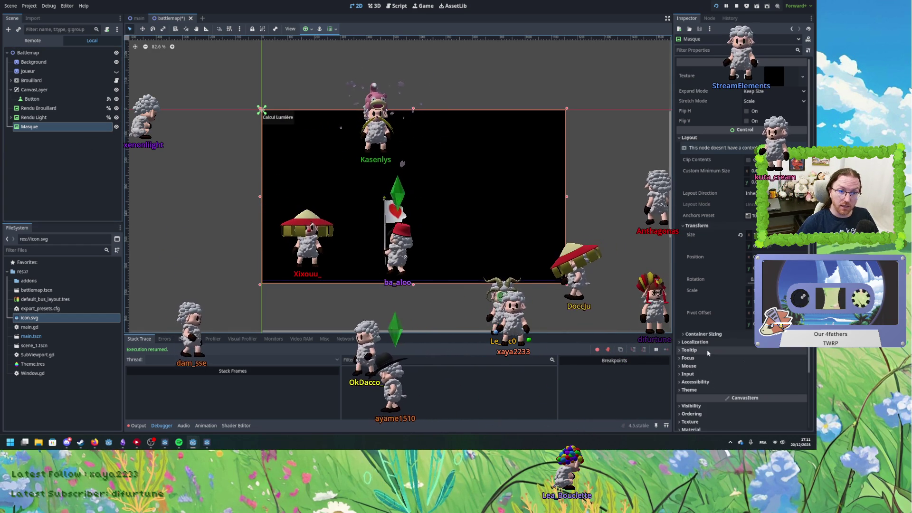
Step: Move Masque from the default visibility layer to visibility layer 3
left_click(694, 407)
scroll(698, 411, "down", 5)
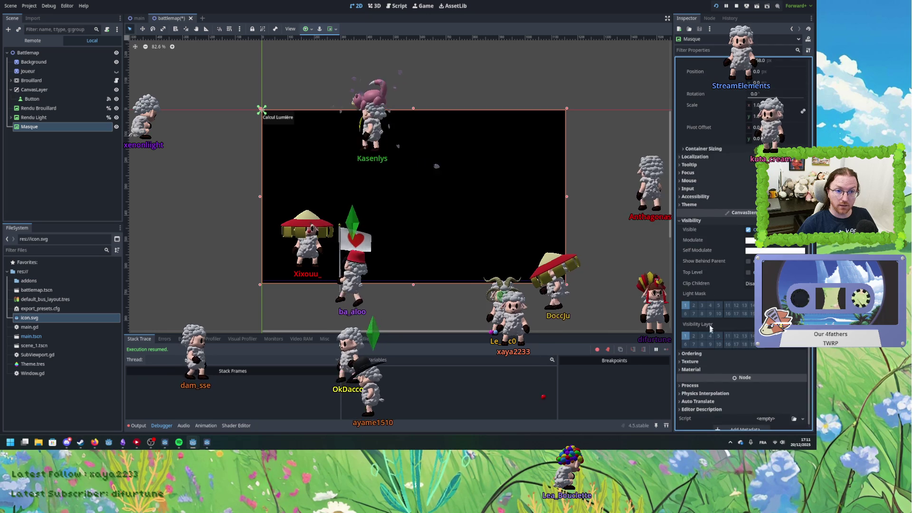
left_click(686, 336)
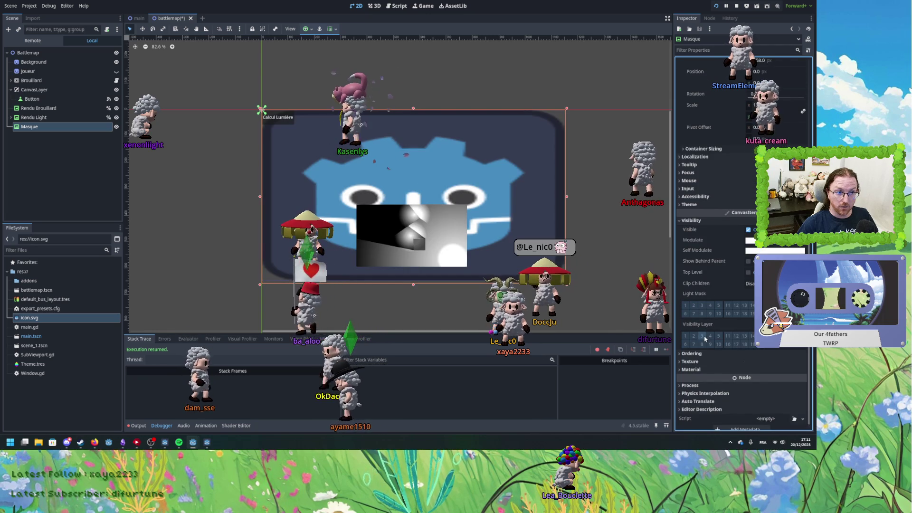
left_click(703, 336)
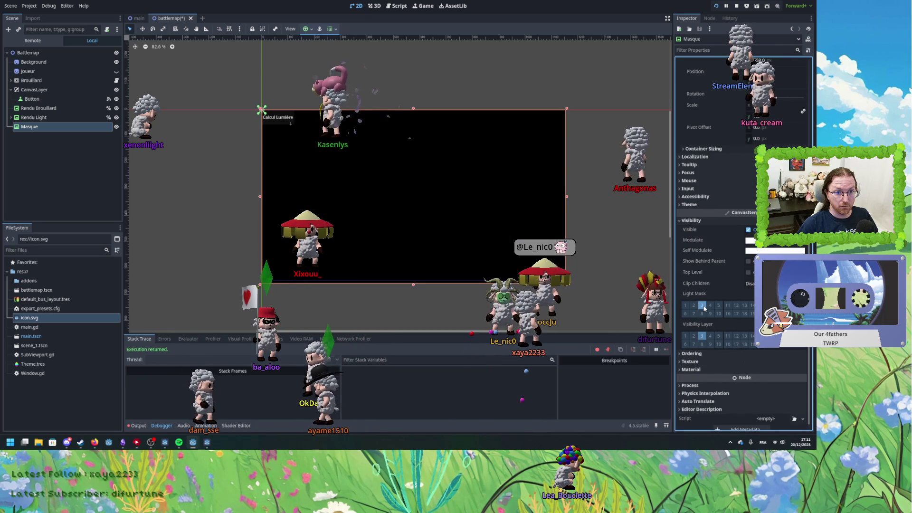
Step: Run Calcul Lumière in the running game to generate the masks
key("alt+Tab")
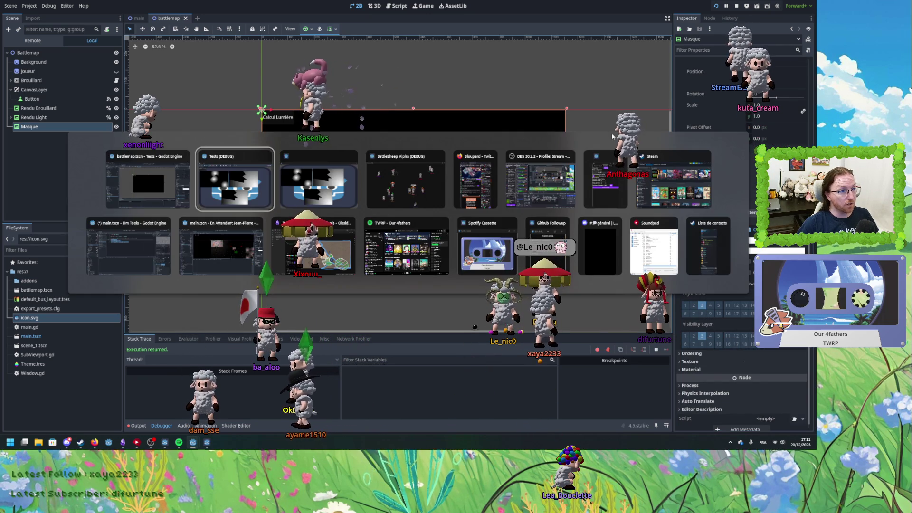
left_click(718, 7)
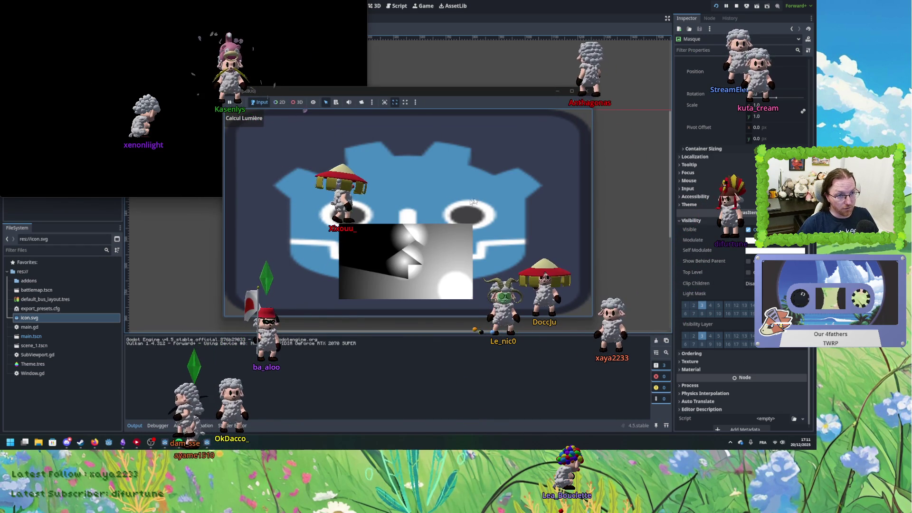
left_click(260, 116)
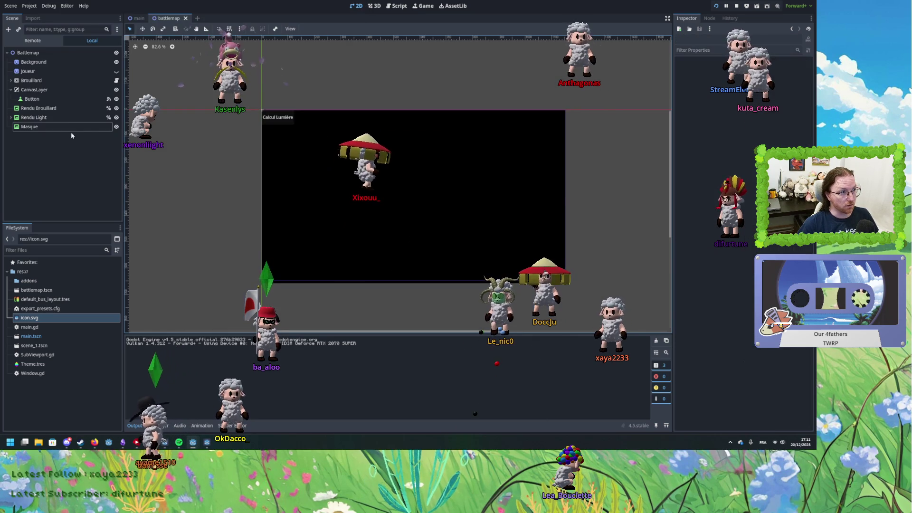
Step: Hide Masque in the editor and open the Brouillard node's script
left_click(107, 127)
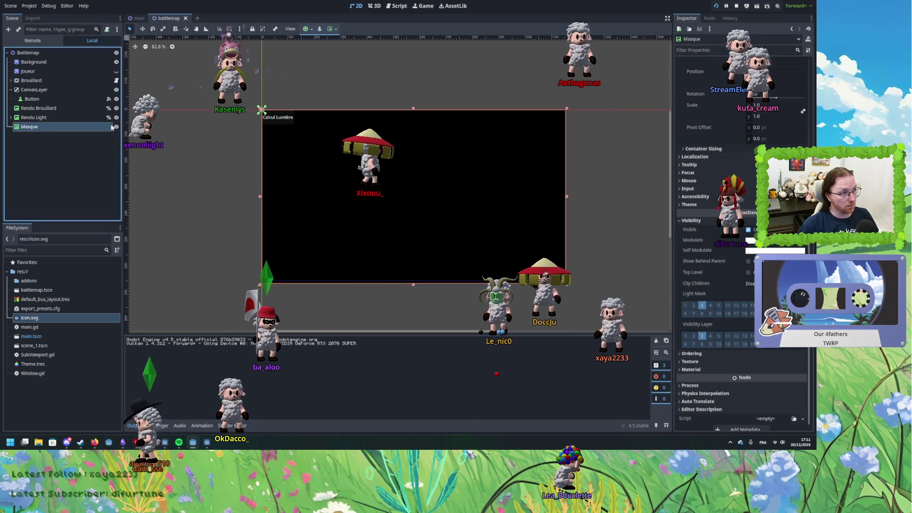
left_click(117, 127)
right_click(42, 54)
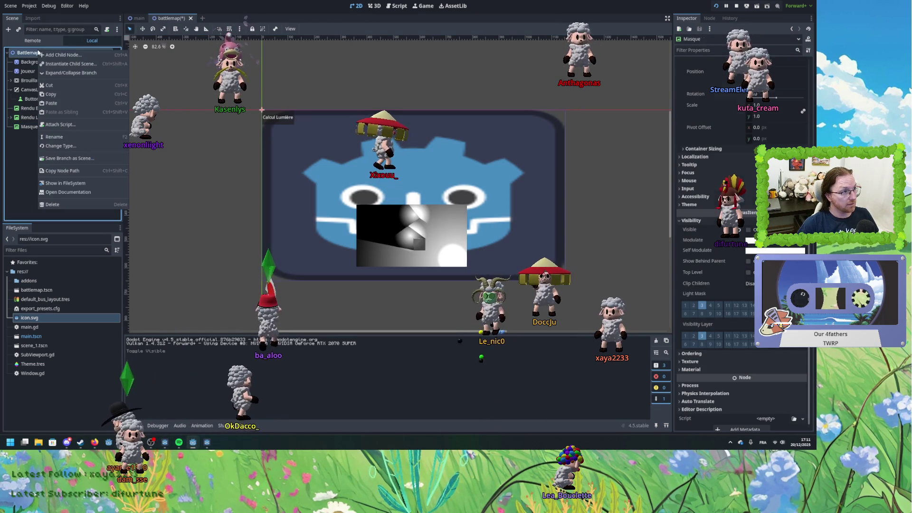
left_click(23, 54)
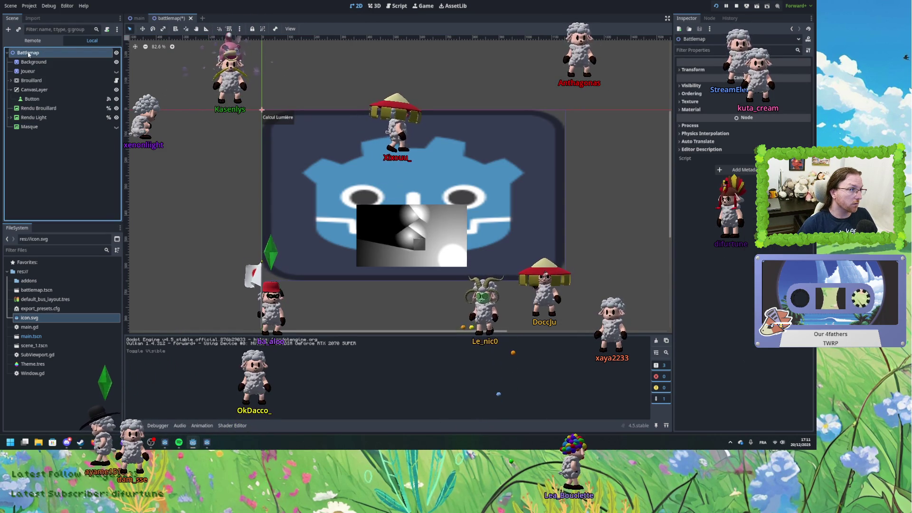
left_click(35, 81)
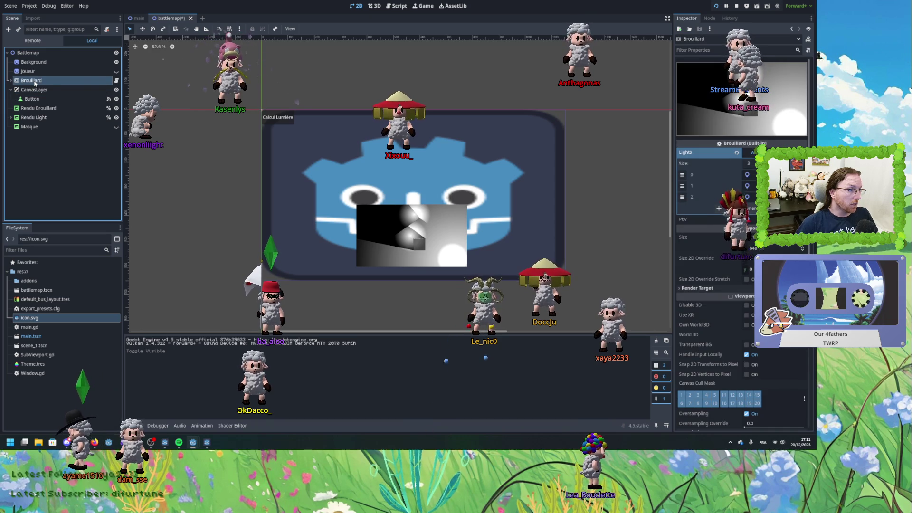
left_click(115, 82)
scroll(364, 143, "up", 5)
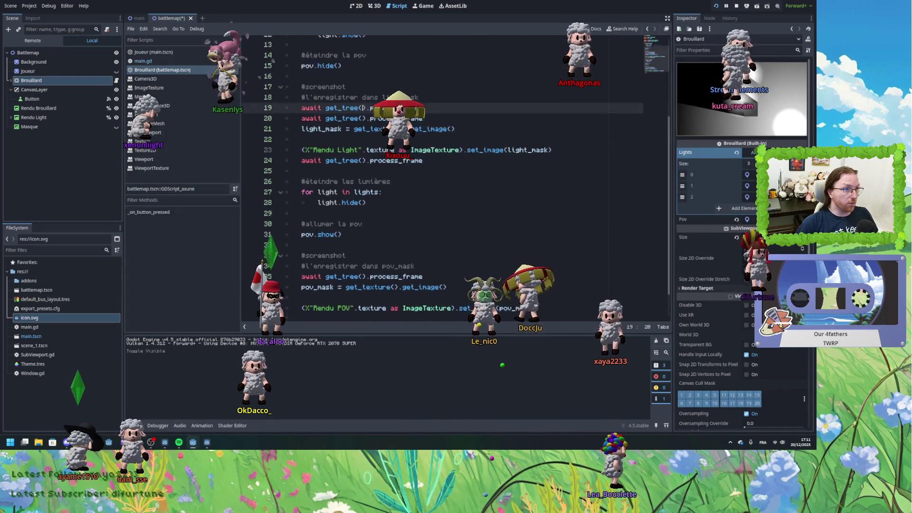
Step: Add a func _ready(): with a show() call above the button function
key("Return")
key("Return")
key("Up")
type("@o")
key("Return")
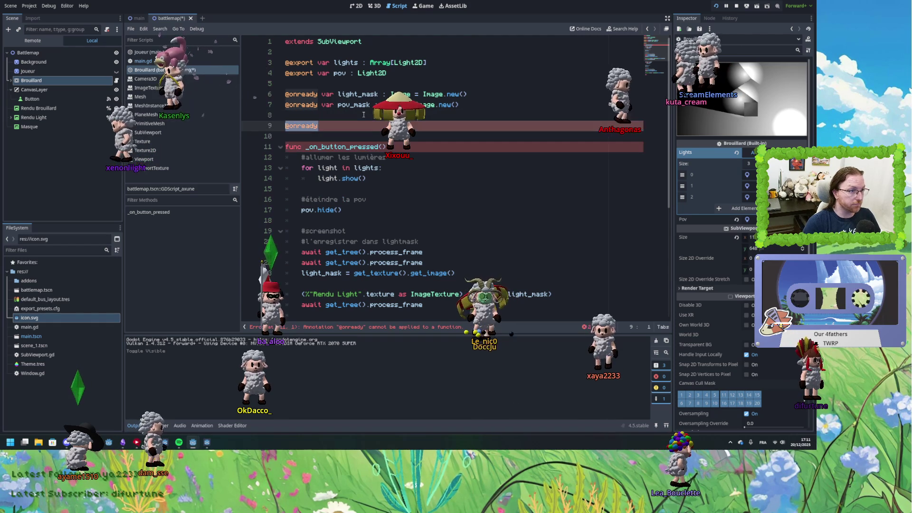
key("BackSpace")
key("BackSpace")
key("BackSpace")
type("func _r")
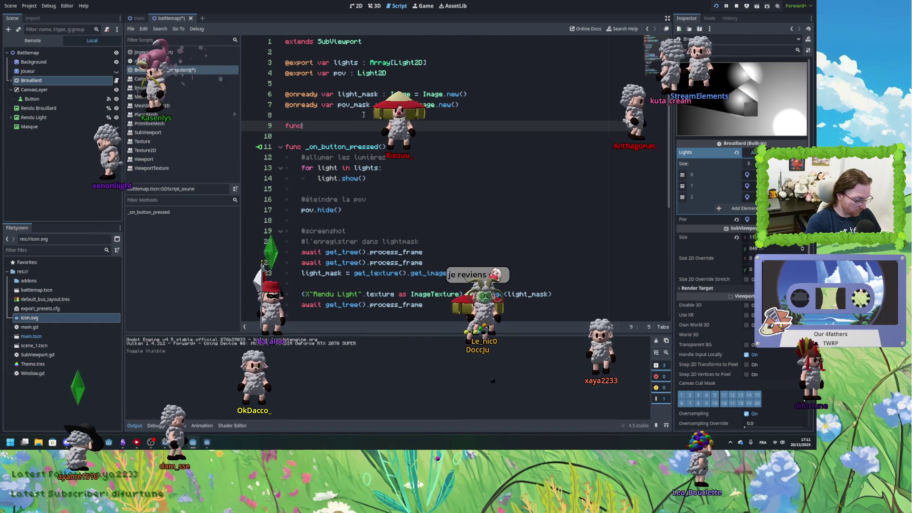
key("Return")
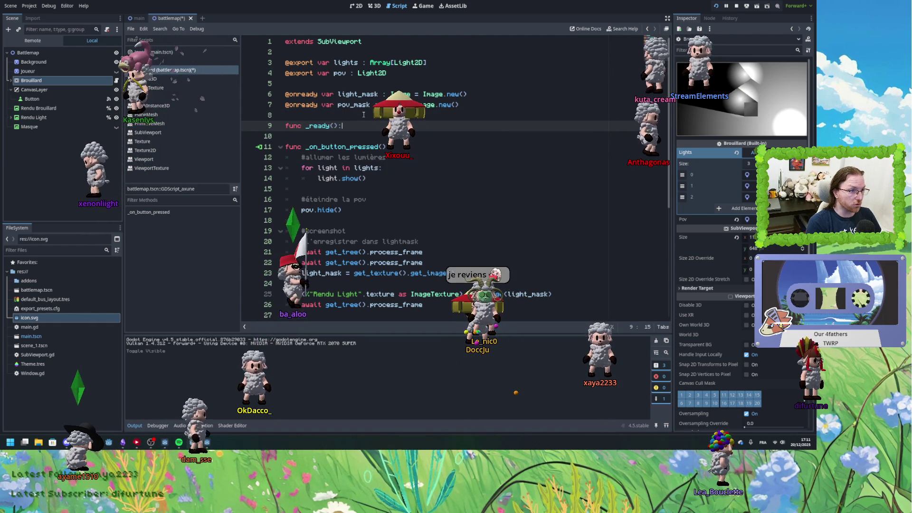
key("Return")
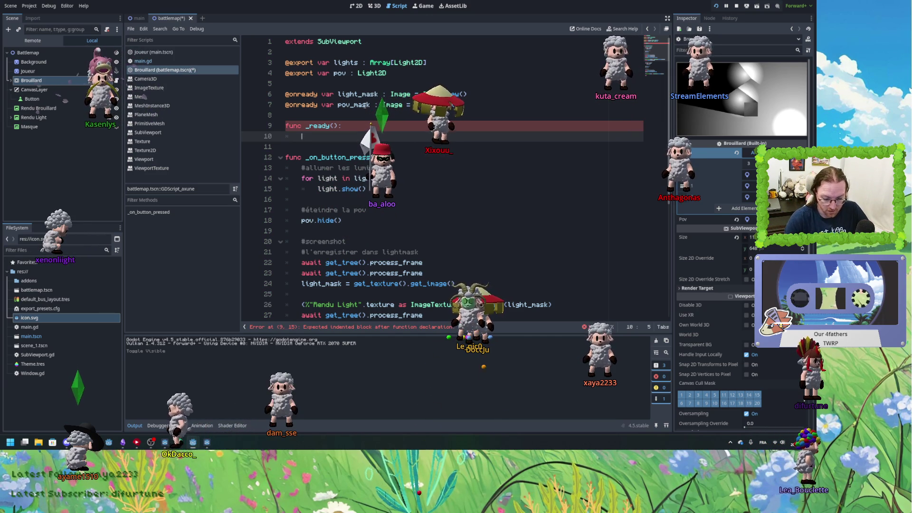
type("show(")
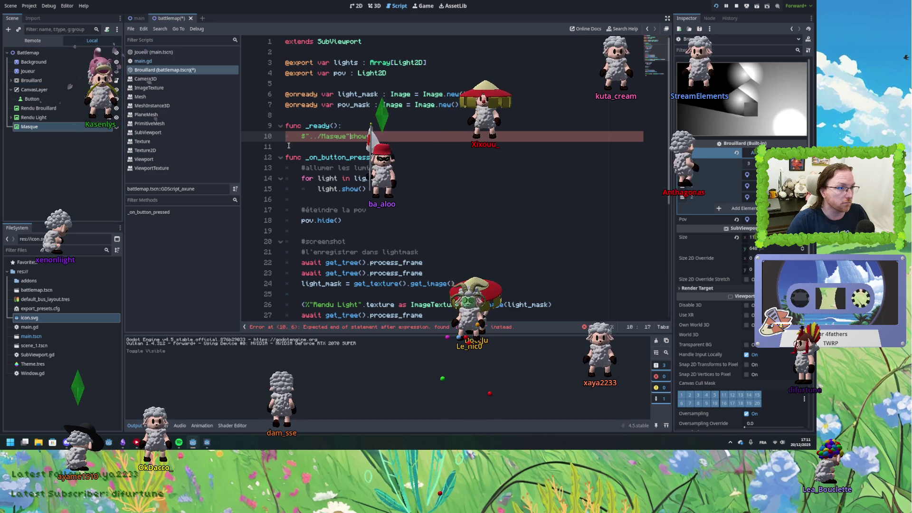
Step: Make Masque a unique-name node, insert %Masque into _ready, and save with Ctrl+S
right_click(24, 128)
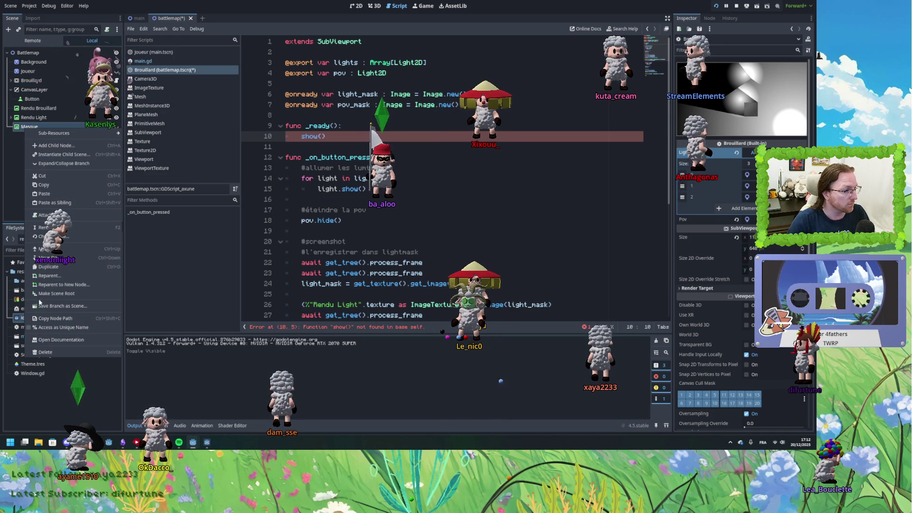
left_click(35, 328)
left_click_drag(30, 128, 301, 137)
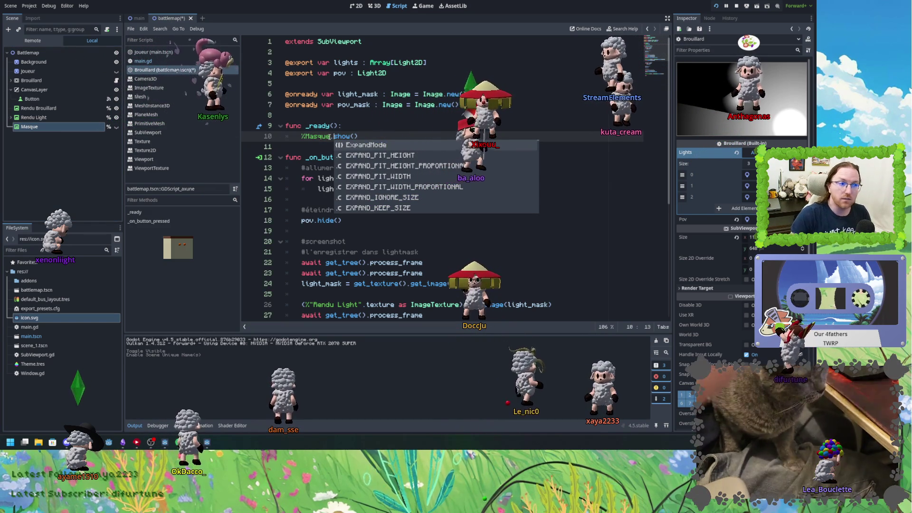
left_click(351, 115)
key("ctrl+s")
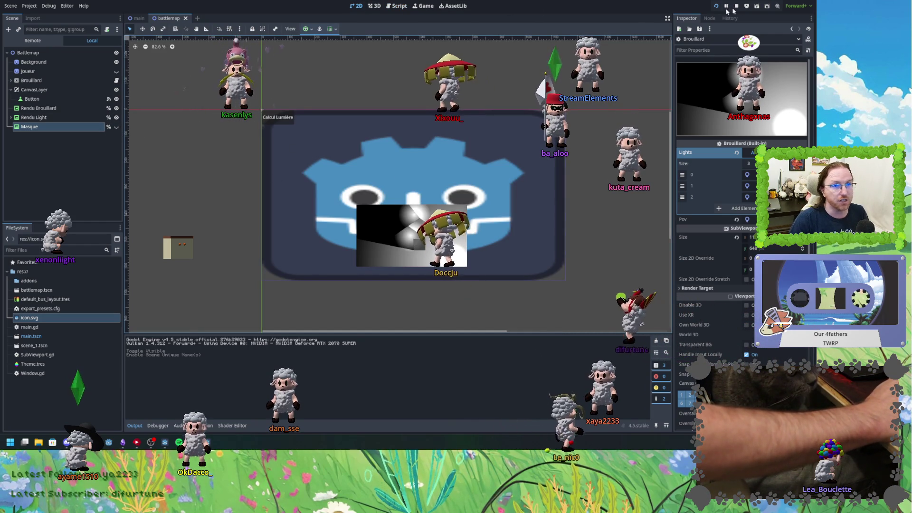
Step: Run the project with F5 and select the Masque node
key("F5")
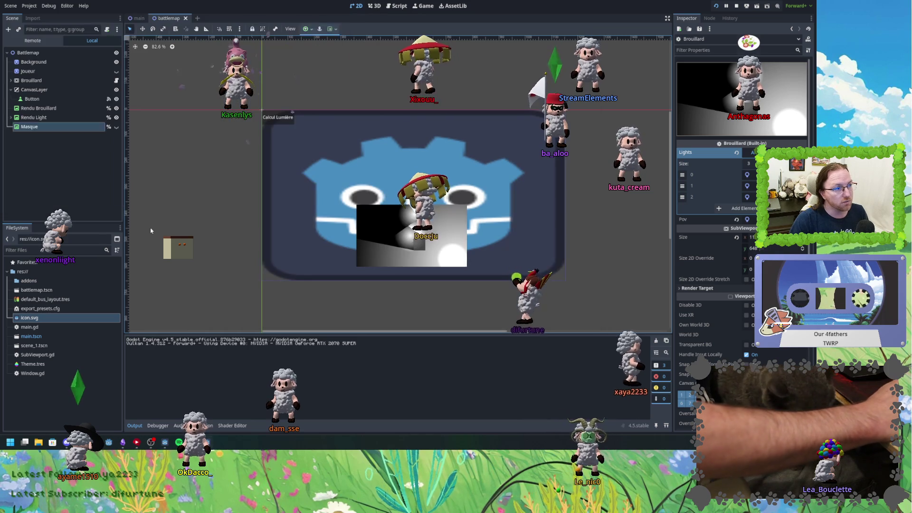
left_click(3, 127)
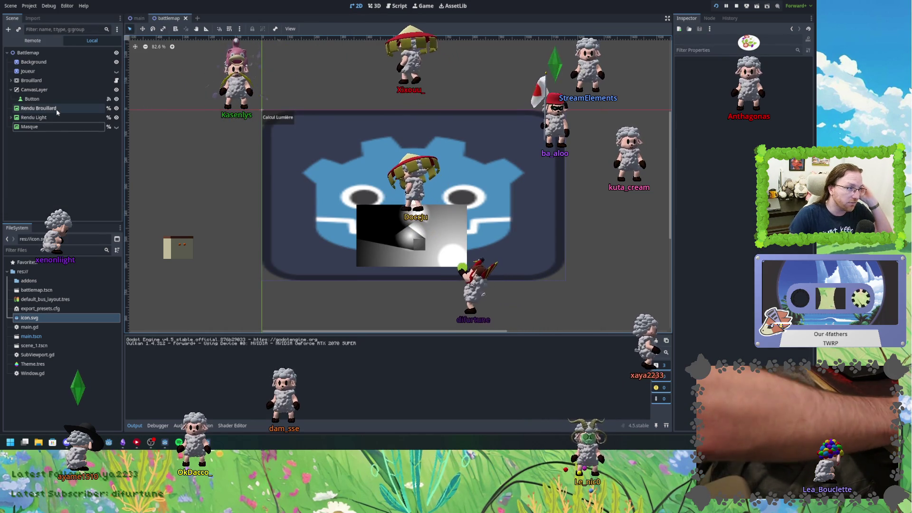
left_click(46, 127)
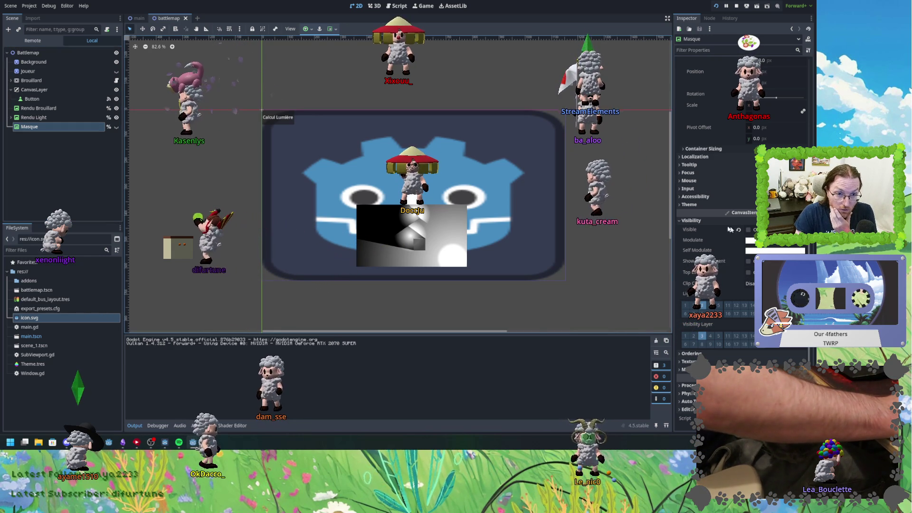
Step: Assign a New ShaderMaterial to Masque's CanvasItem Material and expand it
left_click(689, 361)
scroll(712, 286, "down", 2)
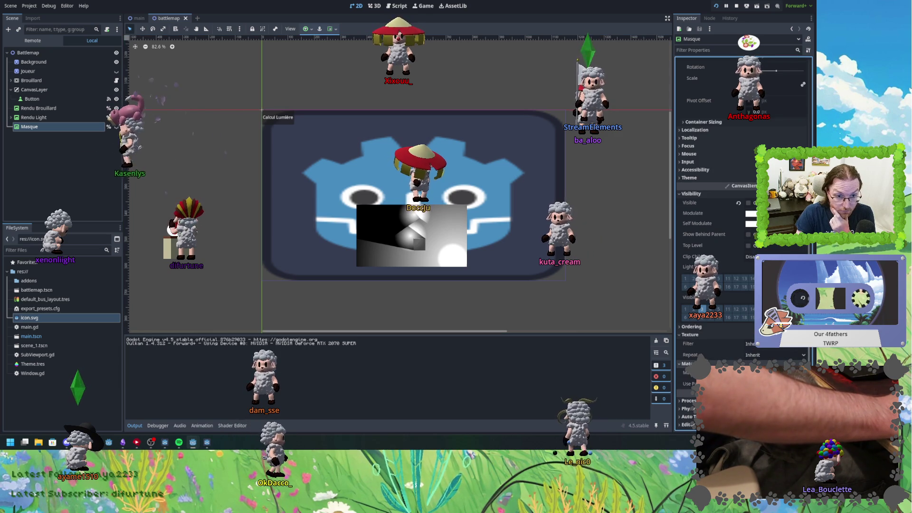
scroll(798, 359, "down", 2)
left_click(802, 352)
left_click(741, 364)
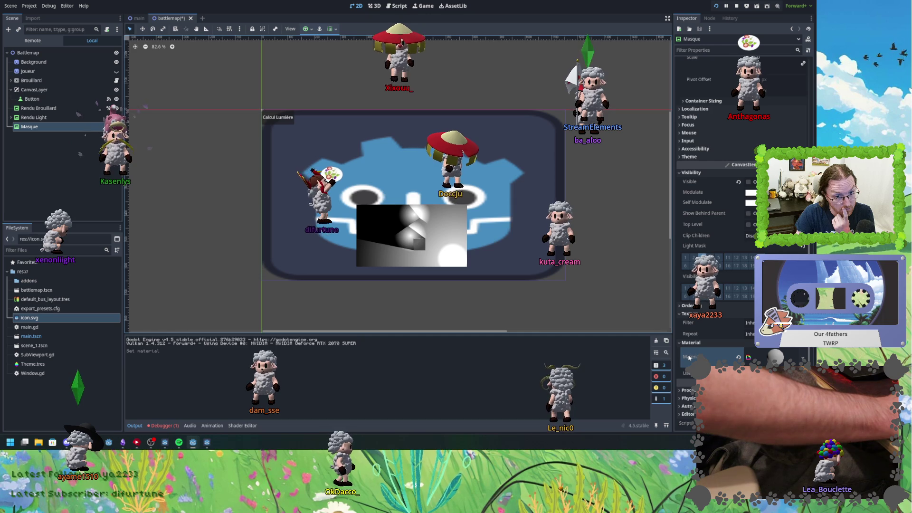
left_click(771, 360)
scroll(770, 354, "down", 3)
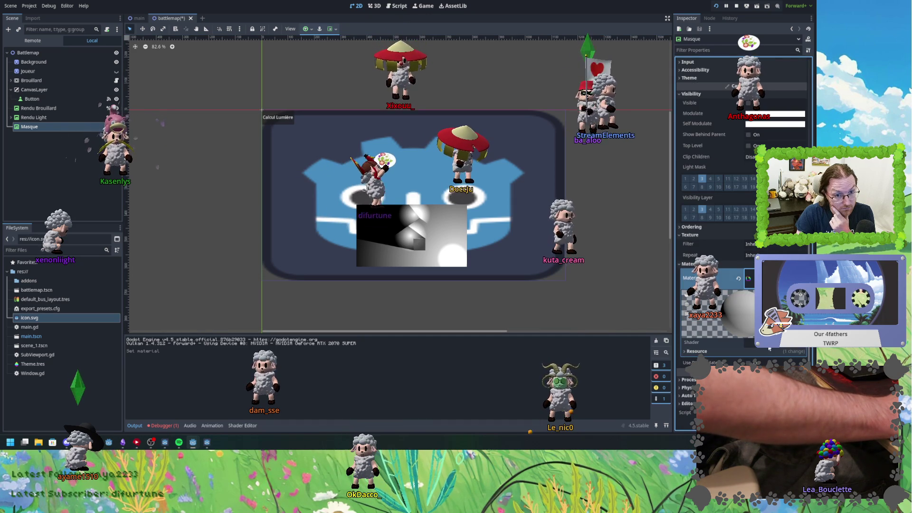
Step: Create a built-in Visual Shader in the material's Shader slot and open it in the Shader Editor
left_click(801, 346)
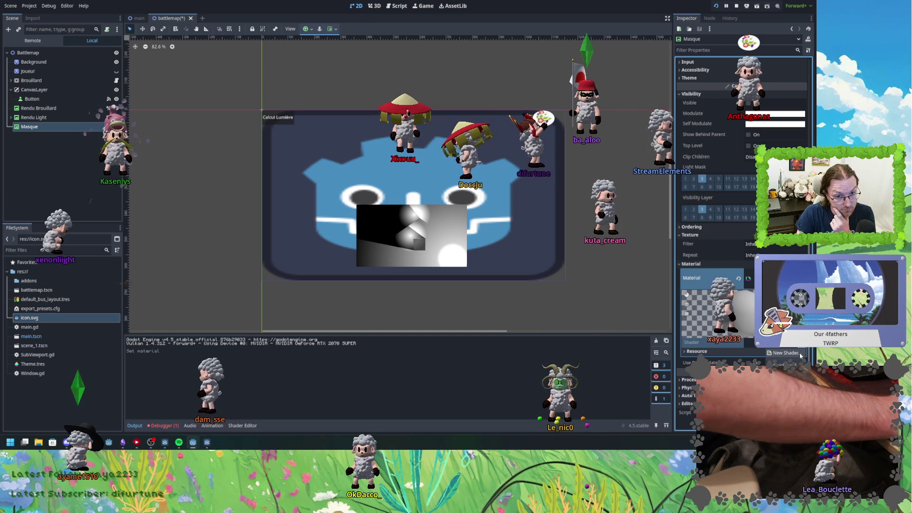
left_click(794, 353)
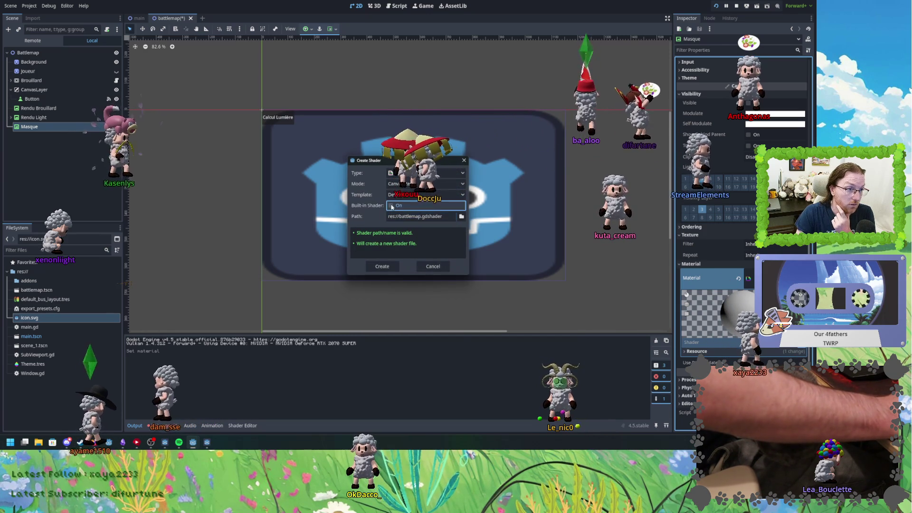
left_click(391, 205)
left_click(425, 184)
left_click(404, 203)
left_click(425, 173)
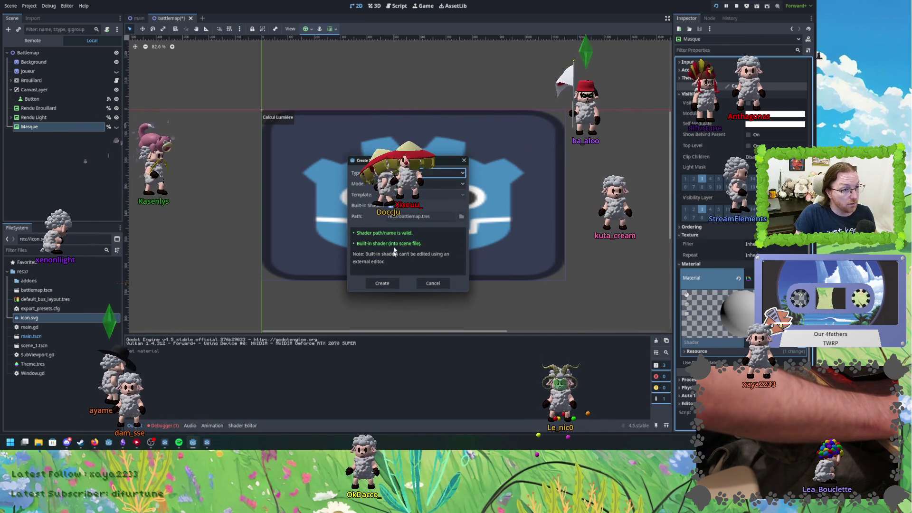
left_click(383, 283)
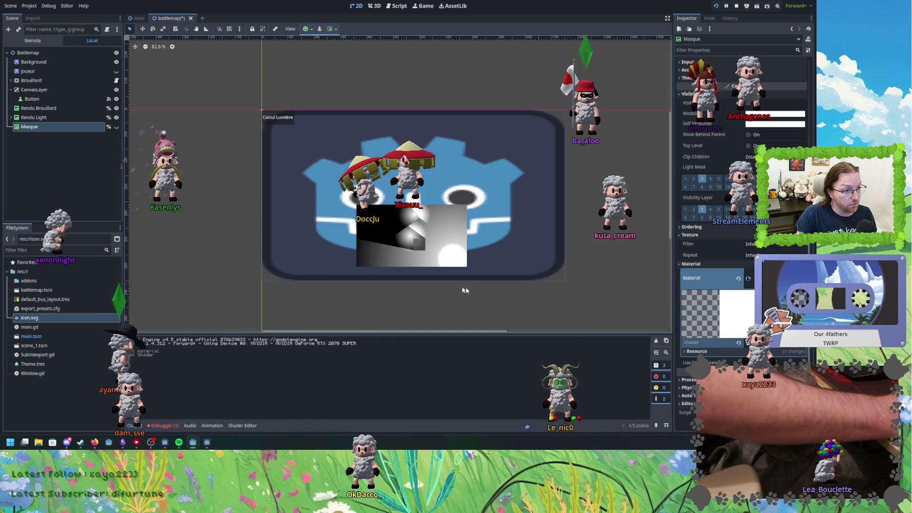
left_click(741, 343)
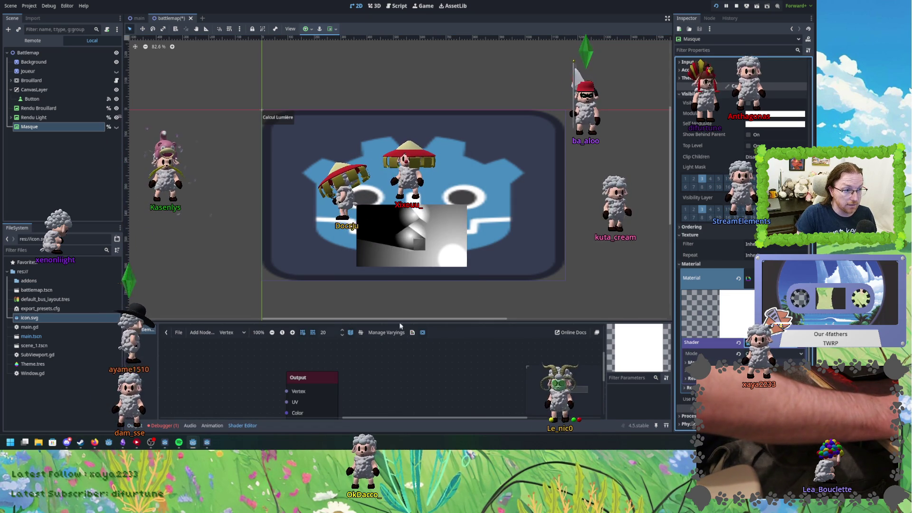
Step: Enlarge the Shader Editor panel upward and shift the Vertex Output node right, keeping the Vertex stage
left_click_drag(400, 325, 333, 209)
left_click_drag(333, 261, 460, 270)
left_click(238, 218)
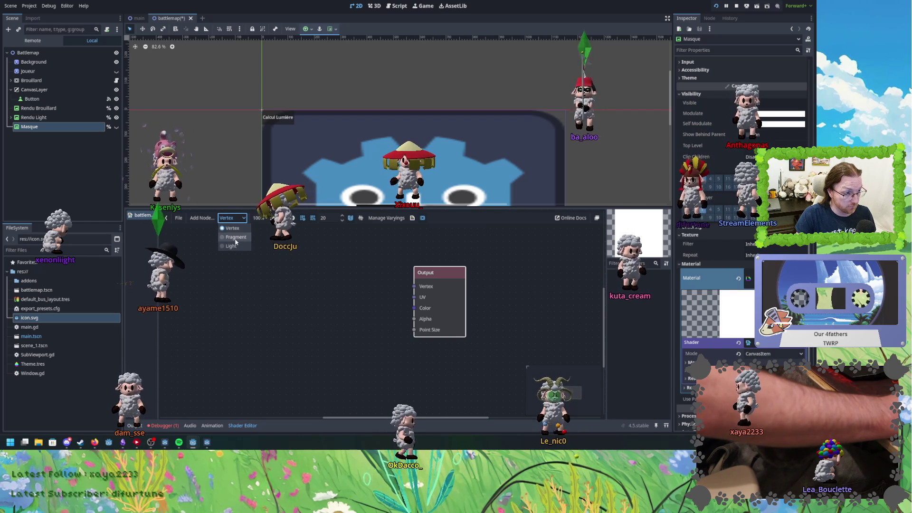
left_click(576, 265)
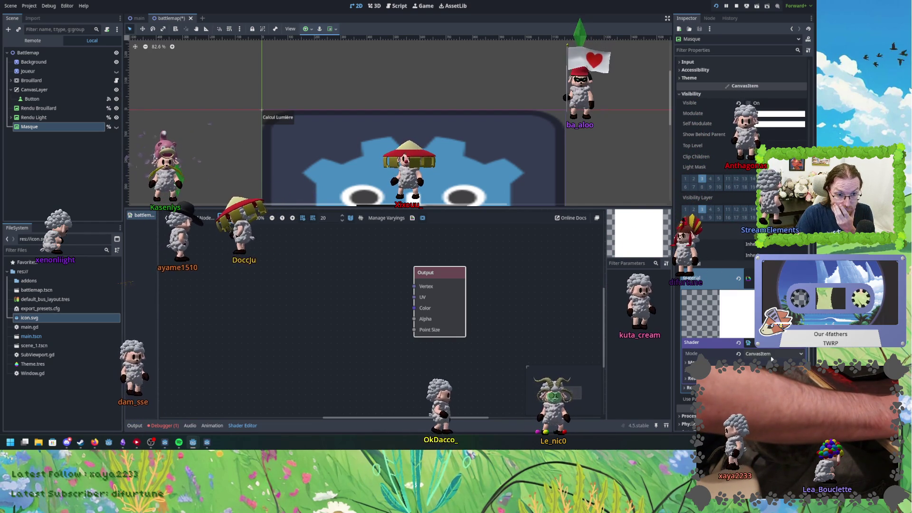
scroll(504, 279, "down", 4)
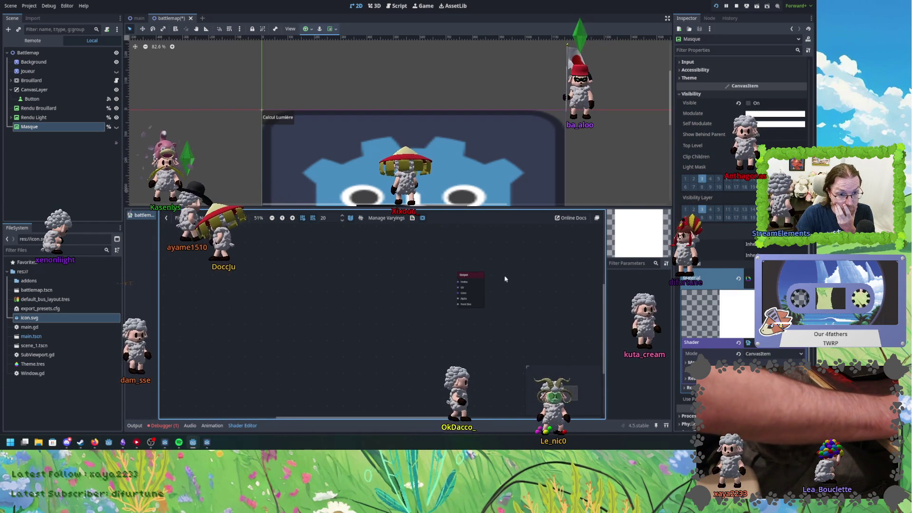
scroll(505, 283, "up", 3)
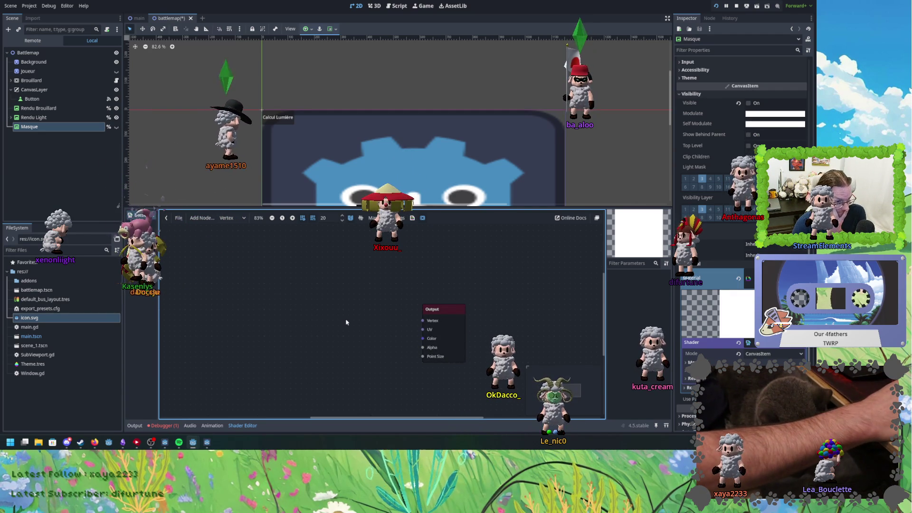
scroll(353, 312, "up", 1)
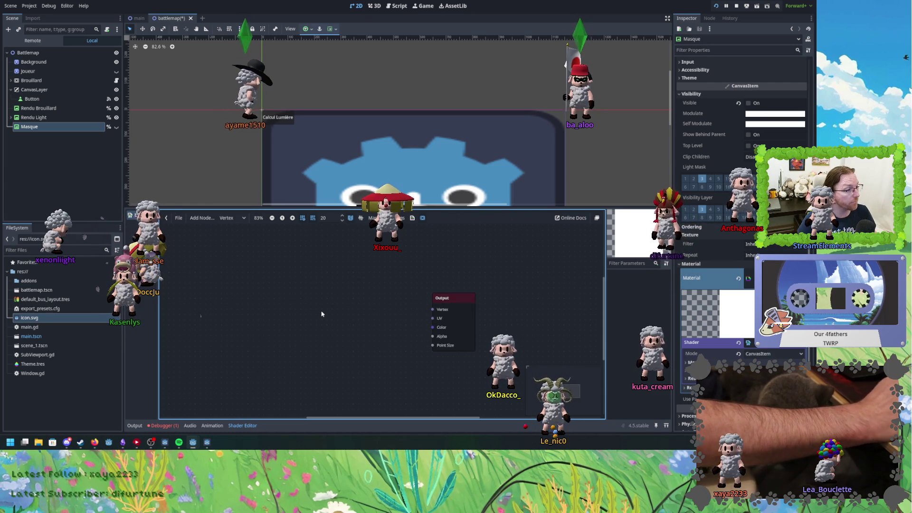
scroll(332, 321, "left", 2)
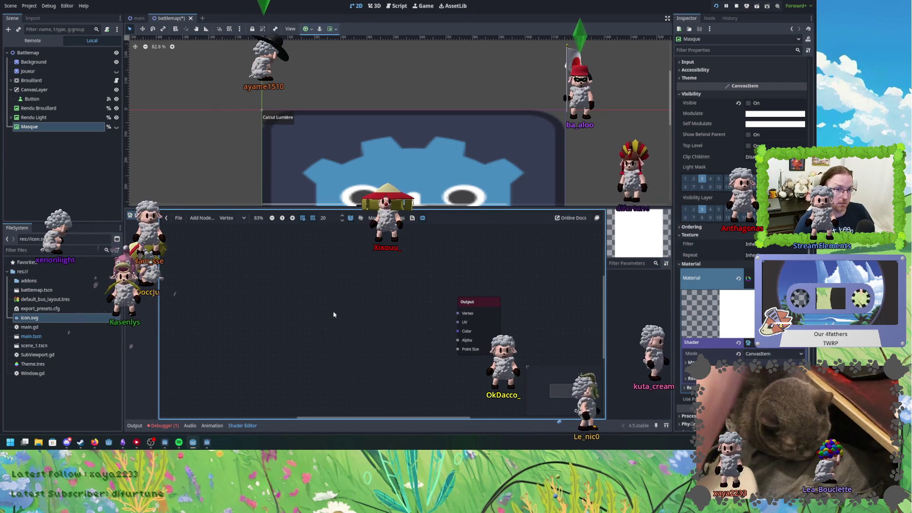
Step: Add a Texture2DParameter node and paste a duplicate of it below the first
right_click(246, 299)
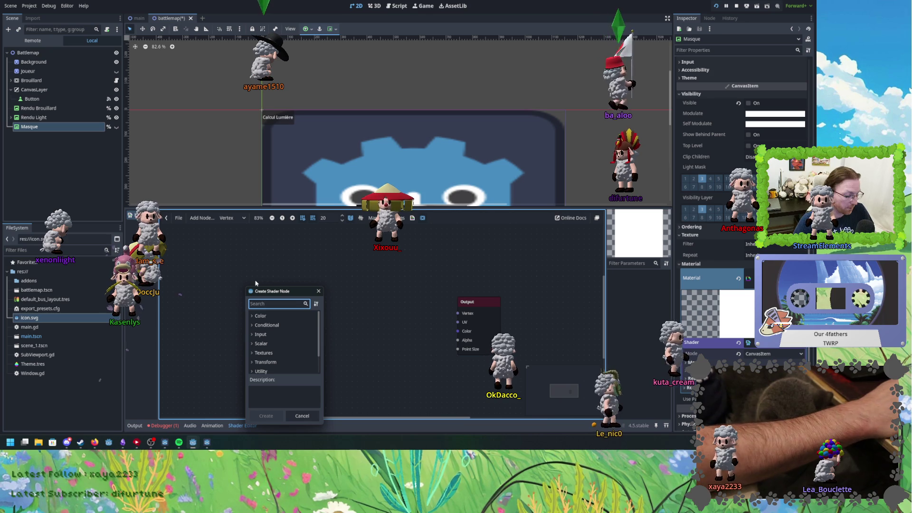
type("im")
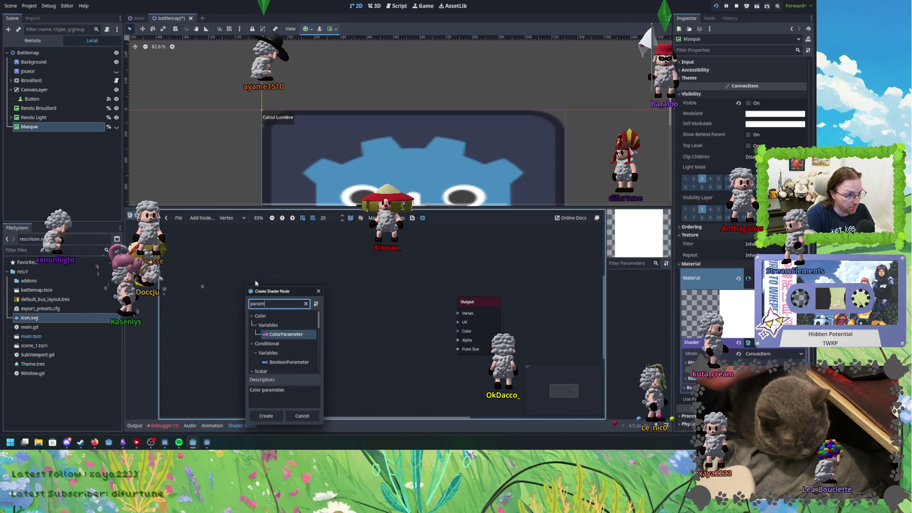
scroll(290, 353, "down", 2)
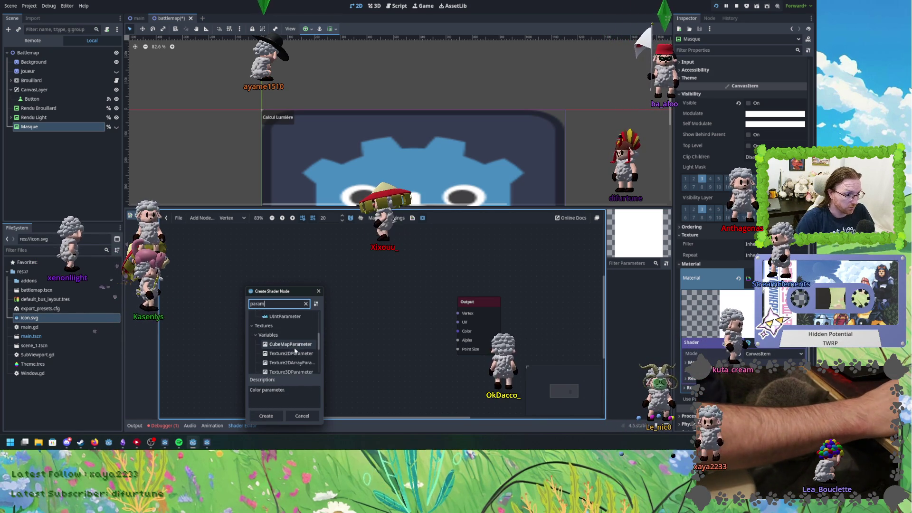
scroll(297, 342, "down", 2)
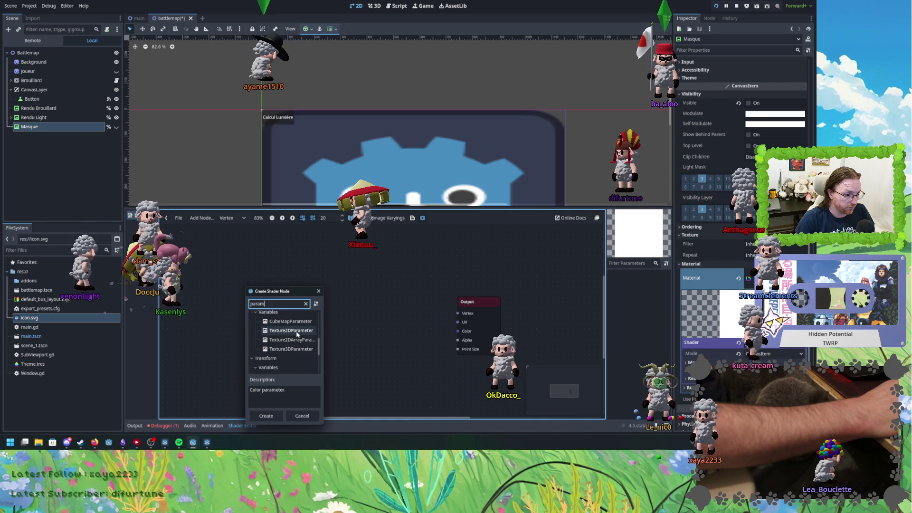
double_click(292, 330)
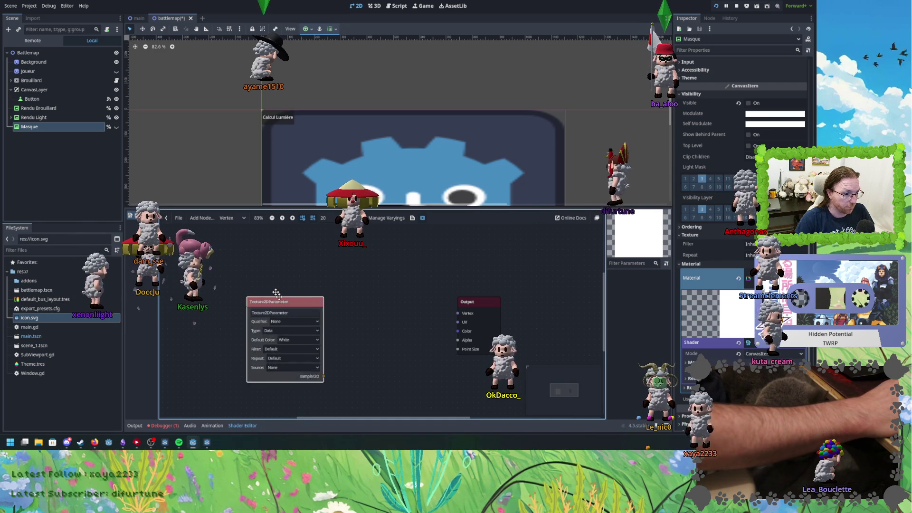
left_click_drag(283, 301, 252, 238)
key("ctrl+c")
key("ctrl+v")
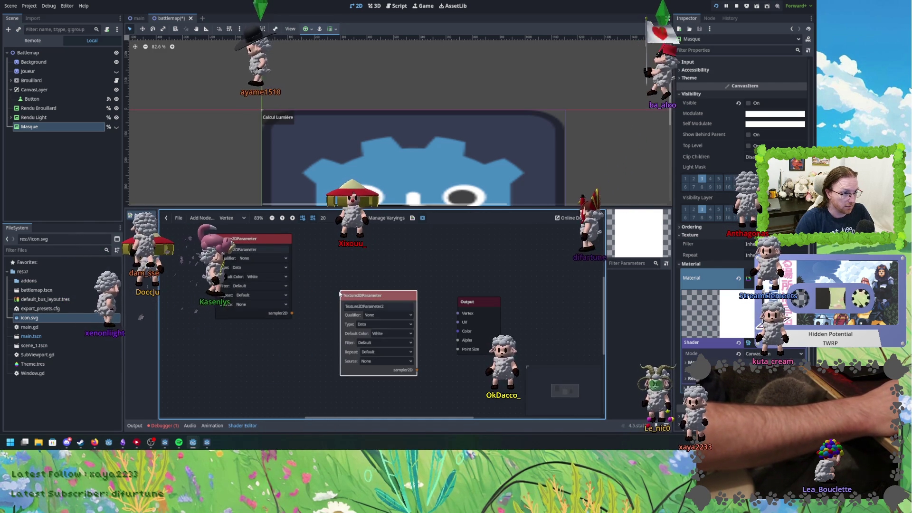
mouse_move(339, 293)
left_mouse_down()
mouse_move(248, 338)
mouse_move(201, 348)
left_mouse_up()
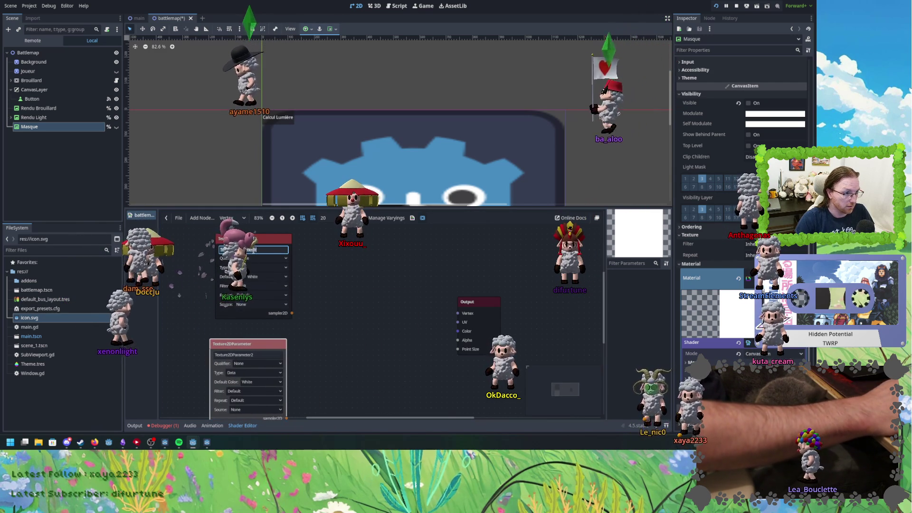
Step: Name the two texture parameters LightMask and PovMask
left_click(221, 249)
type("ightMask")
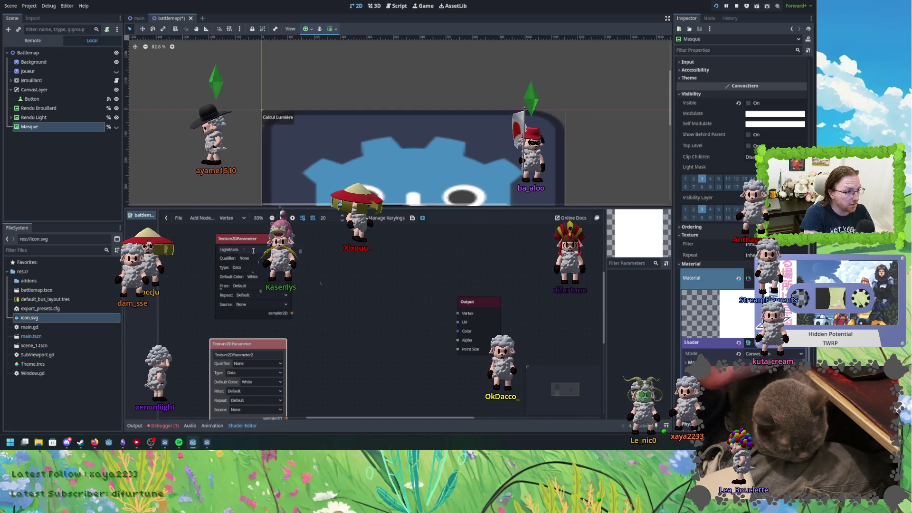
left_click(249, 355)
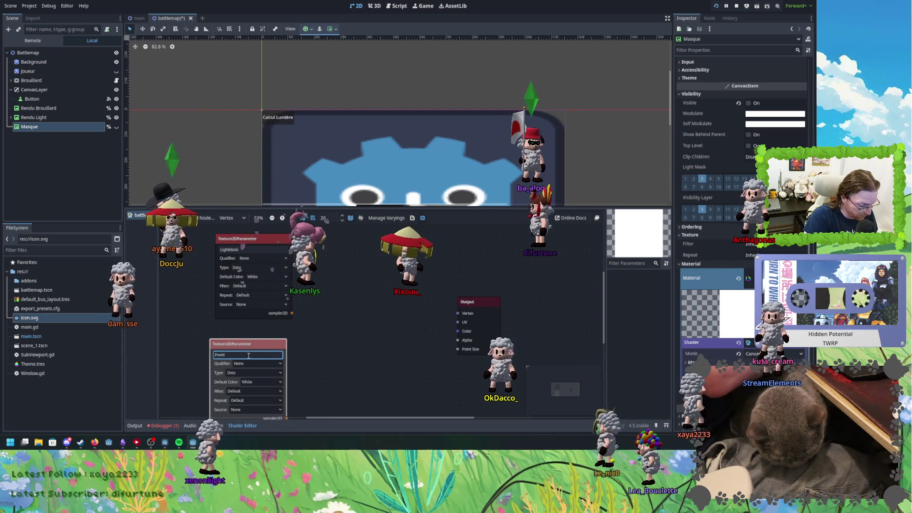
key("Return")
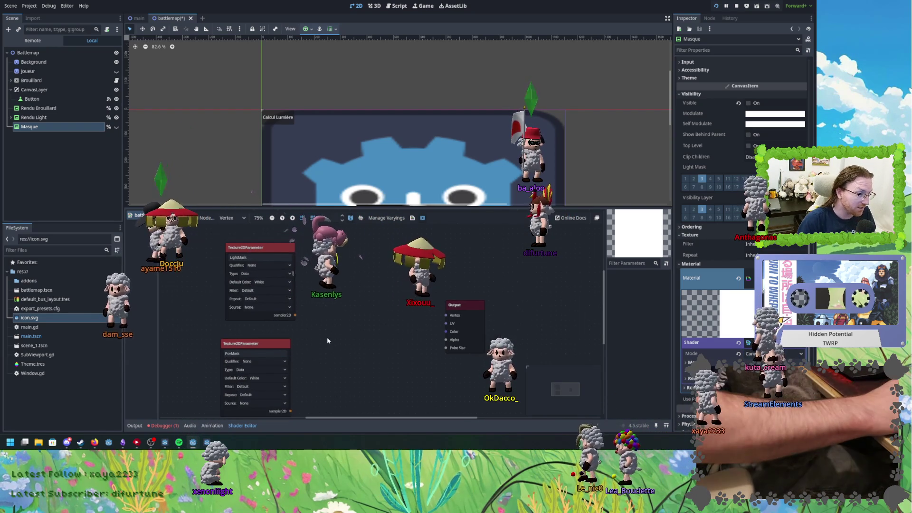
Step: Align the PovMask node directly beneath LightMask in a column
scroll(346, 306, "down", 1)
scroll(347, 309, "up", 1)
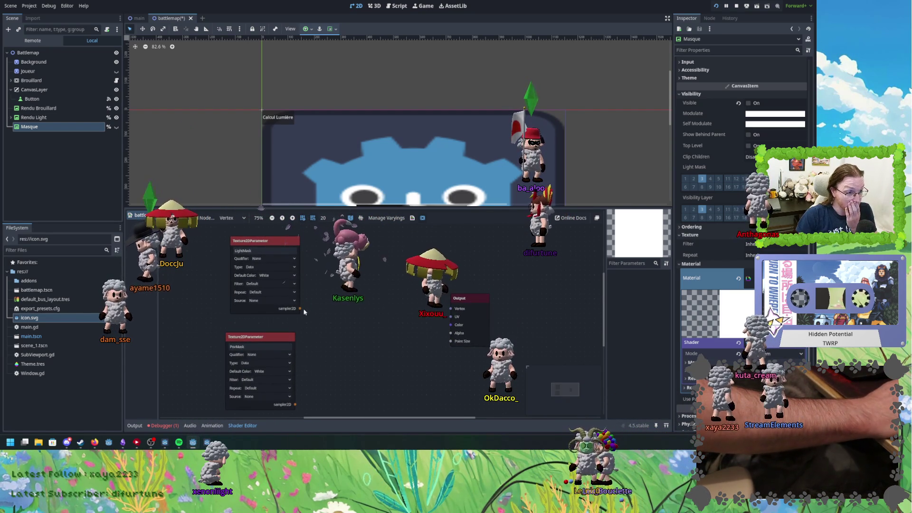
left_click_drag(269, 244, 240, 241)
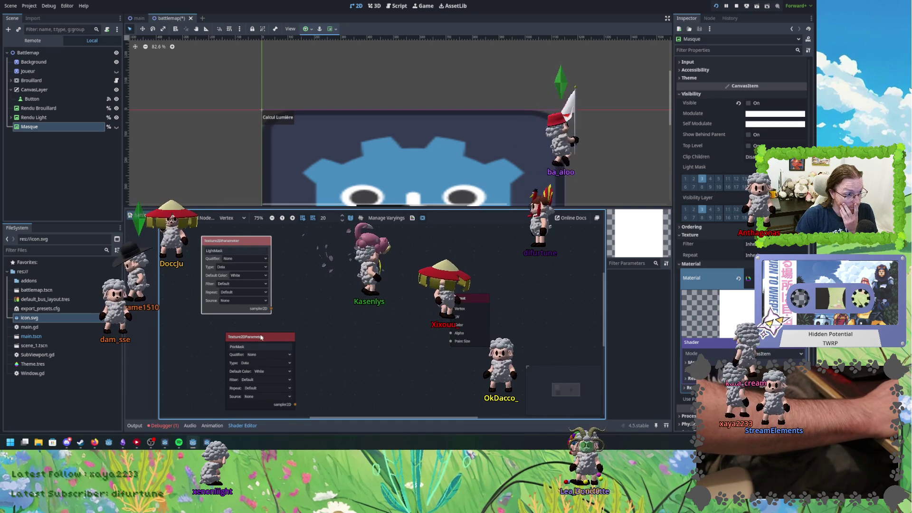
left_click_drag(260, 338, 237, 337)
right_click(334, 297)
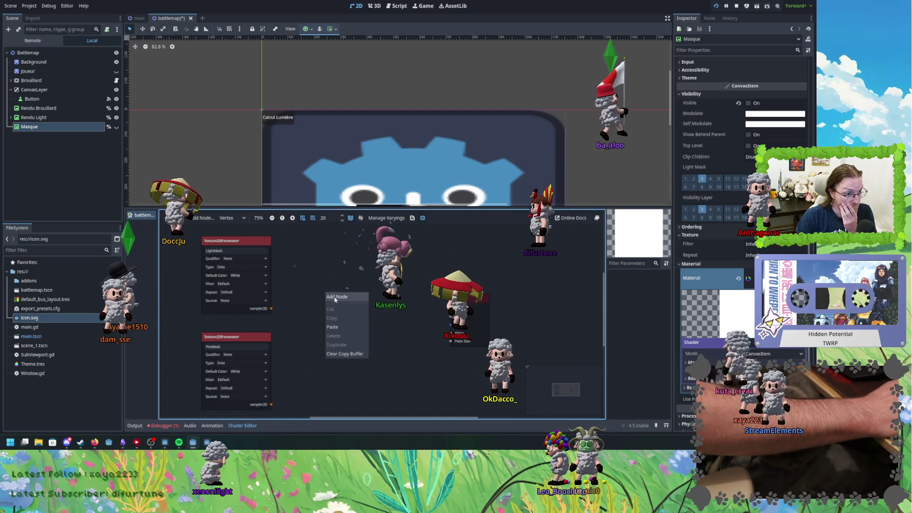
Step: Add a Texture2D node fed by LightMask's sampler output, with SamplerPort as its source
left_click(277, 311)
left_click_drag(272, 311, 318, 287)
left_click(333, 305)
left_click(338, 309)
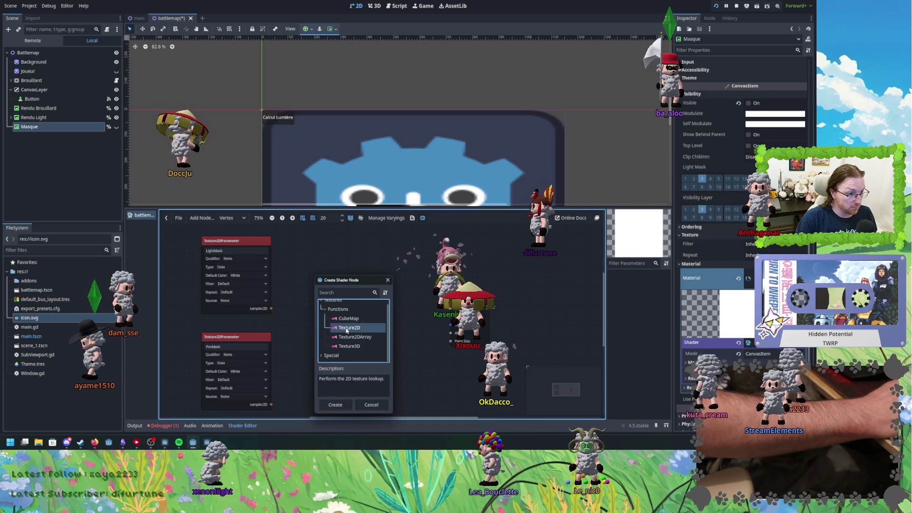
double_click(347, 328)
left_click_drag(338, 286, 330, 237)
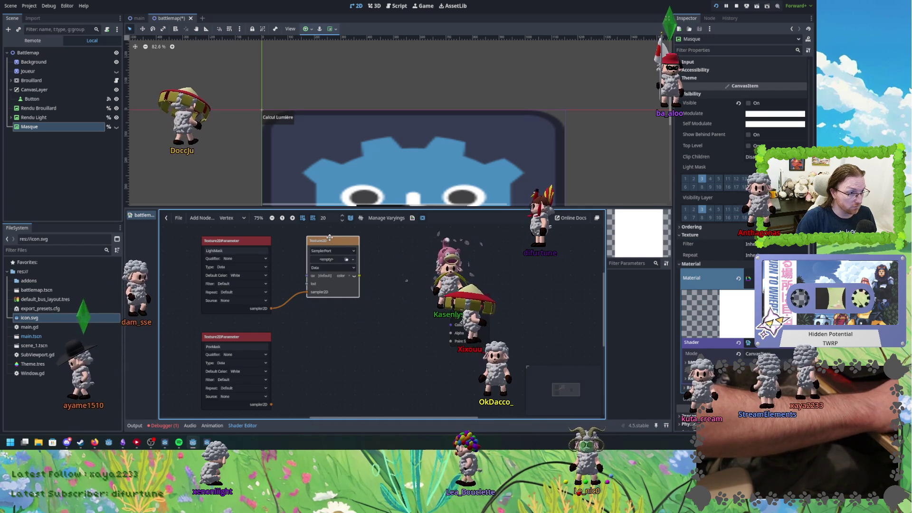
left_click(367, 270)
left_click(331, 244)
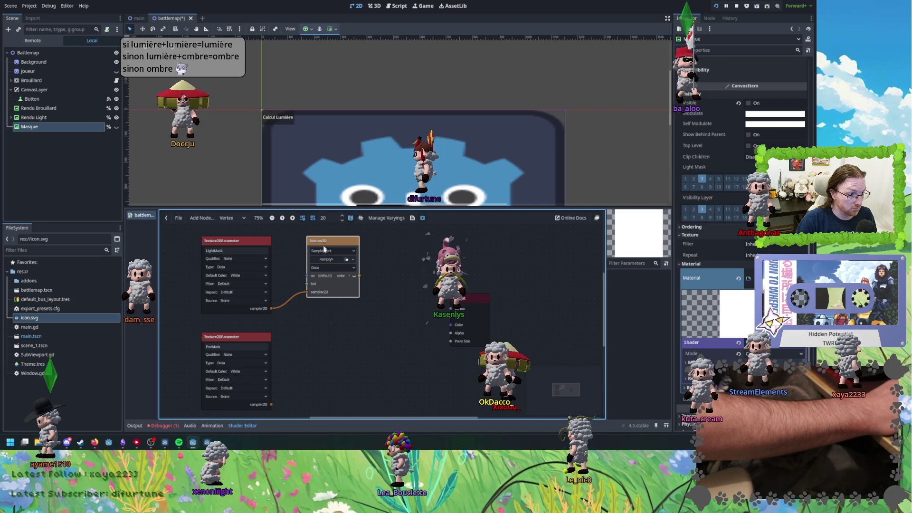
left_click(330, 260)
left_click(331, 252)
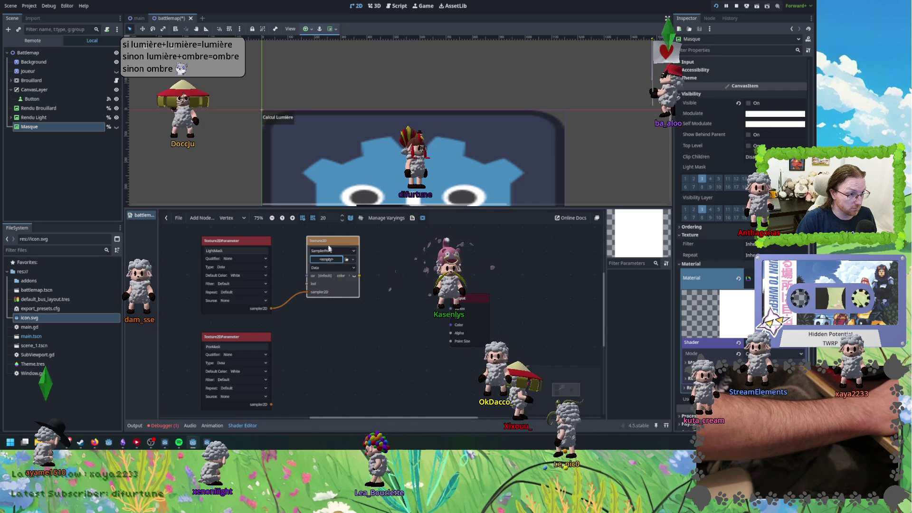
left_click(331, 252)
left_click(325, 292)
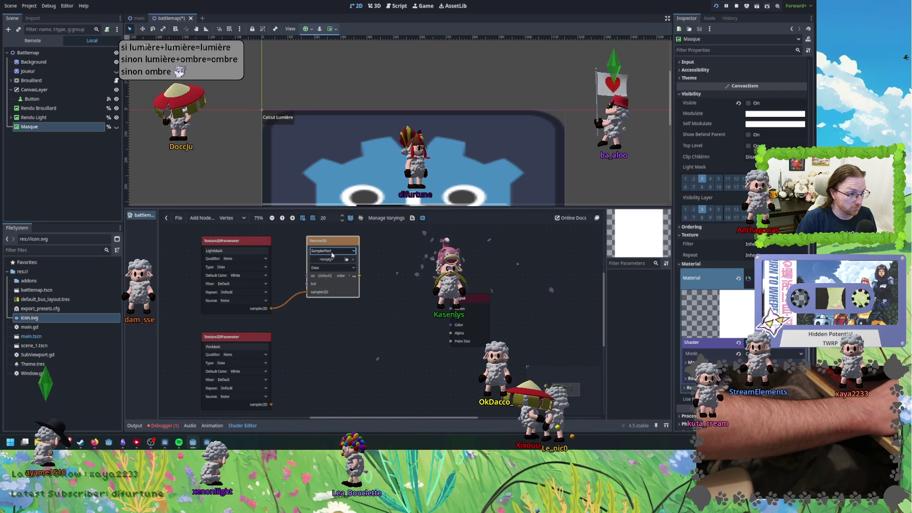
Step: Add a second Texture2D node fed by PovMask's sampler output, sampling its port
left_click_drag(272, 407, 290, 385)
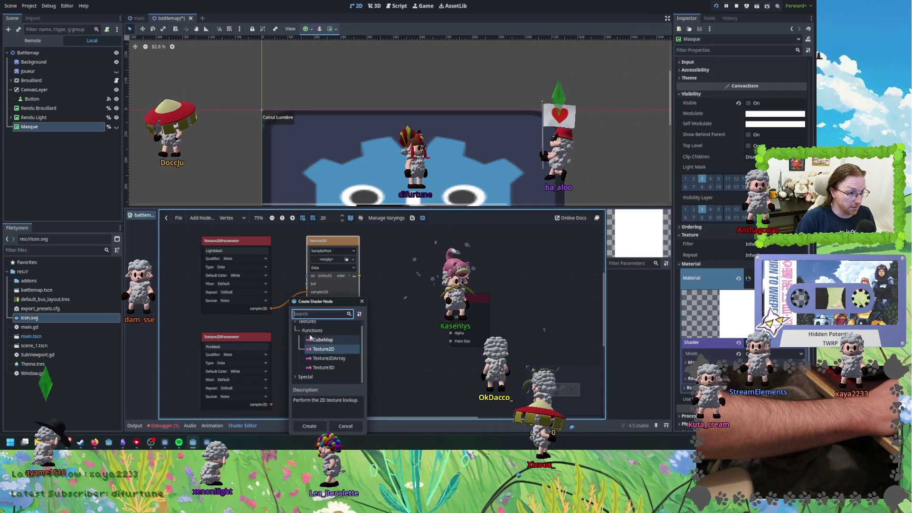
left_click(316, 345)
scroll(316, 345, "down", 2)
left_click_drag(335, 356, 334, 309)
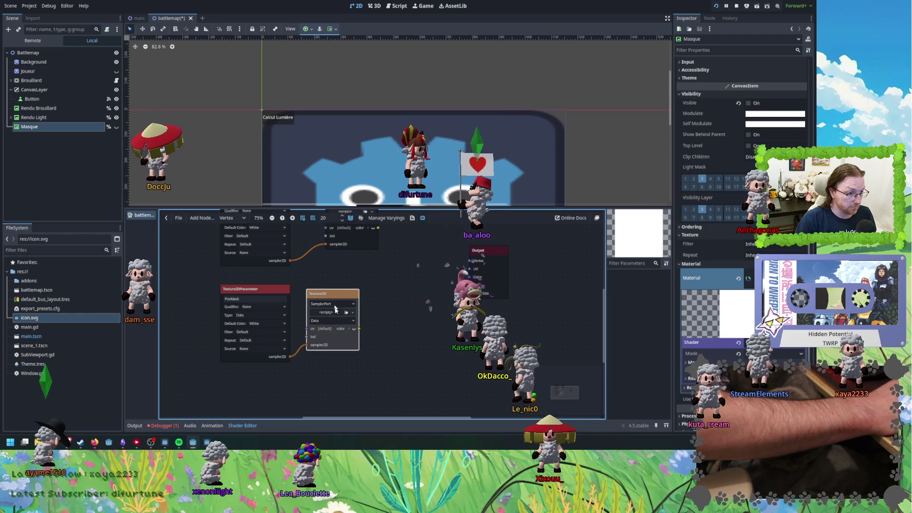
left_click(354, 328)
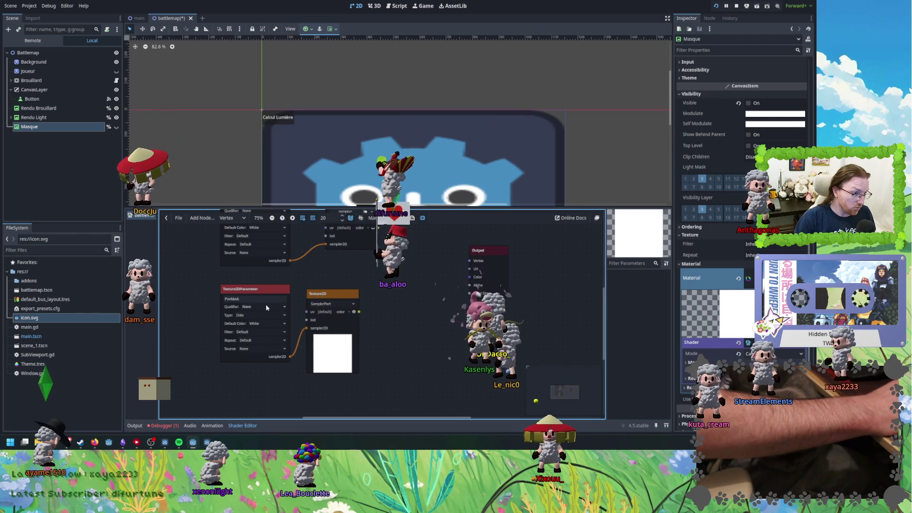
Step: Shift the mask parameter and Texture2D nodes left into a tidy layout
left_click(380, 338)
scroll(455, 344, "down", 1)
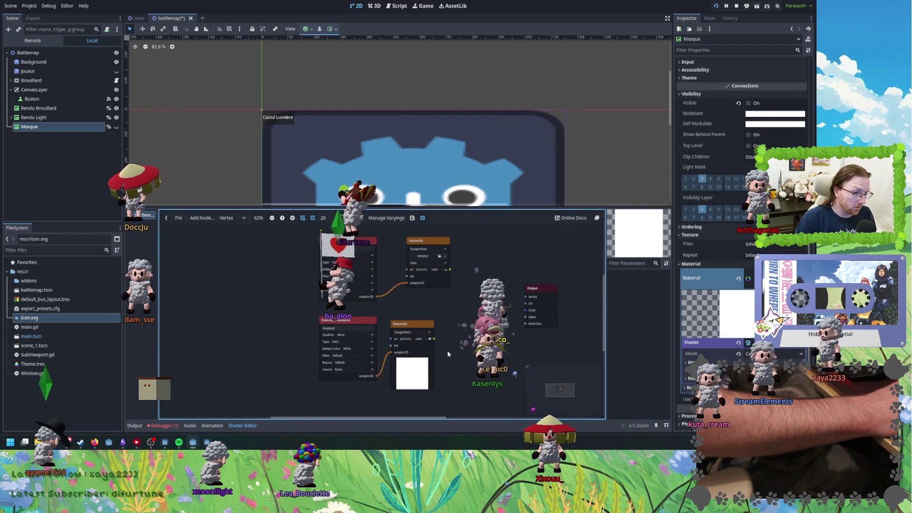
left_click(342, 323)
left_click_drag(341, 322, 291, 334)
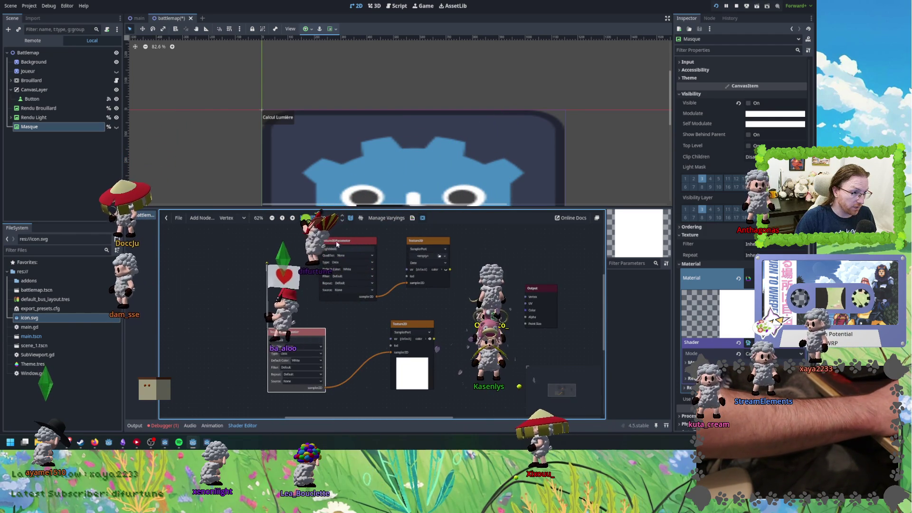
left_click_drag(428, 241, 380, 237)
left_click_drag(406, 320, 375, 311)
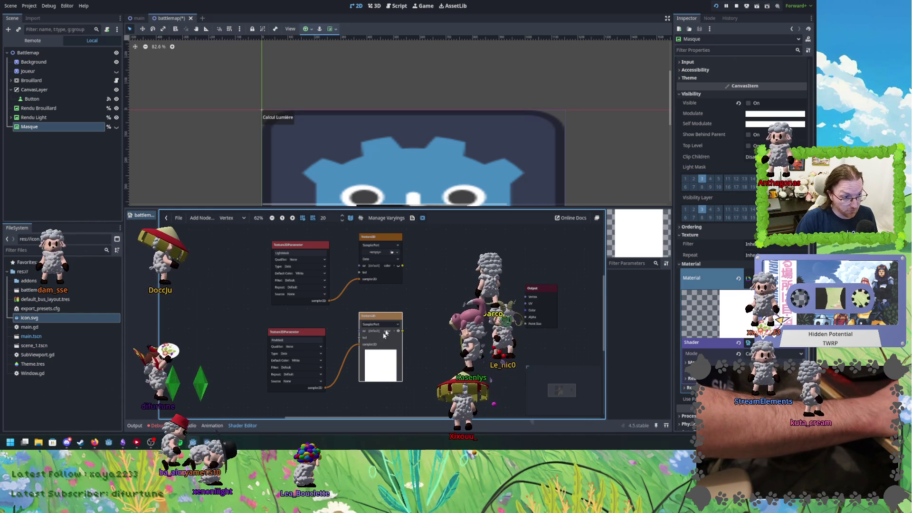
scroll(441, 334, "down", 2)
scroll(445, 341, "up", 1)
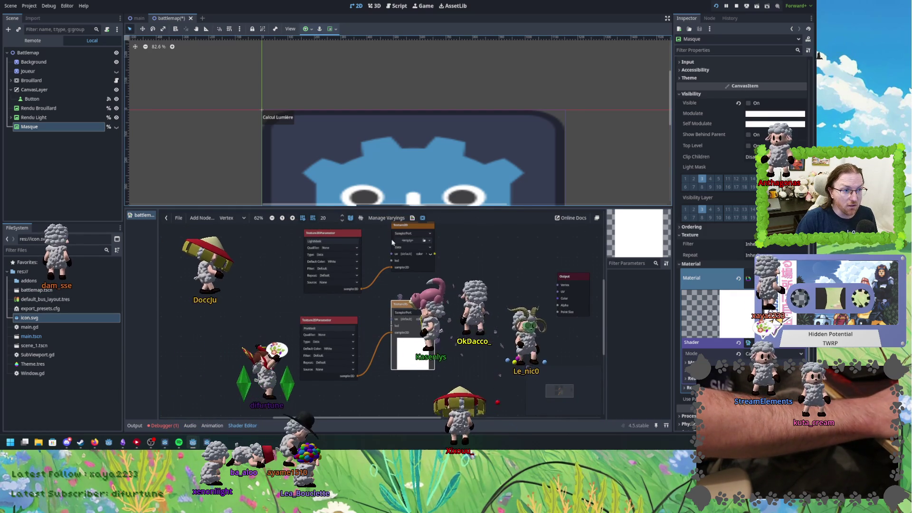
scroll(455, 285, "up", 2)
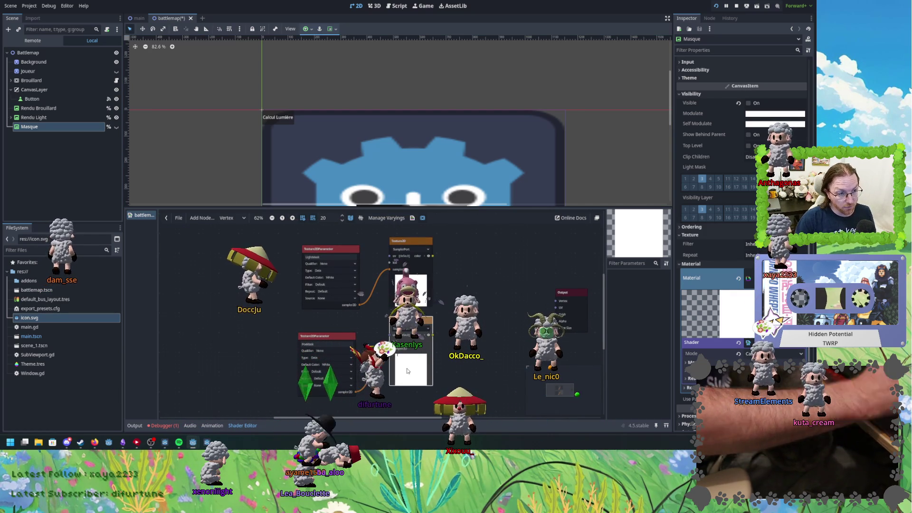
key("alt+Tab")
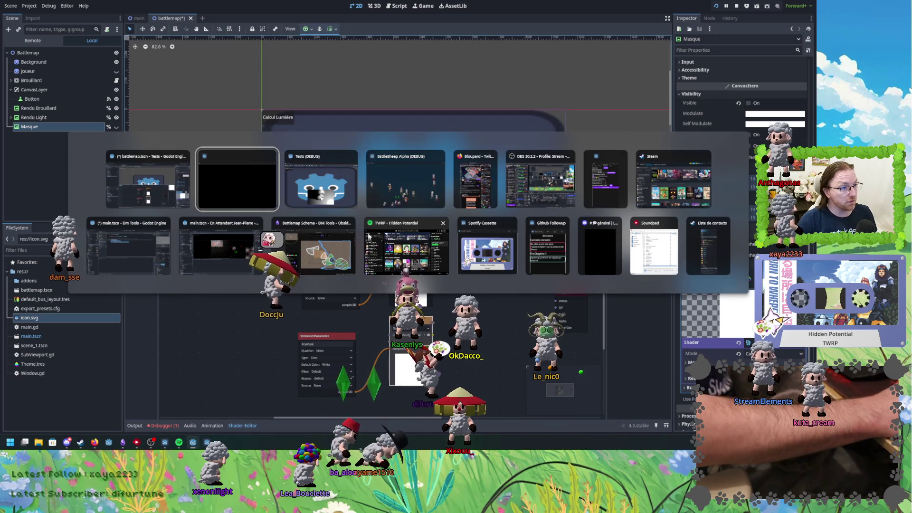
Step: Run Calcul Lumière in the Tests (DEBUG) game to generate the masks, then close the game
key("alt+Tab")
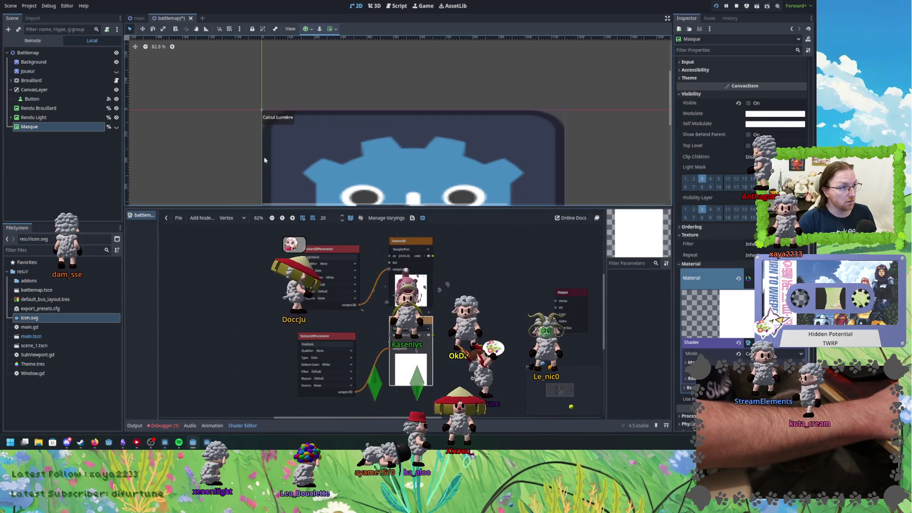
key("alt+Tab")
left_click(238, 120)
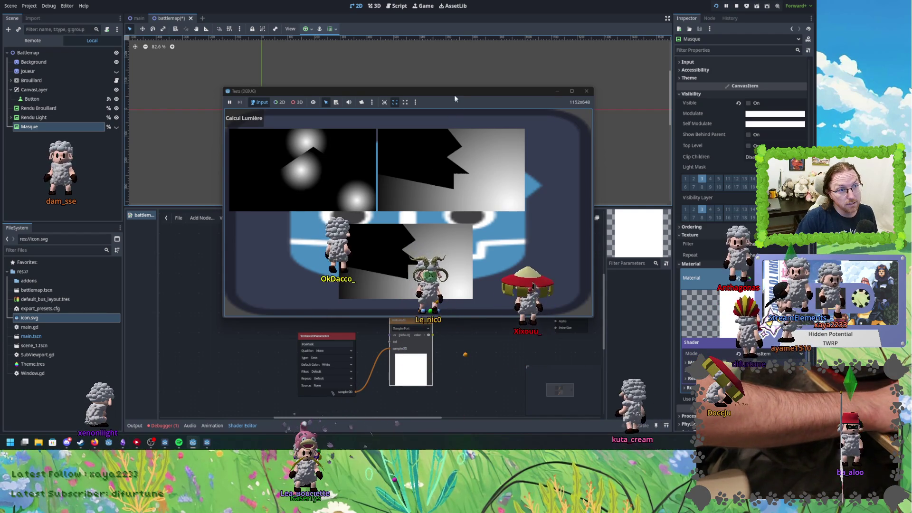
left_click(586, 91)
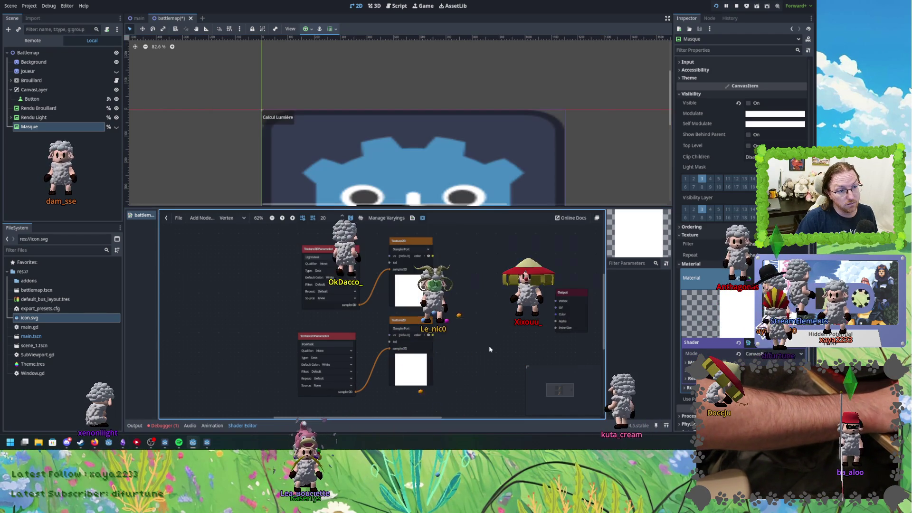
Step: Browse the Color node categories and add a ColorFunc node to the graph
right_click(459, 291)
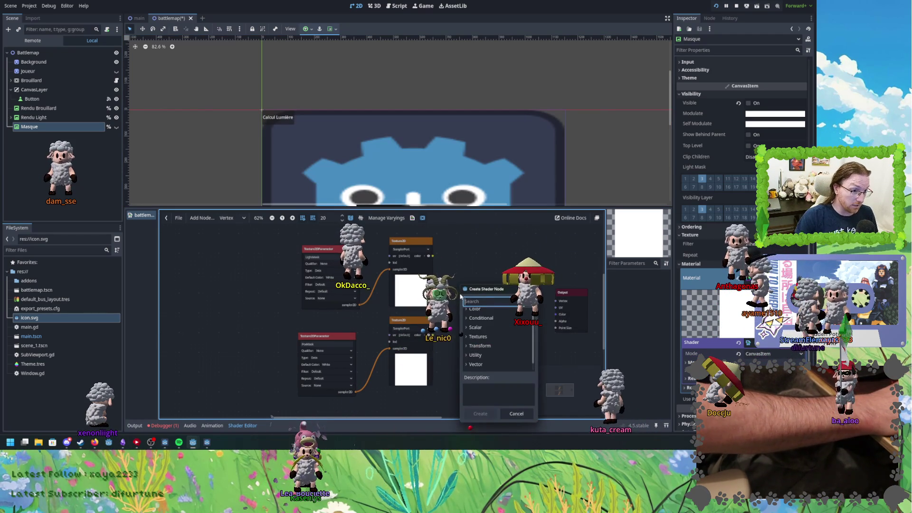
double_click(484, 309)
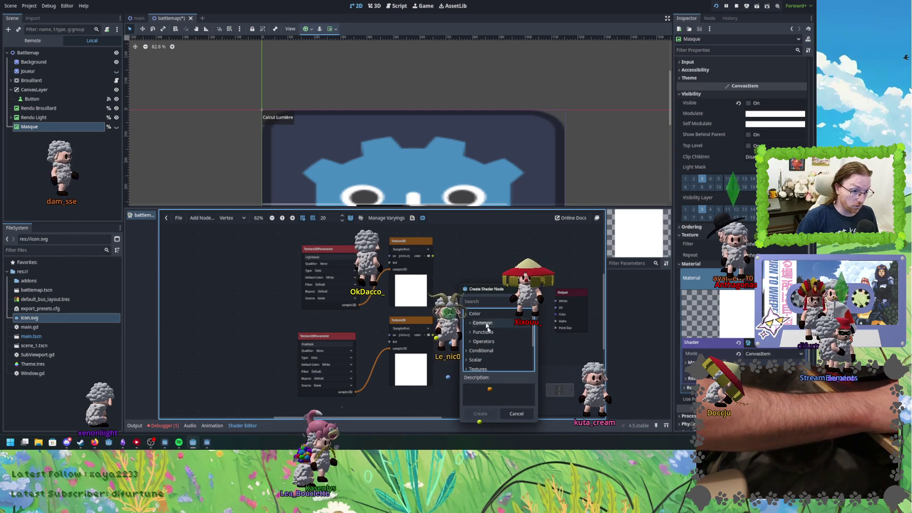
double_click(483, 341)
scroll(495, 338, "down", 1)
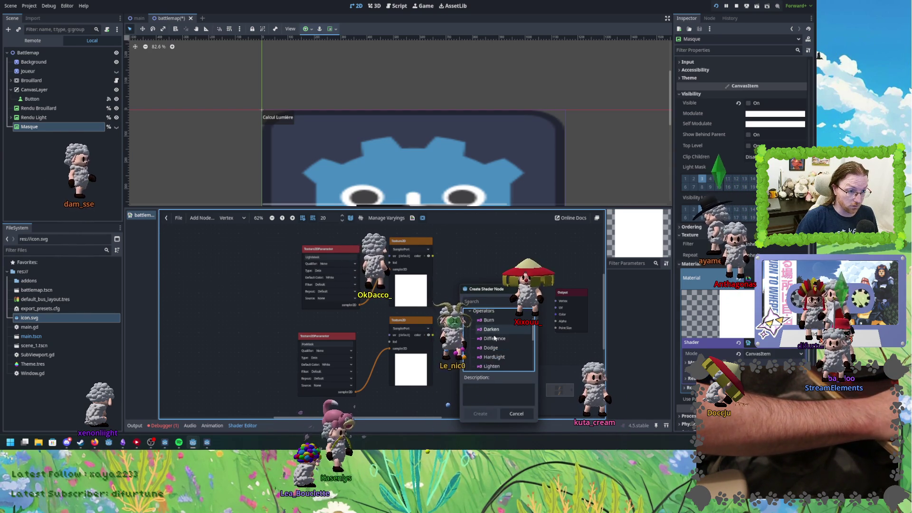
scroll(495, 339, "up", 1)
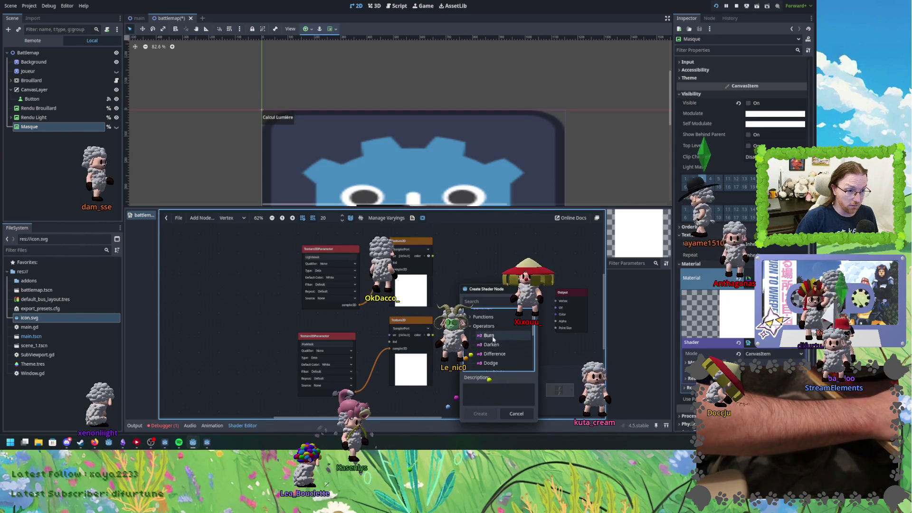
double_click(483, 317)
scroll(499, 340, "up", 1)
double_click(490, 323)
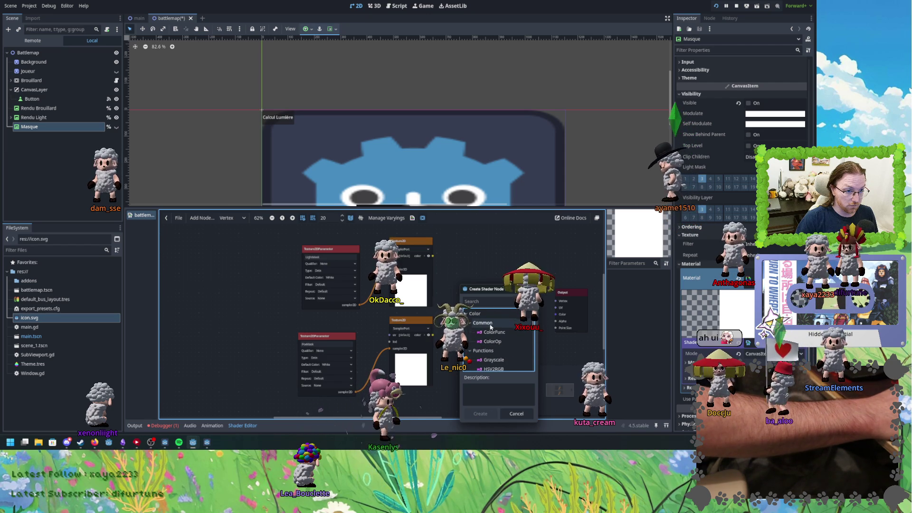
double_click(494, 332)
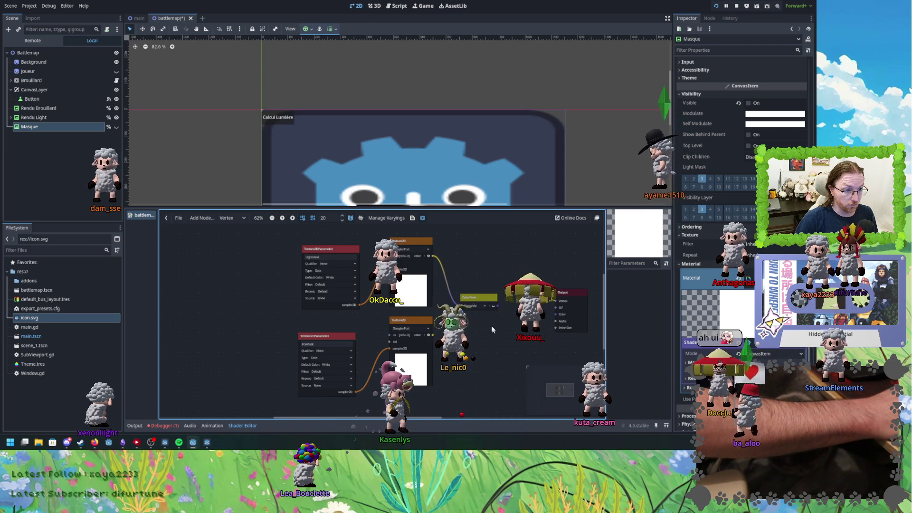
left_click(480, 299)
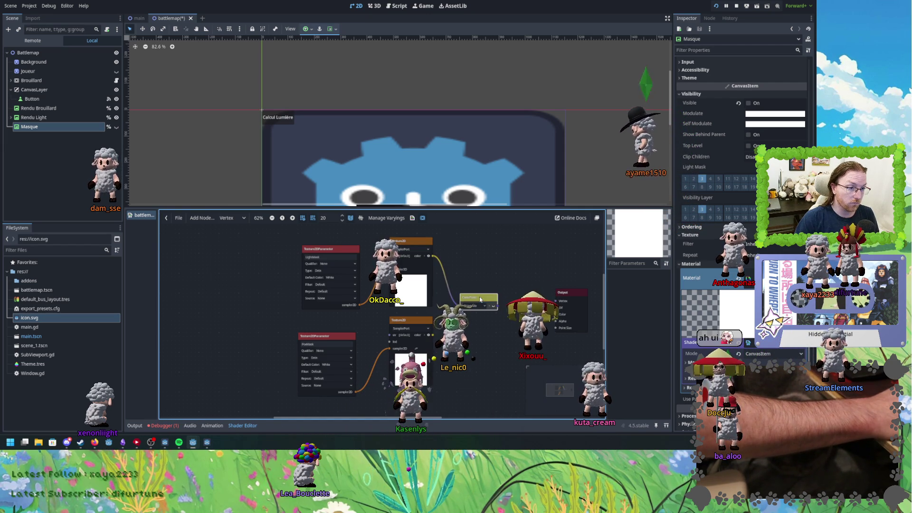
Step: Add a Multiply (Vector4) node fed by the LightMask and PovMask texture colour outputs
left_click_drag(430, 256, 460, 284)
type("mul")
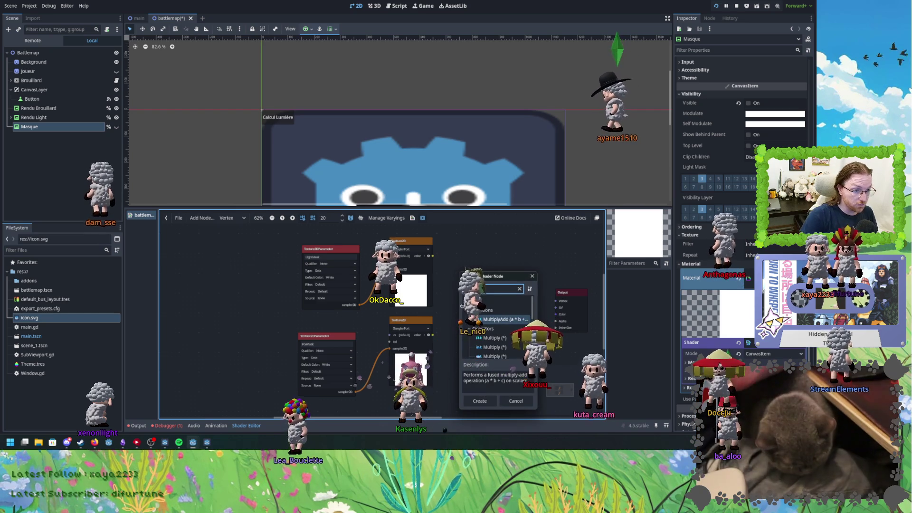
scroll(508, 331, "down", 1)
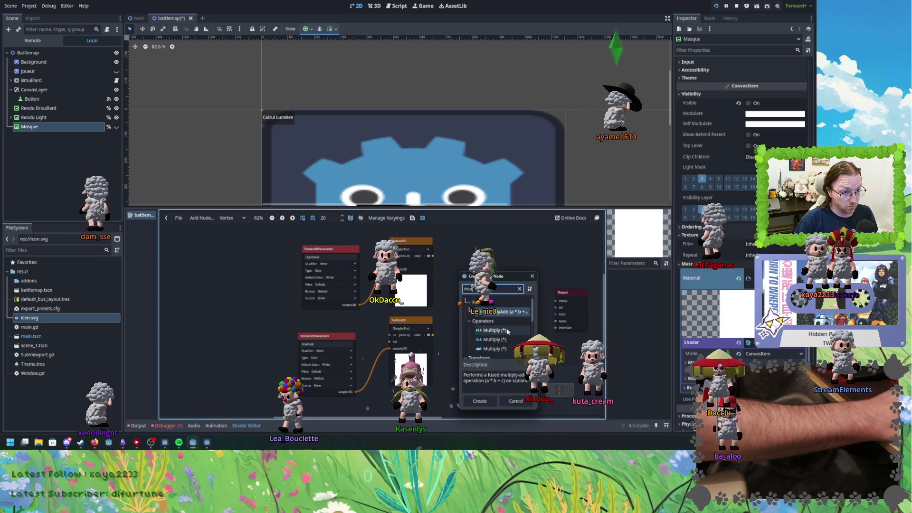
scroll(499, 337, "down", 3)
scroll(499, 338, "down", 2)
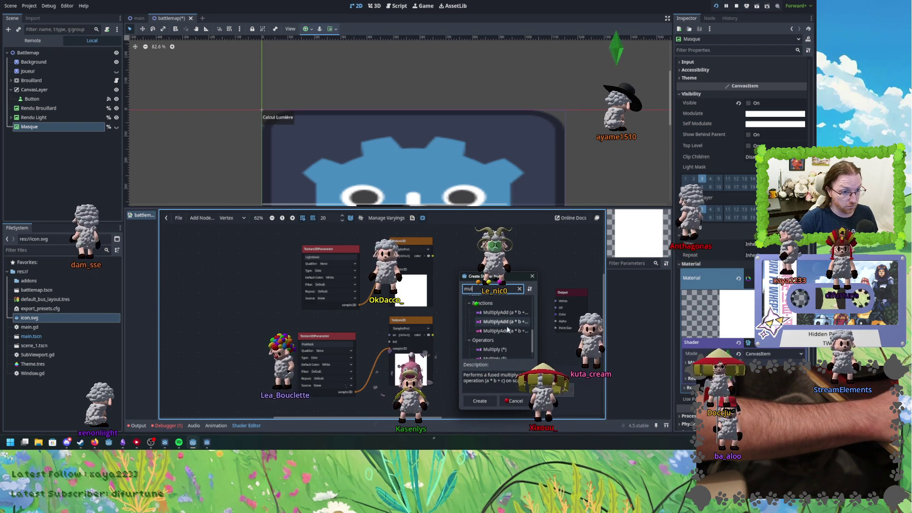
scroll(498, 322, "down", 1)
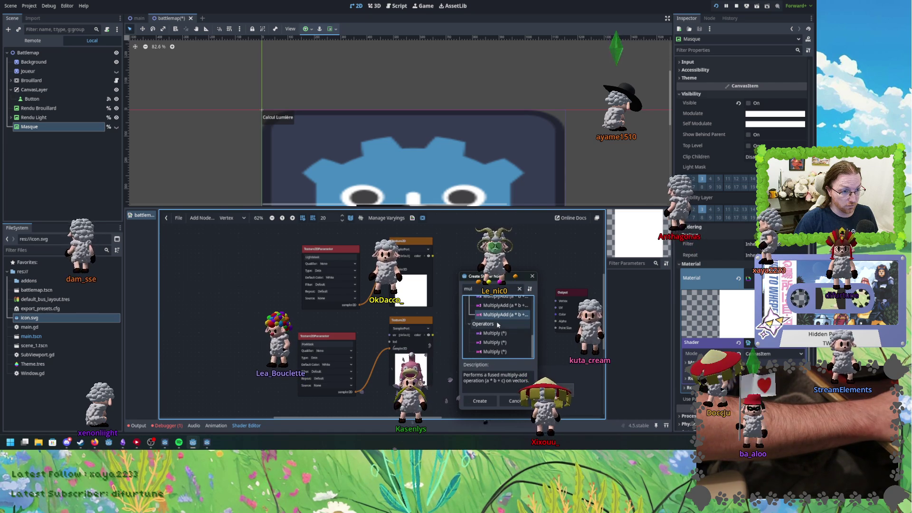
left_click(498, 352)
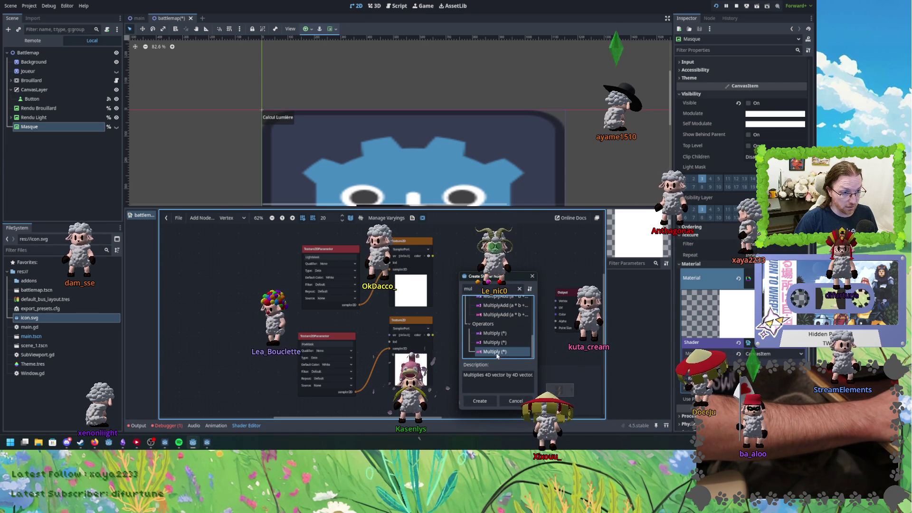
scroll(491, 351, "up", 1)
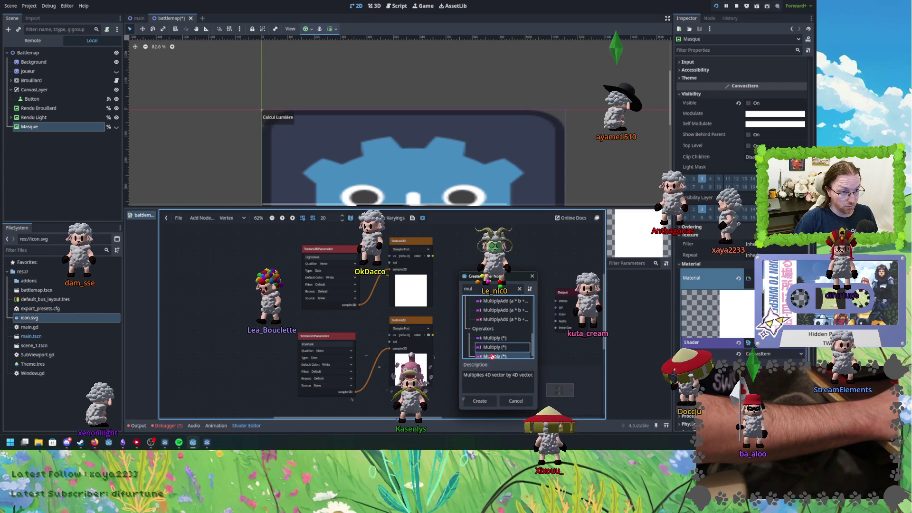
double_click(491, 349)
left_click_drag(433, 335, 460, 312)
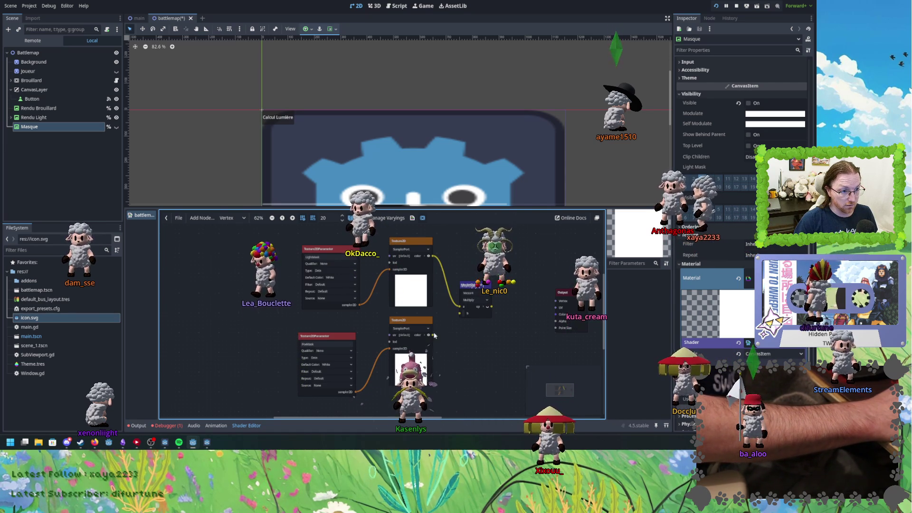
Step: Nudge the Multiply node up-left and expand its output channels
left_click(488, 309)
left_click_drag(488, 310, 476, 298)
left_click(476, 295)
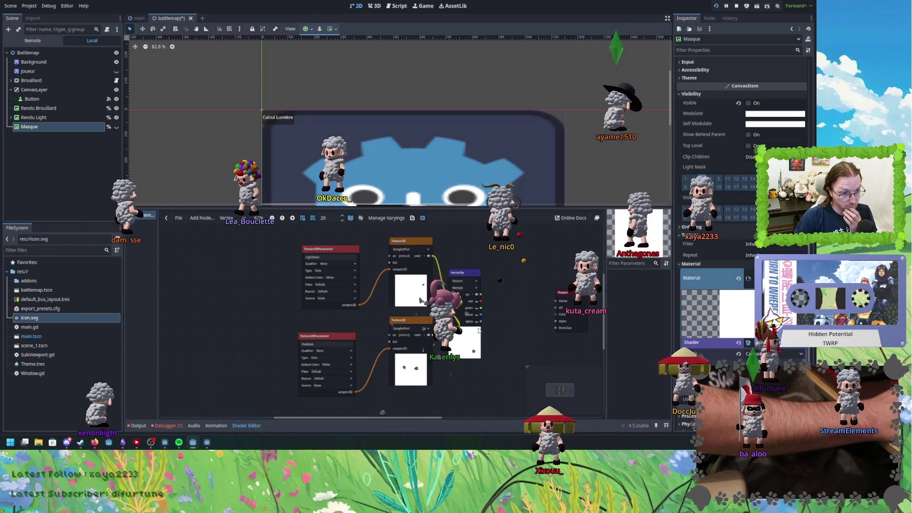
left_click(471, 296)
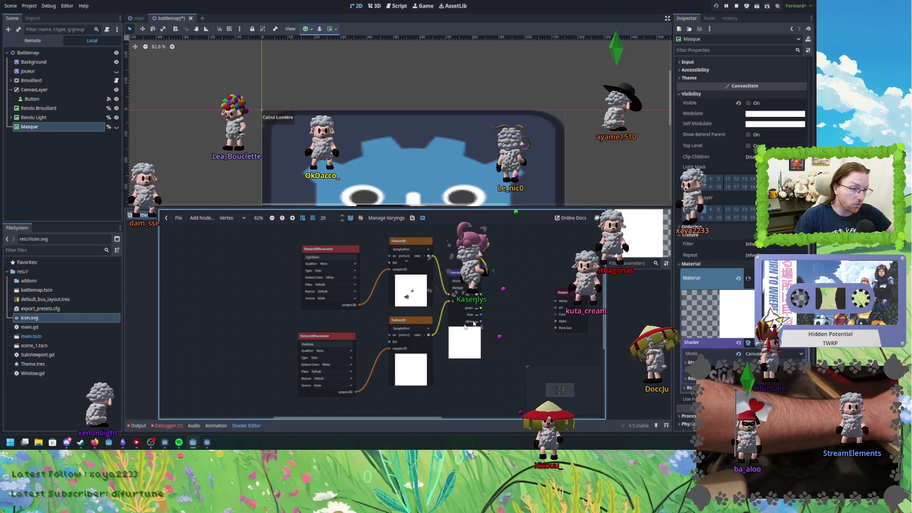
key("alt+Tab")
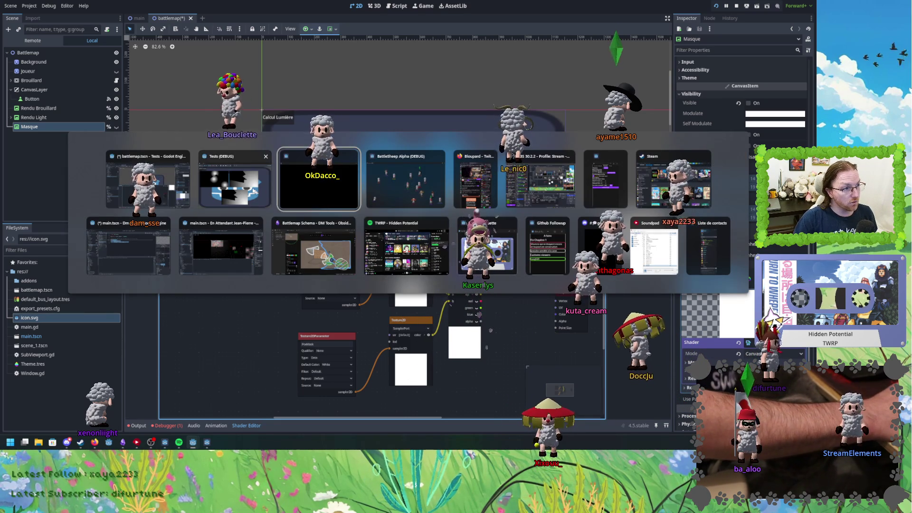
left_click(257, 192)
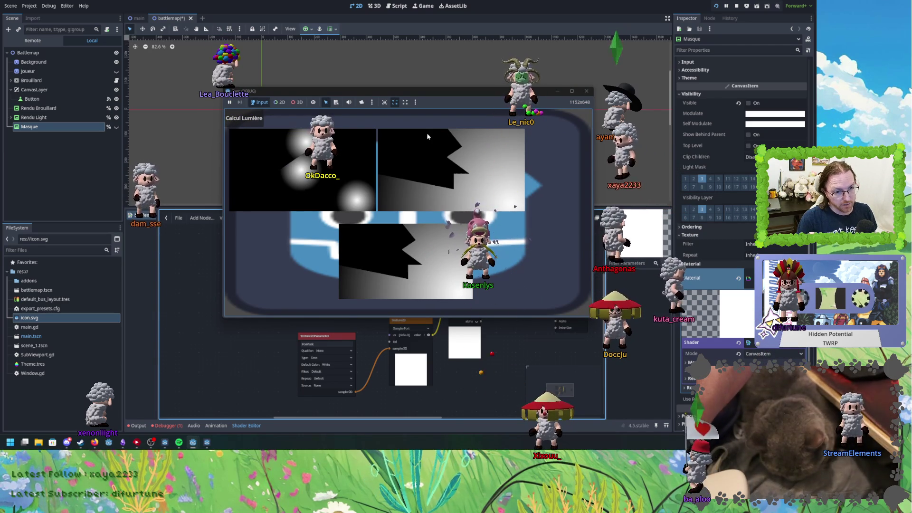
key("alt+Tab")
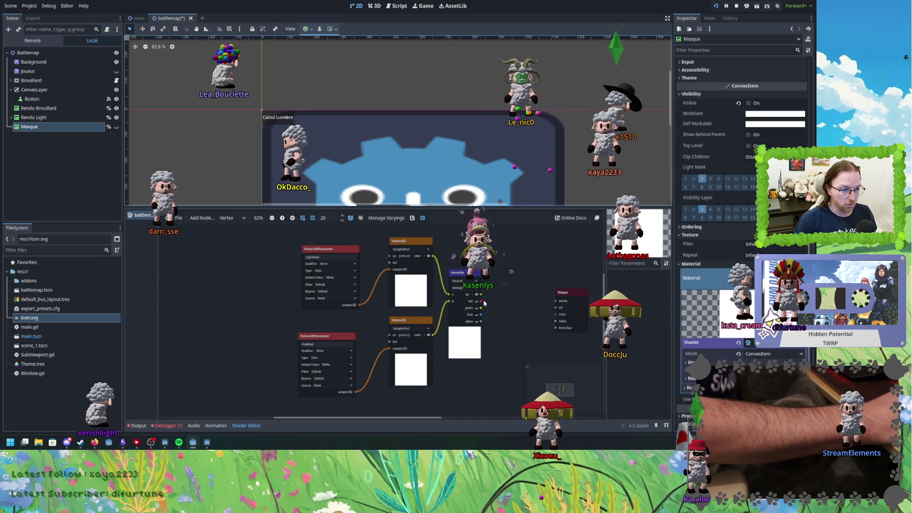
Step: Toggle the Masque overlay's visibility on and back off in the viewport
left_click(117, 128)
left_click(117, 127)
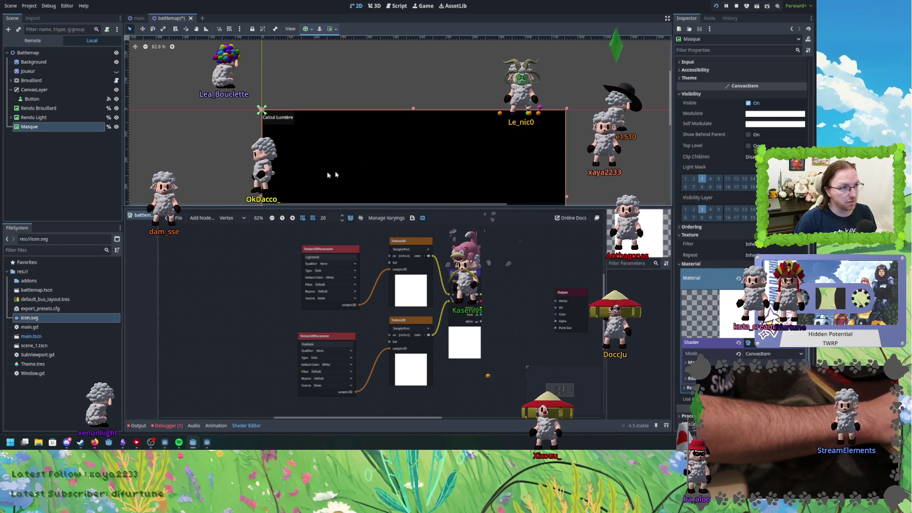
left_click(117, 128)
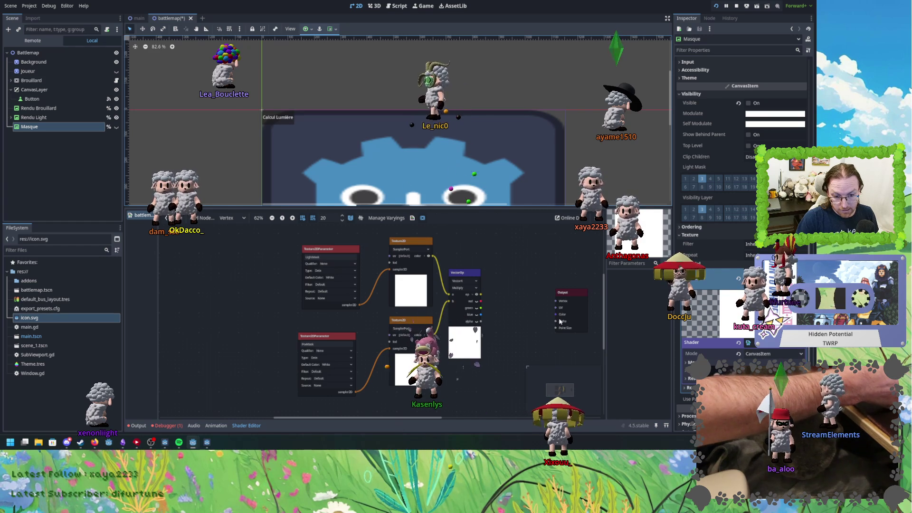
Step: Add a OneMinus vector node fed by the Multiply node's output
left_click(467, 274)
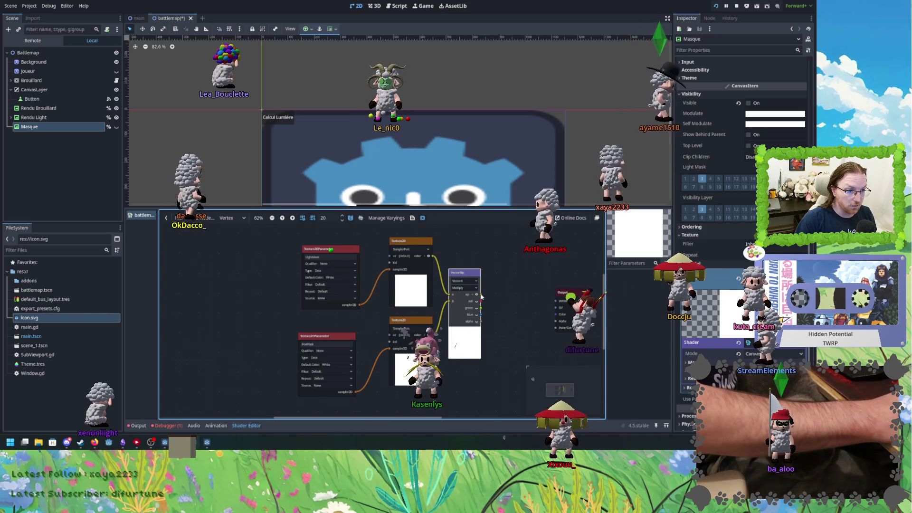
left_click(497, 290)
right_click(498, 290)
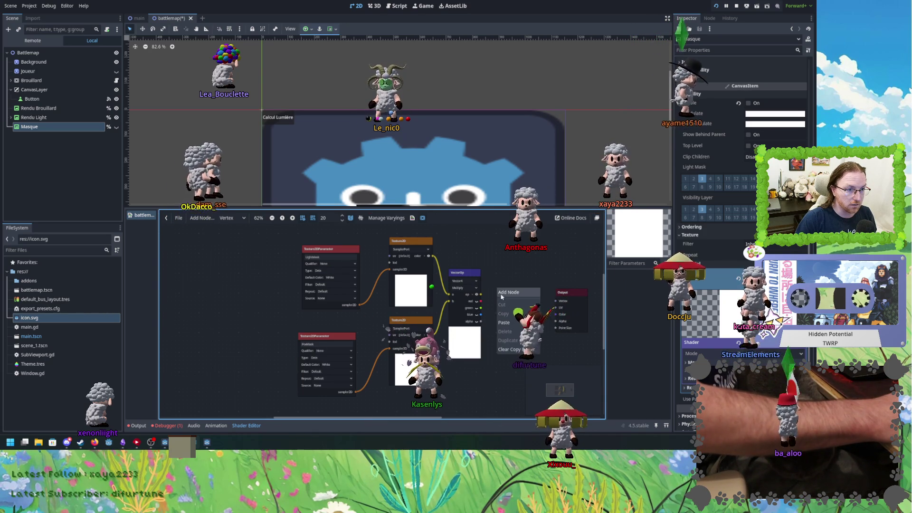
left_click(503, 294)
type("mul")
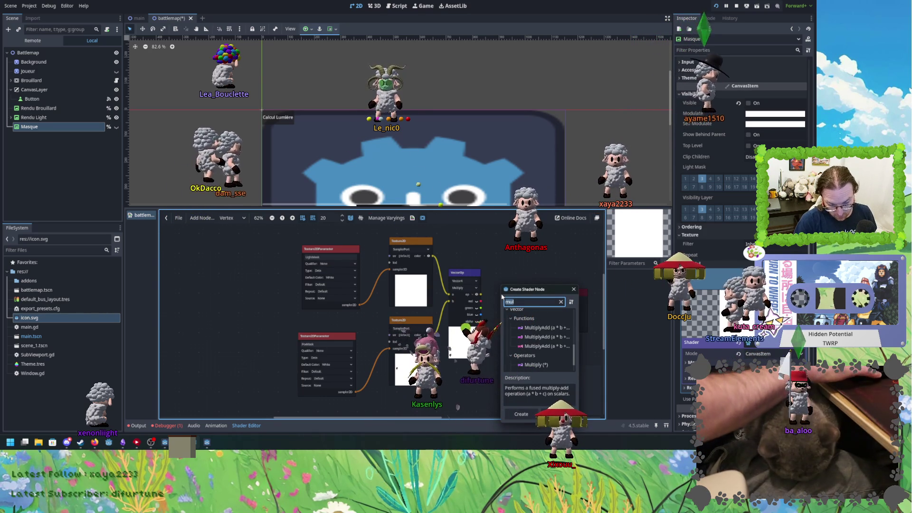
key("BackSpace")
key("BackSpace")
key("BackSpace")
type("one")
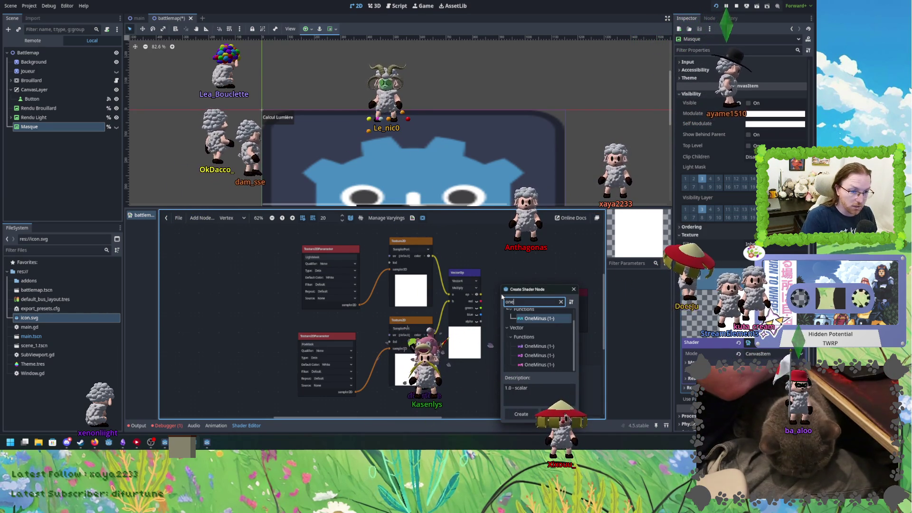
double_click(540, 364)
mouse_move(526, 300)
left_mouse_down()
mouse_move(516, 280)
mouse_move(492, 299)
mouse_move(557, 322)
left_mouse_up()
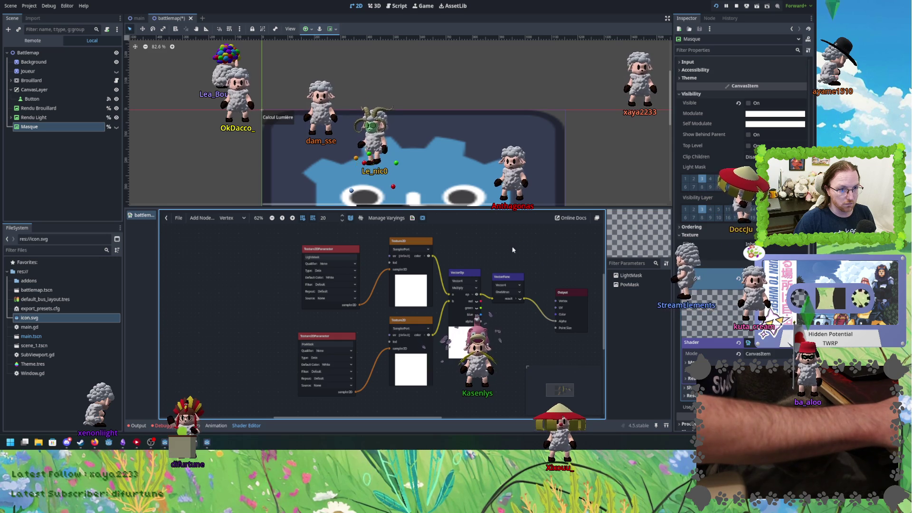
Step: Save the battlemap scene and make the Masque node visible again
key("ctrl+s")
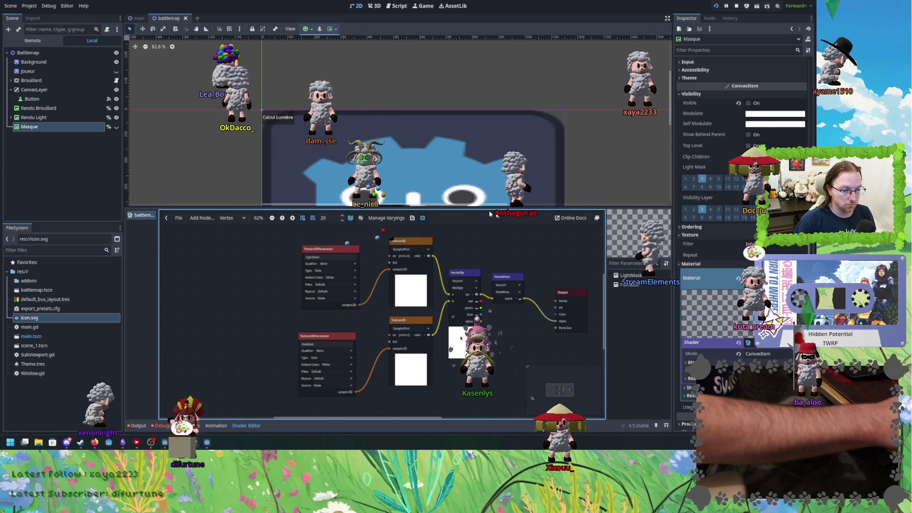
left_click(117, 127)
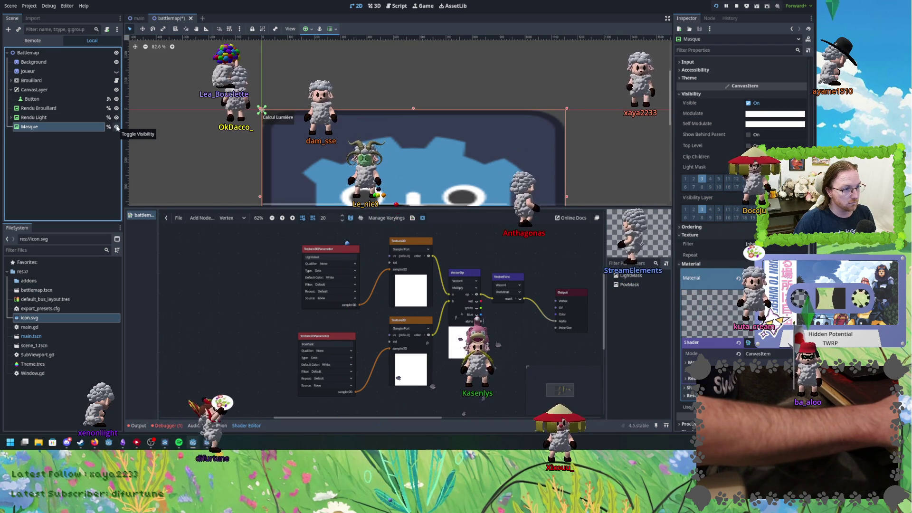
left_click(182, 143)
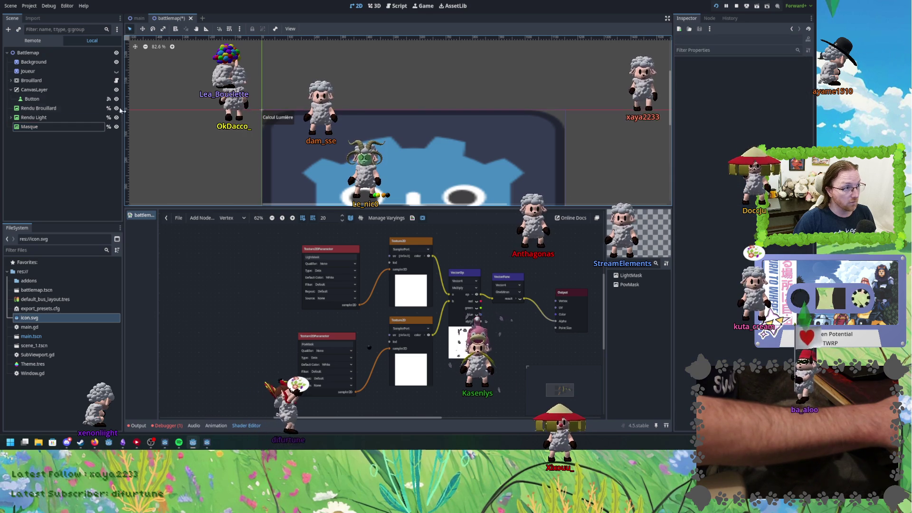
Step: Declare 'var shader : ShaderMaterial' above _ready() in the Brouillard script
left_click(116, 81)
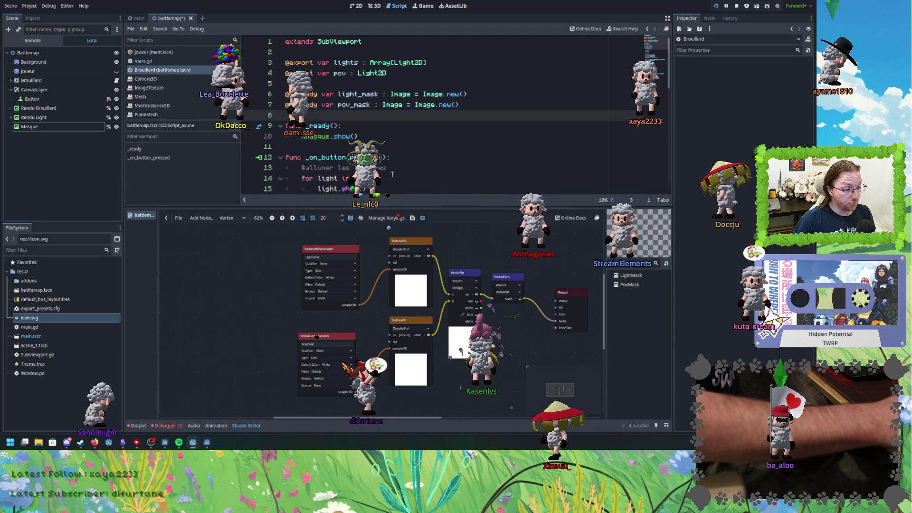
left_click(386, 124)
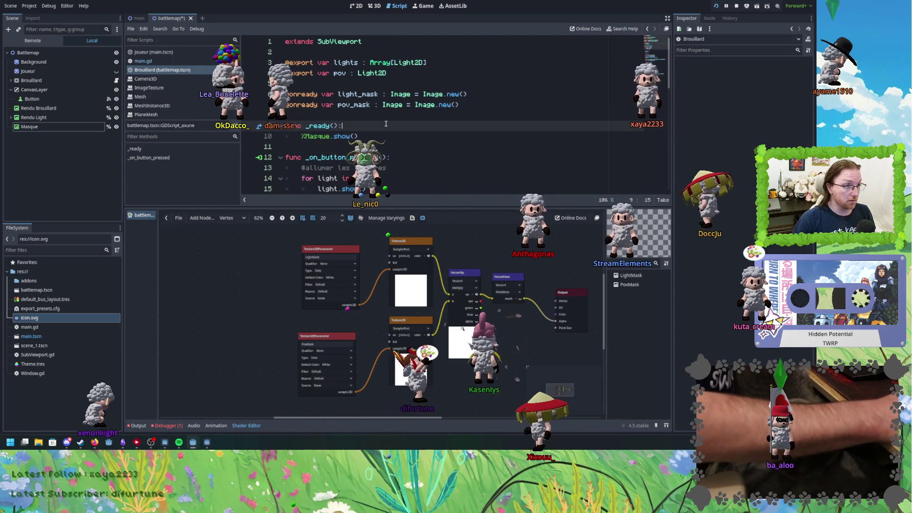
key("Up")
key("Return")
key("Return")
key("Up")
type("v")
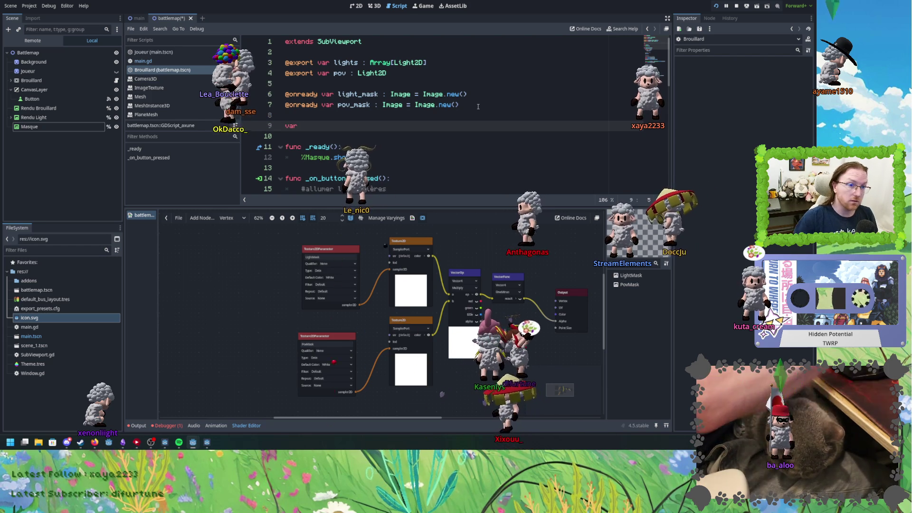
left_click(71, 127)
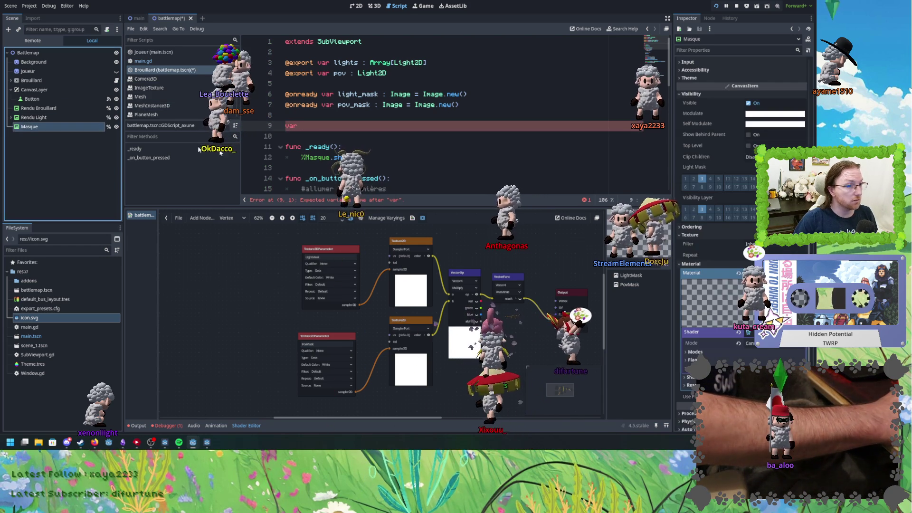
left_click(320, 123)
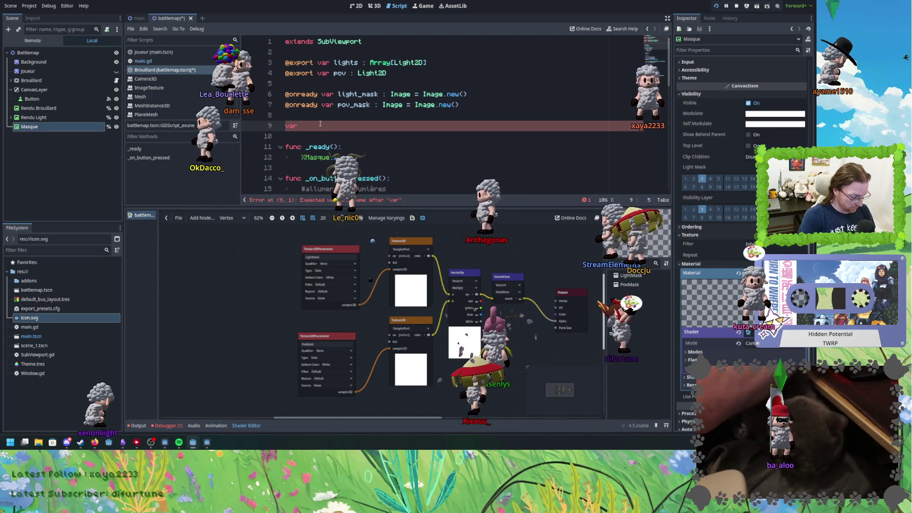
type("shader : Shader")
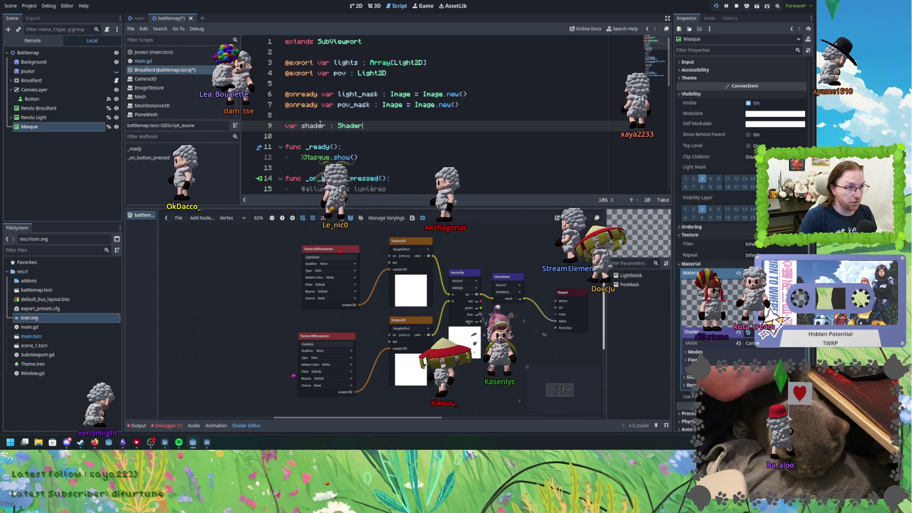
left_click(396, 94)
key("Down")
key("Down")
key("Down")
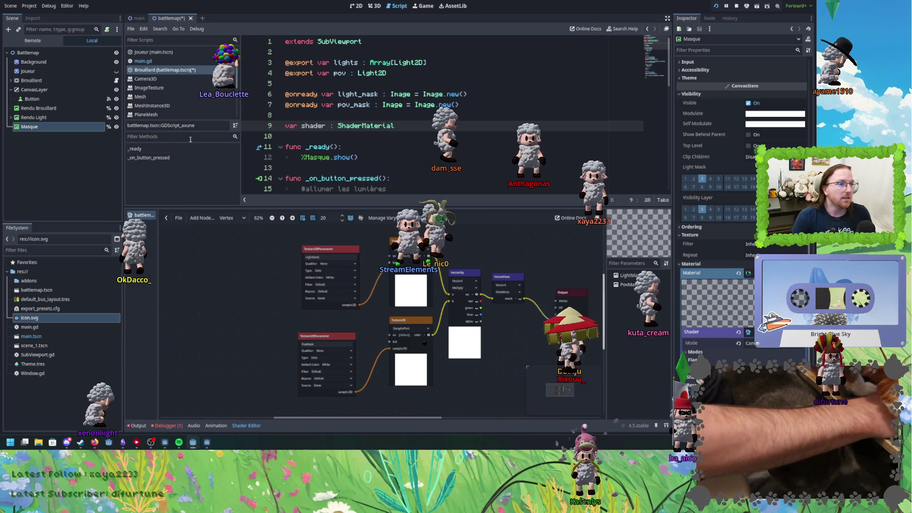
left_click(318, 105)
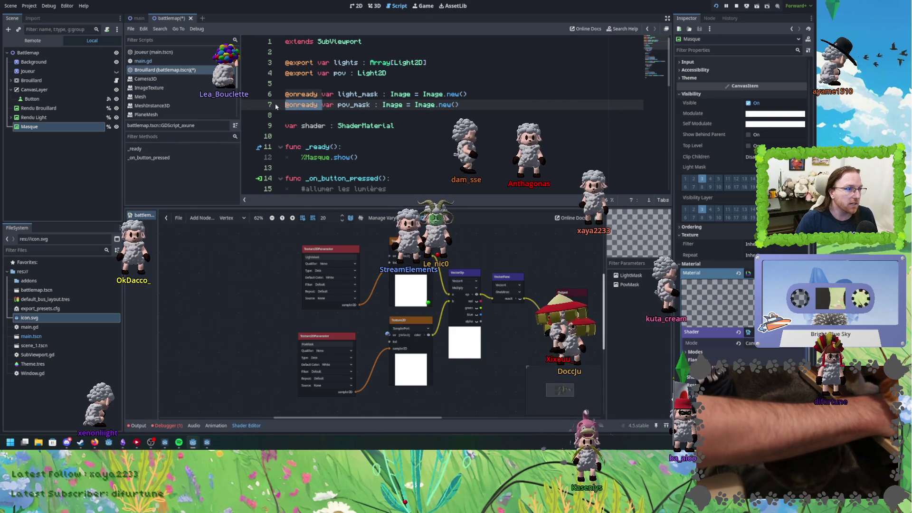
left_click(286, 127)
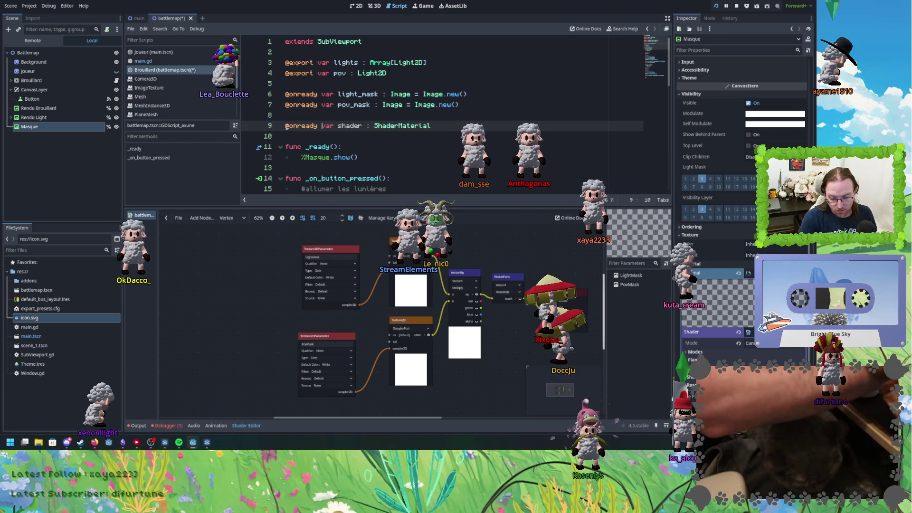
left_click(456, 126)
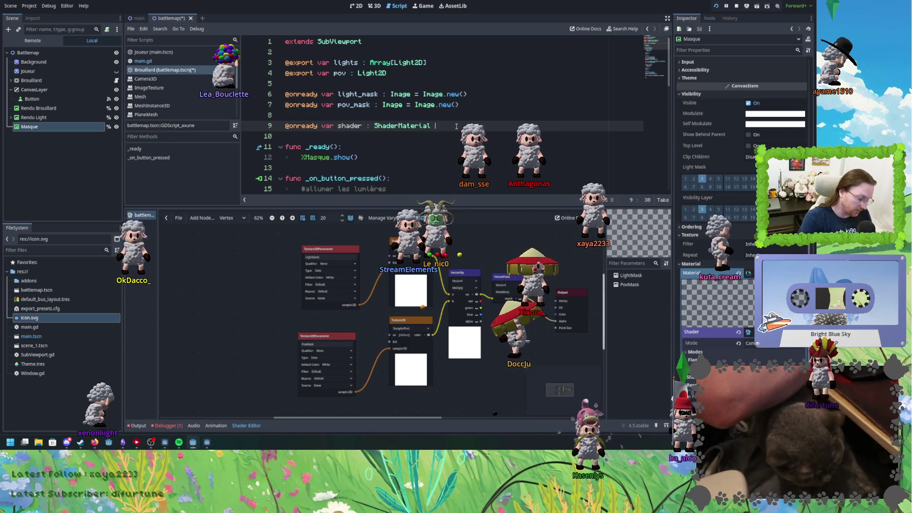
key("ctrl+space")
left_click_drag(334, 157, 301, 158)
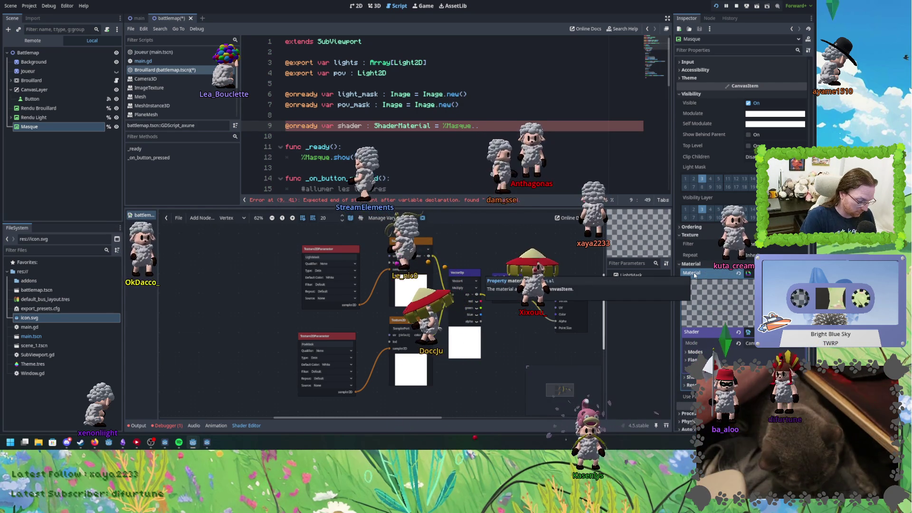
type("ial")
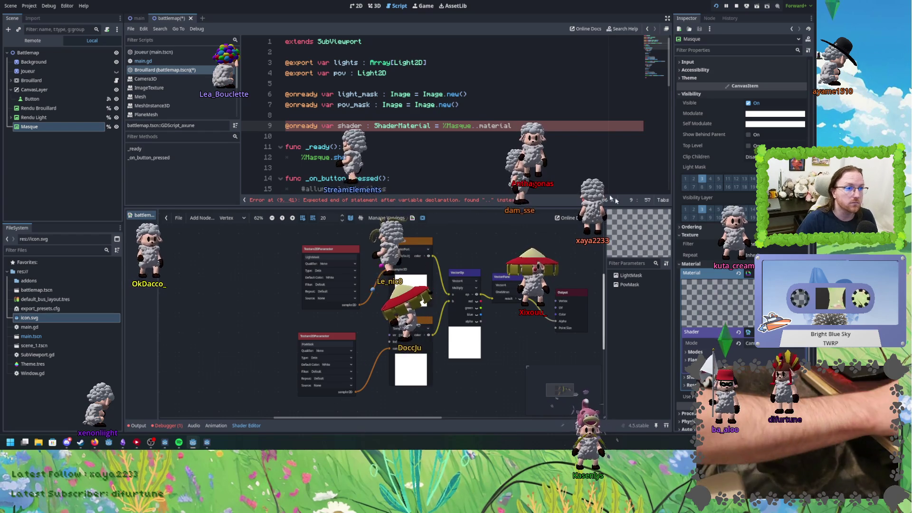
key("Delete")
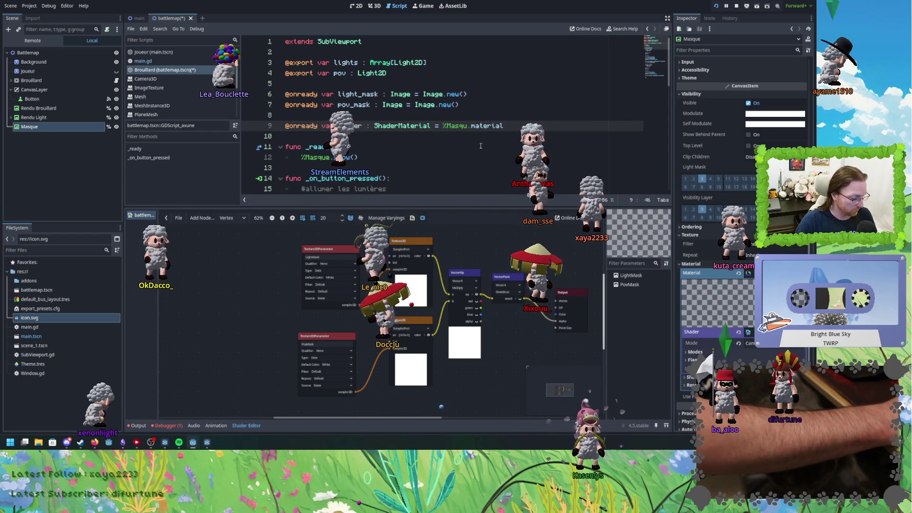
key("End")
key("ctrl+s")
scroll(442, 114, "down", 10)
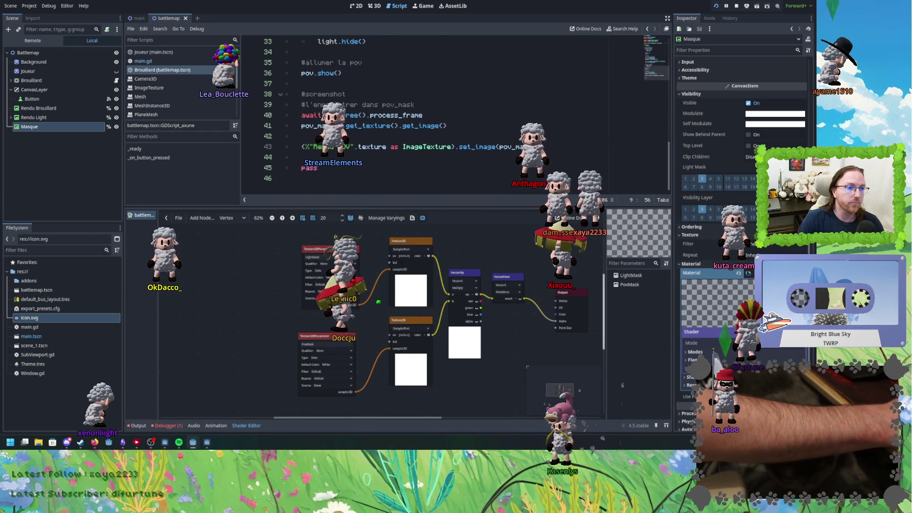
Step: Delete the leftover pass line after the set_image call
scroll(396, 168, "up", 5)
scroll(396, 162, "down", 5)
left_click(513, 147)
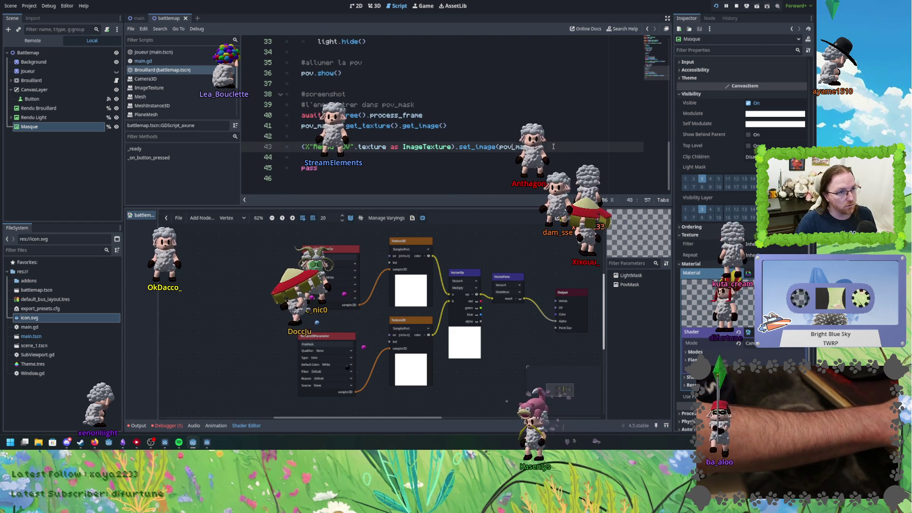
left_click(563, 156)
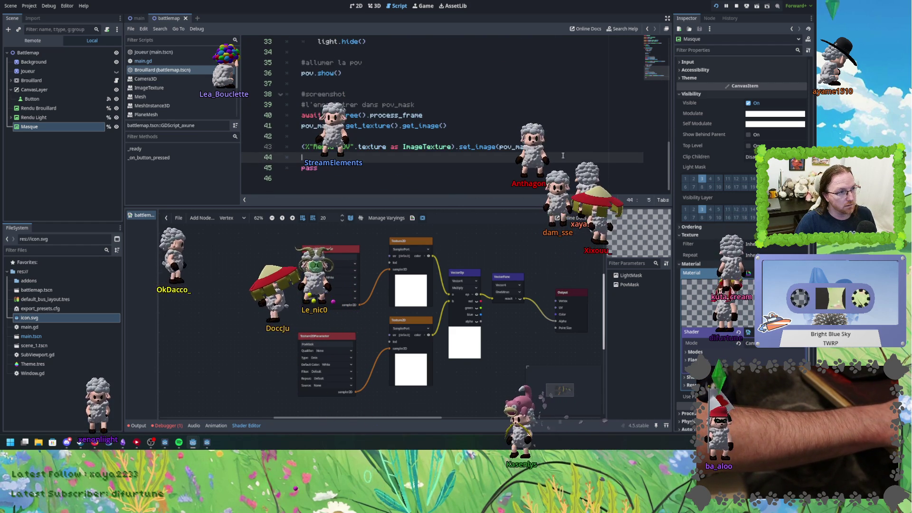
left_click(395, 168)
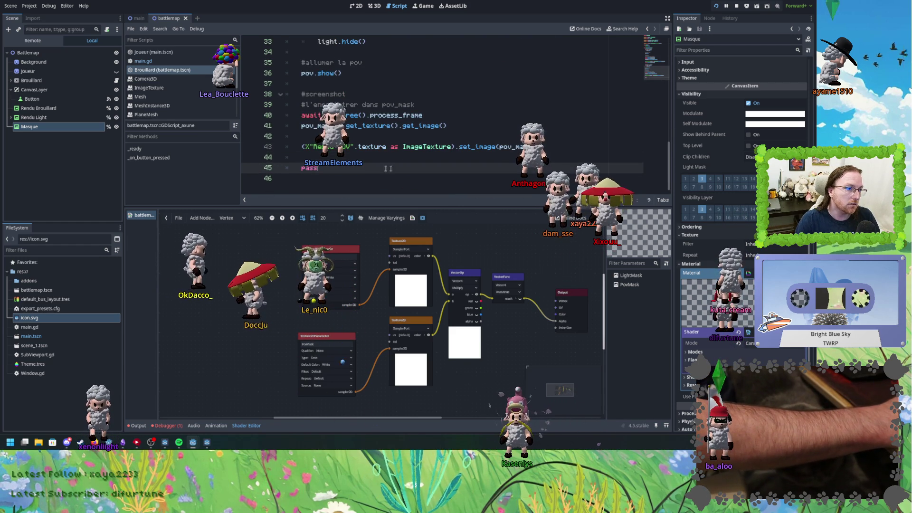
key("BackSpace")
key("BackSpace")
key("BackSpace")
key("Return")
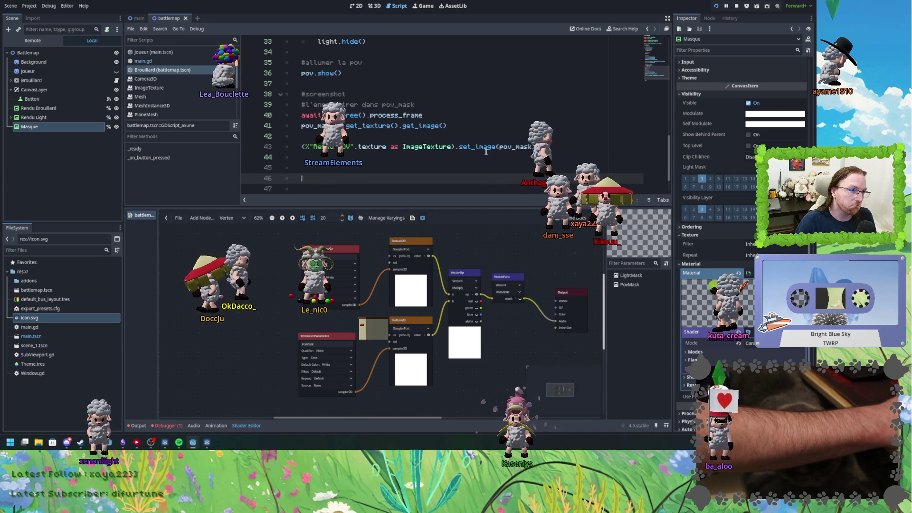
Step: Expand the Masque material's shader parameters and nudge the LightMask node left
double_click(512, 147)
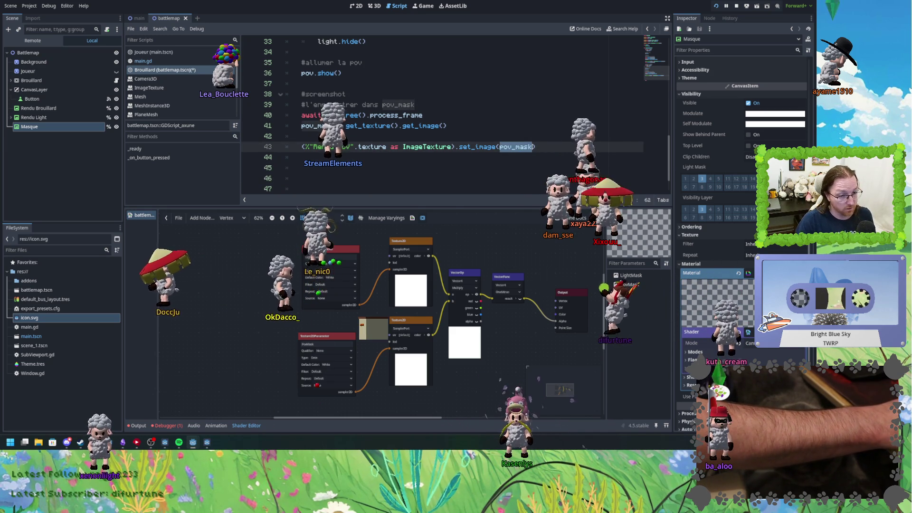
left_click(690, 377)
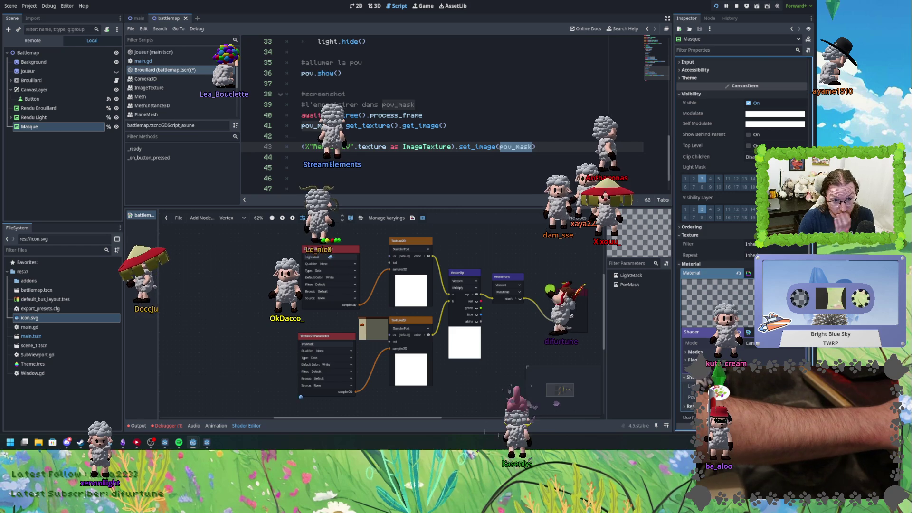
scroll(690, 371, "down", 2)
left_click(330, 250)
left_click_drag(331, 250, 319, 250)
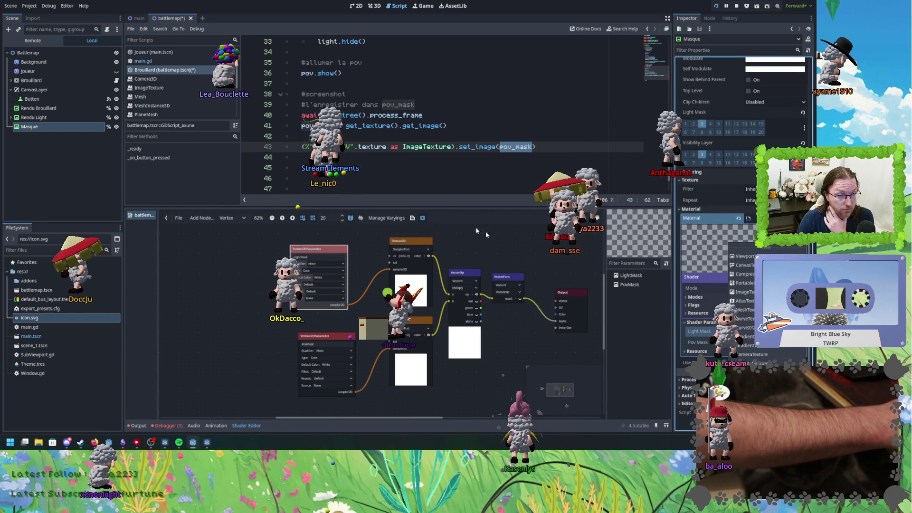
Step: Copy the Rendu Light texture into the Masque shader's Light Mask parameter
left_click_drag(537, 147, 453, 207)
key("Up")
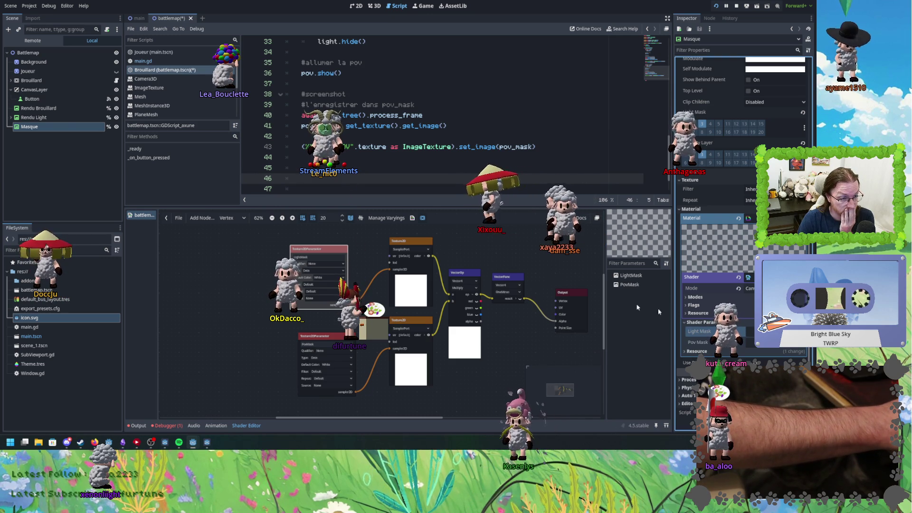
left_click(51, 110)
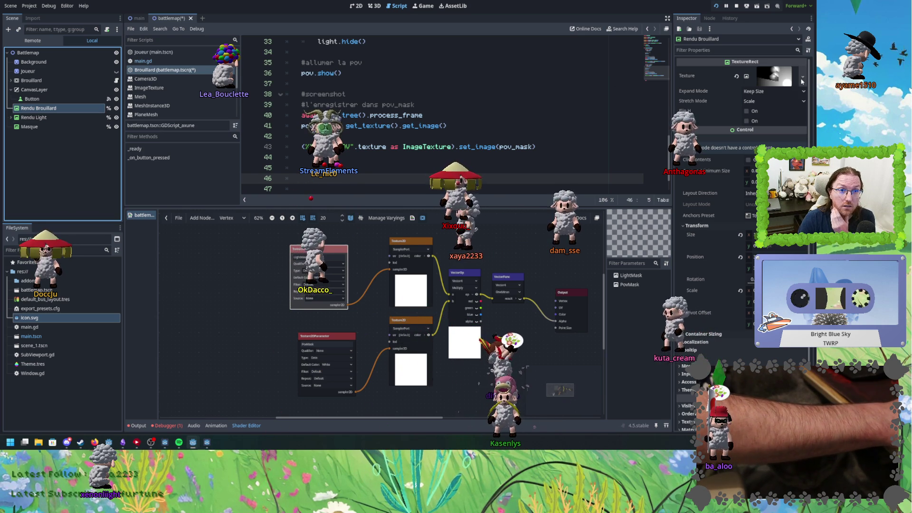
key("Down")
left_click(803, 71)
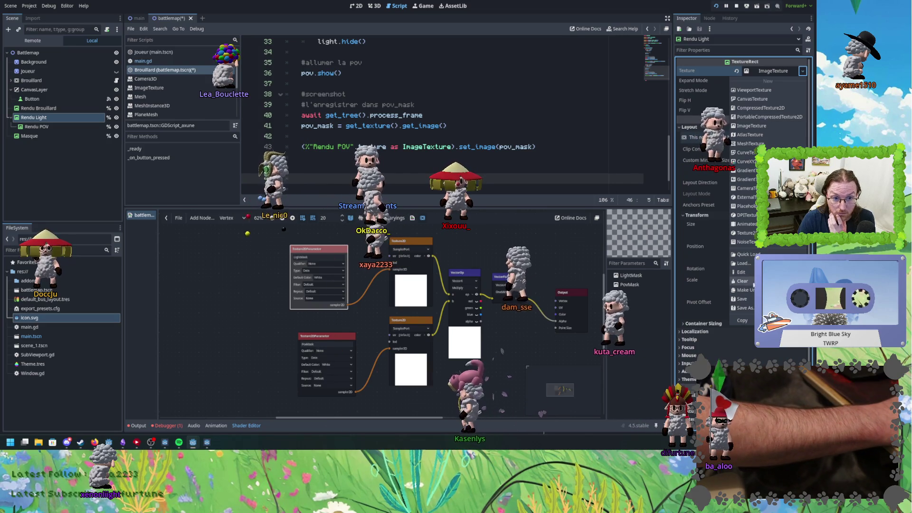
key("Escape")
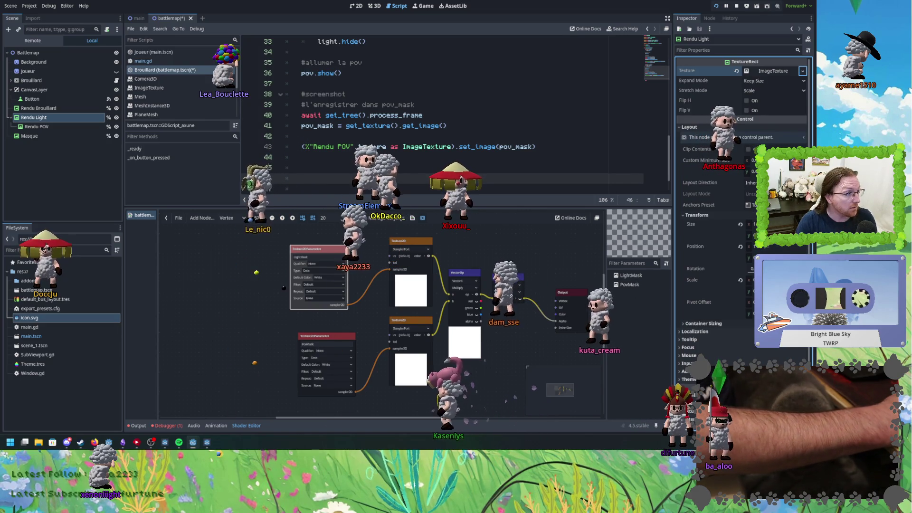
left_click(29, 136)
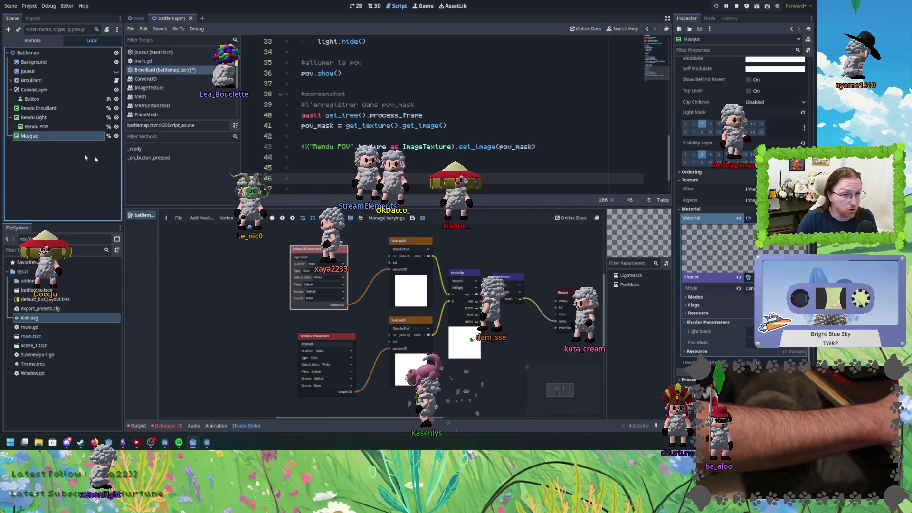
left_click(803, 332)
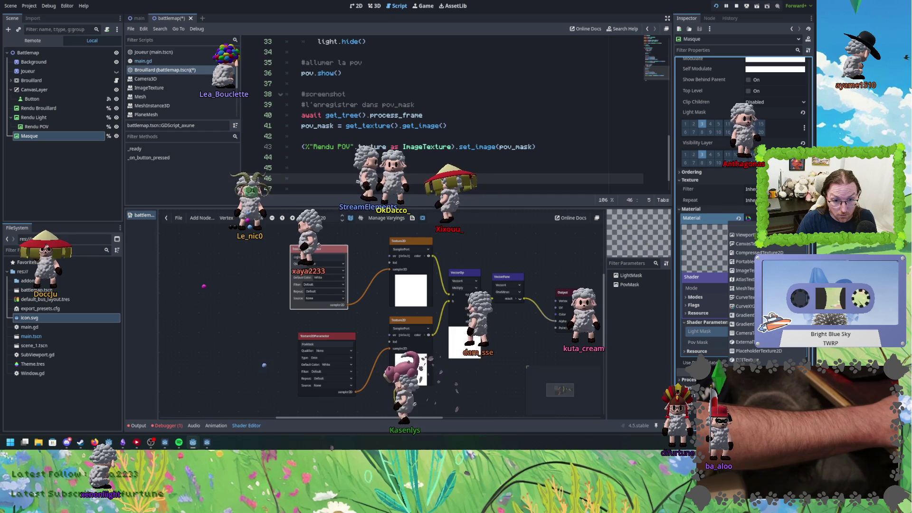
left_click(744, 235)
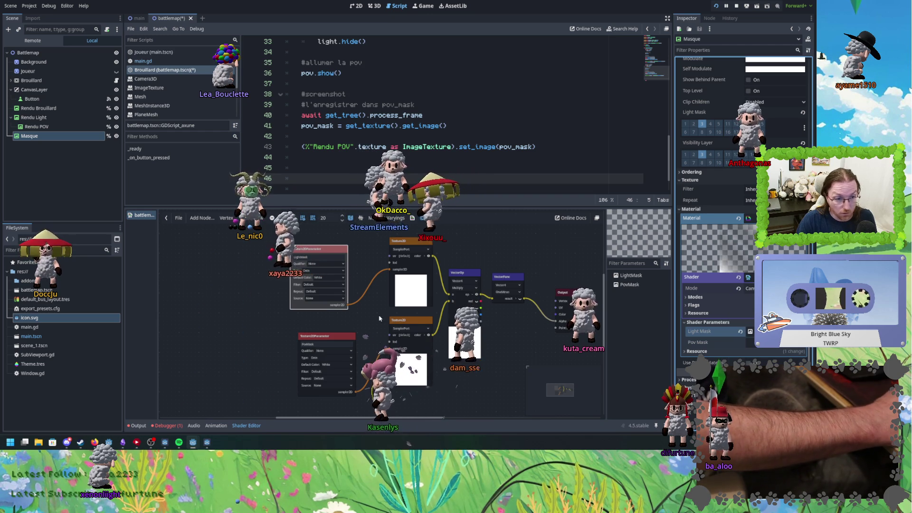
Step: Copy the Rendu POV texture into the Masque shader's Pov Mask parameter
left_click(36, 126)
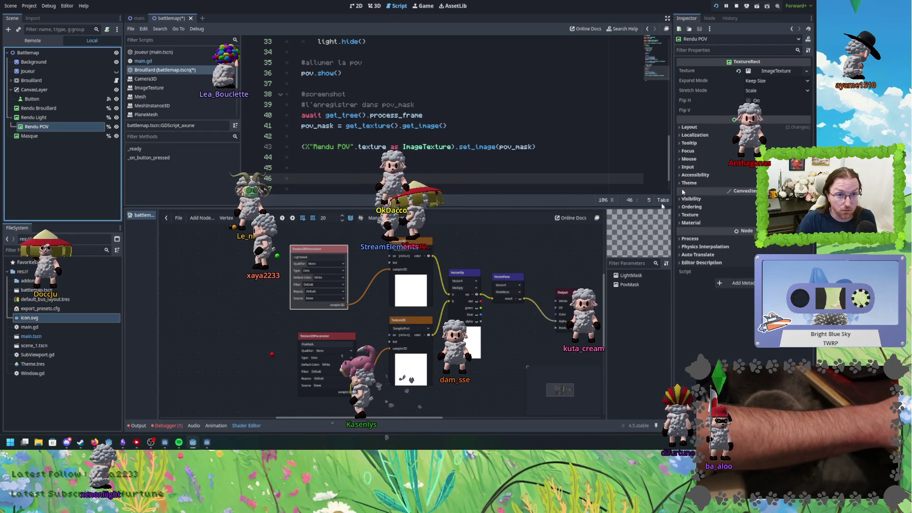
left_click(807, 71)
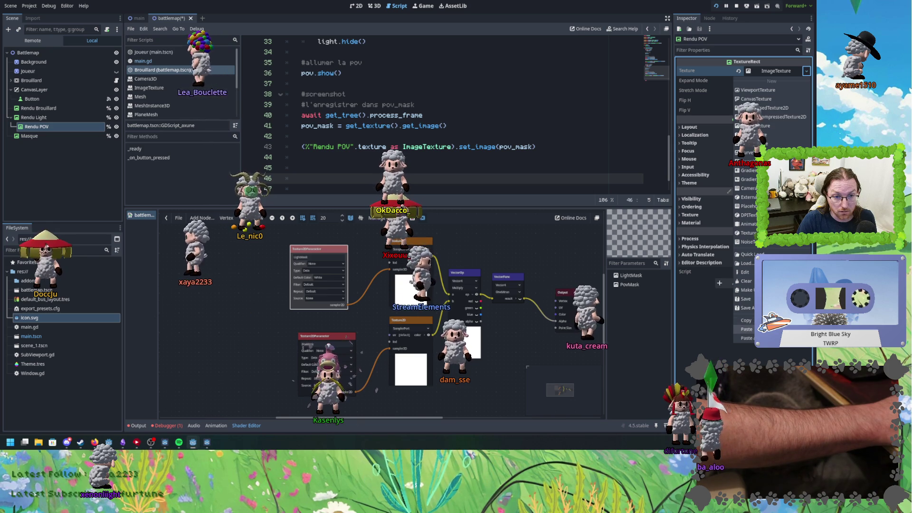
left_click(750, 323)
left_click(45, 136)
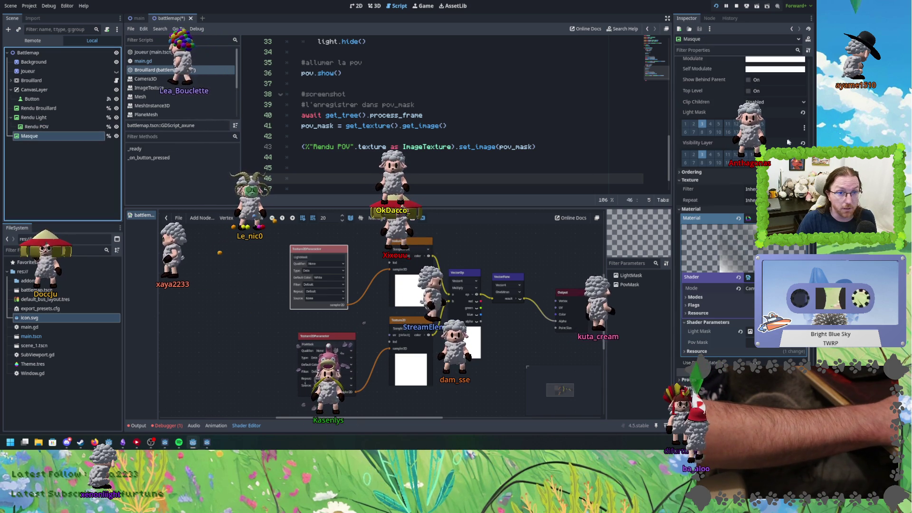
left_click(741, 342)
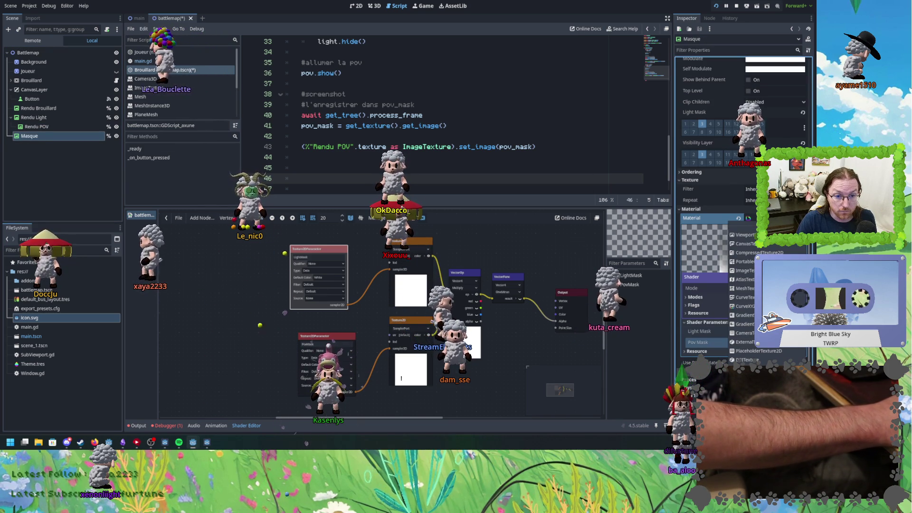
left_click(746, 361)
Step: Save the scene with Ctrl+S and run the project with F5
left_click(332, 167)
key("ctrl+s")
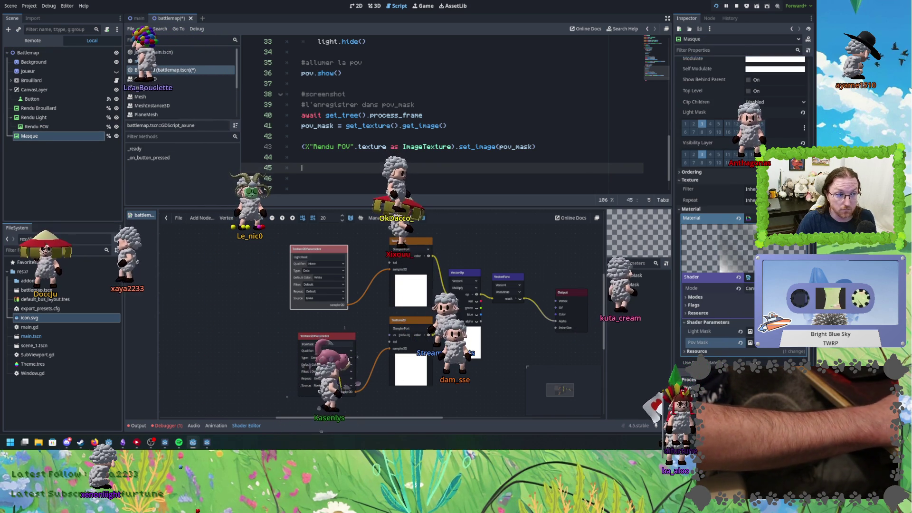
key("F5")
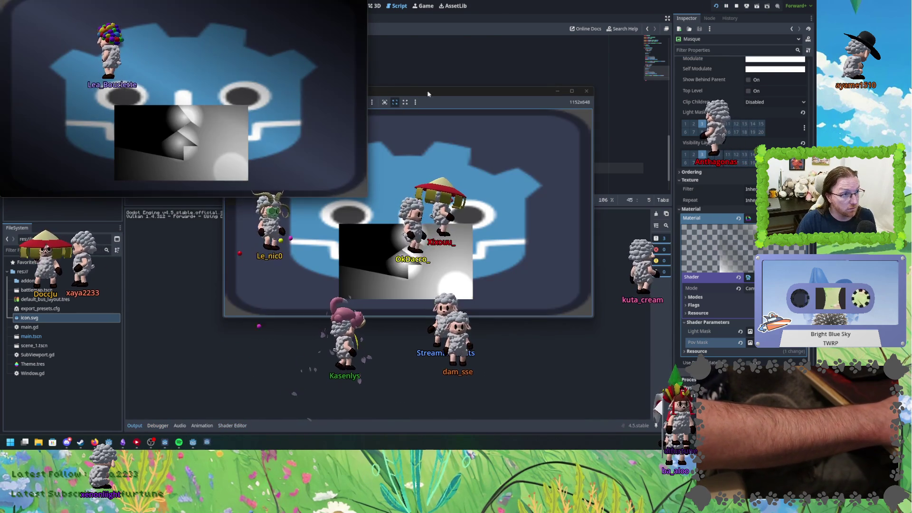
Step: Run the Calcul Lumière light calculation and move the game window to the lower right
left_click(241, 119)
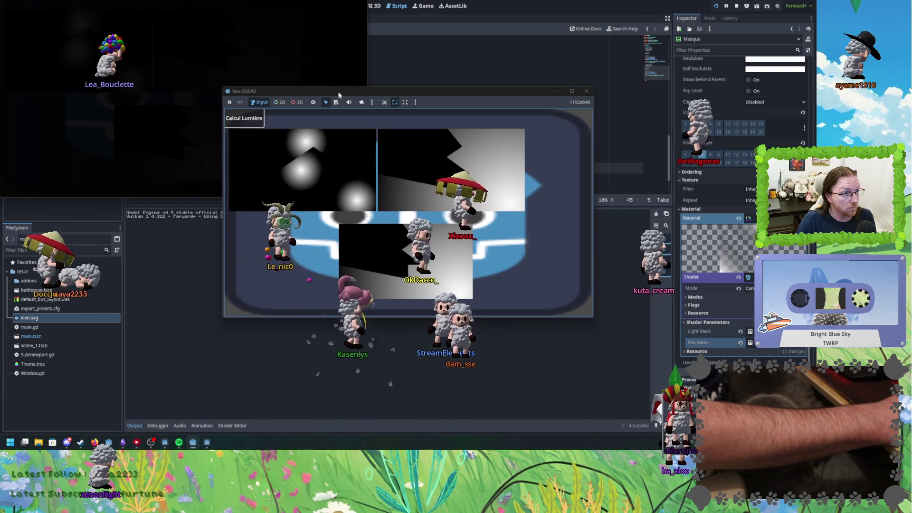
mouse_move(335, 94)
left_mouse_down()
mouse_move(518, 148)
mouse_move(488, 139)
left_mouse_up()
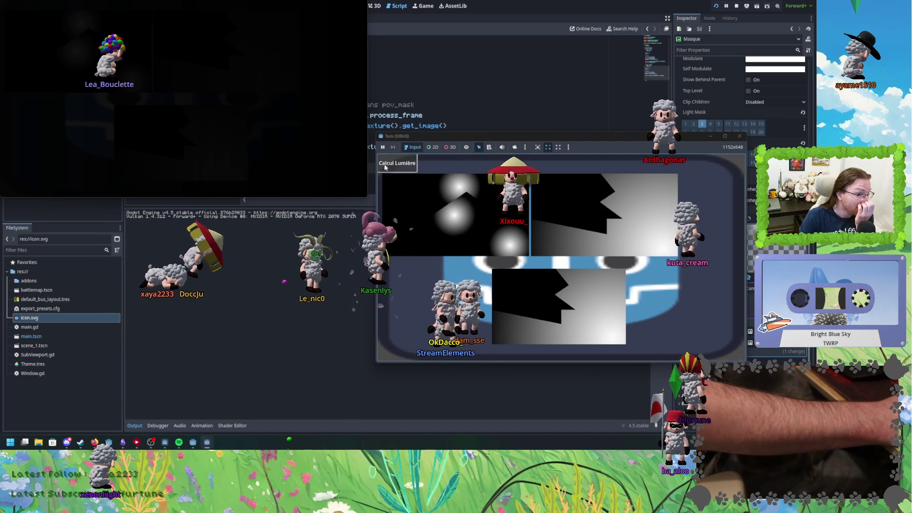
Step: Stop the running game and reset the Light Mask and Pov Mask shader parameters
left_click(464, 106)
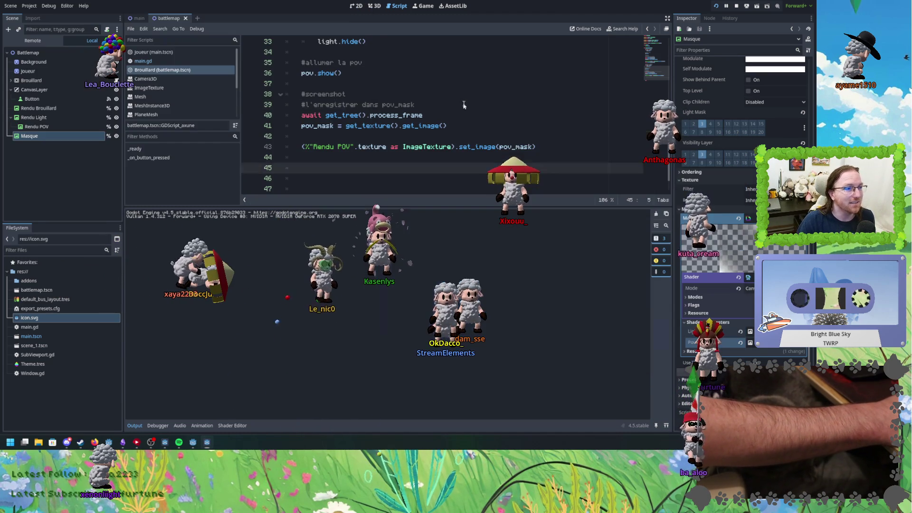
left_click(491, 143)
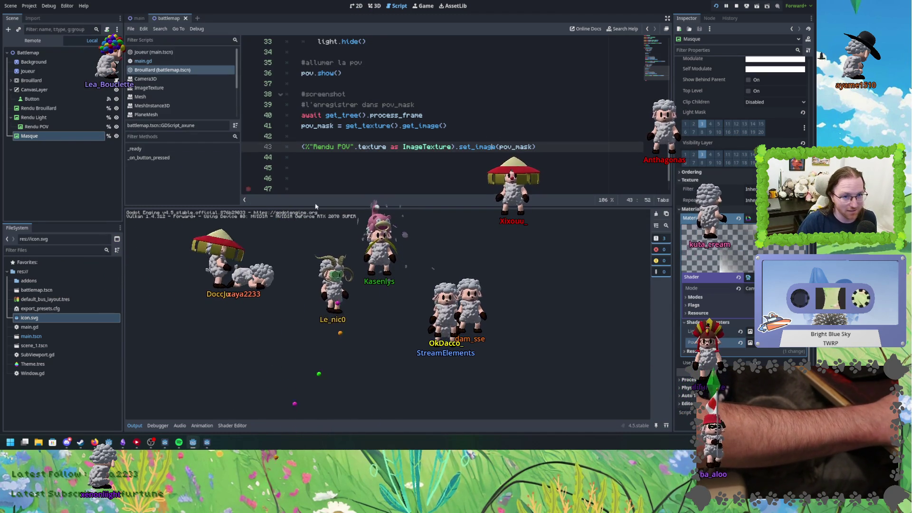
left_click(369, 128)
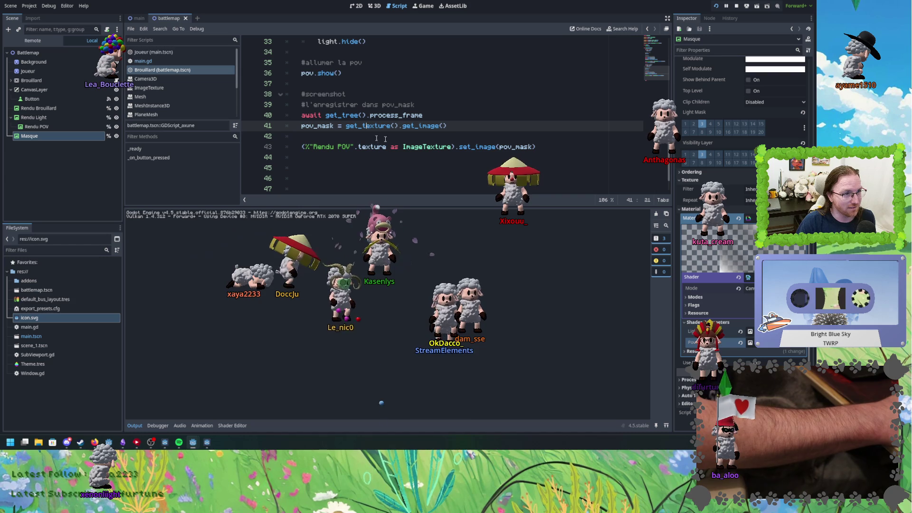
left_click(738, 6)
key("Left")
key("Left")
key("Left")
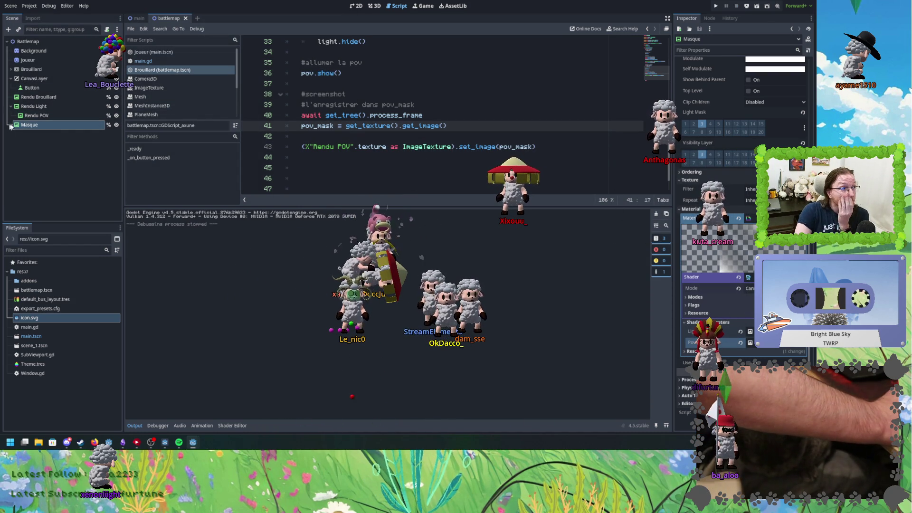
left_click(740, 342)
left_click(741, 342)
Step: Open main.gd and select lines 7–8 that build a new ImageTexture
left_click(308, 133)
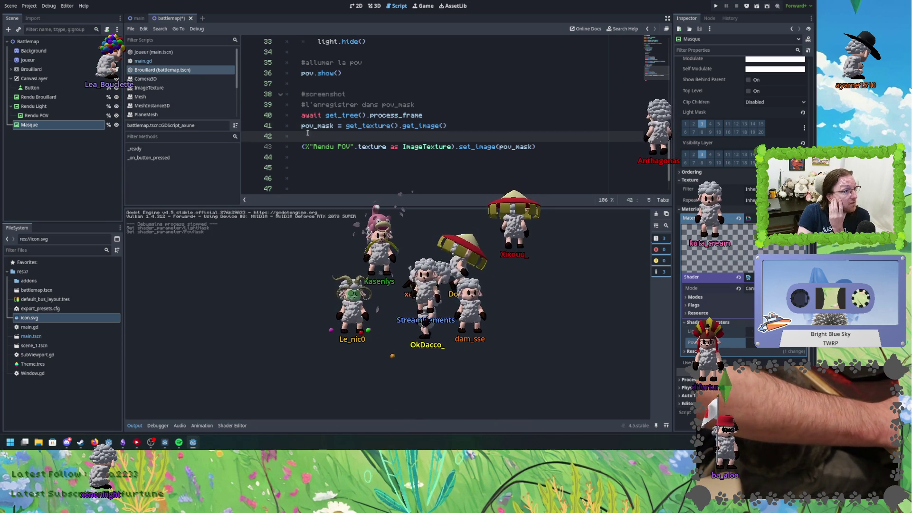
scroll(308, 133, "up", 2)
left_click(142, 60)
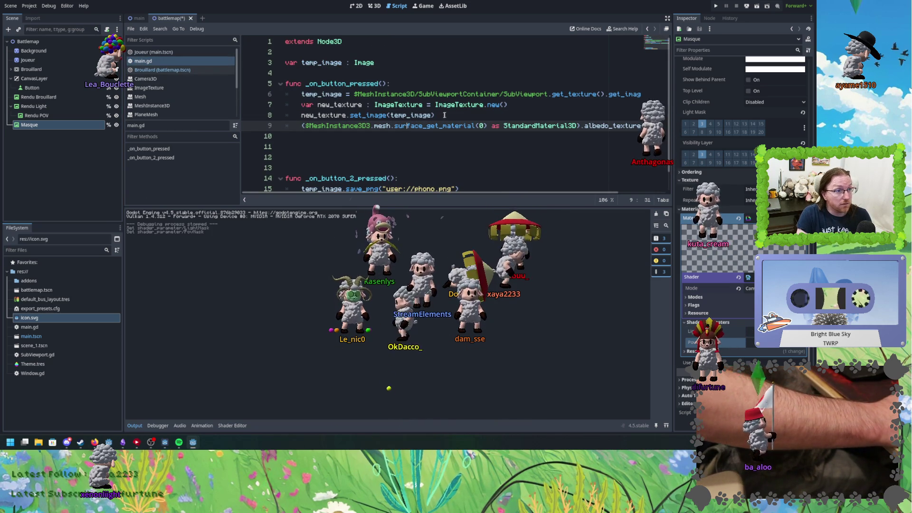
left_click_drag(443, 116, 302, 104)
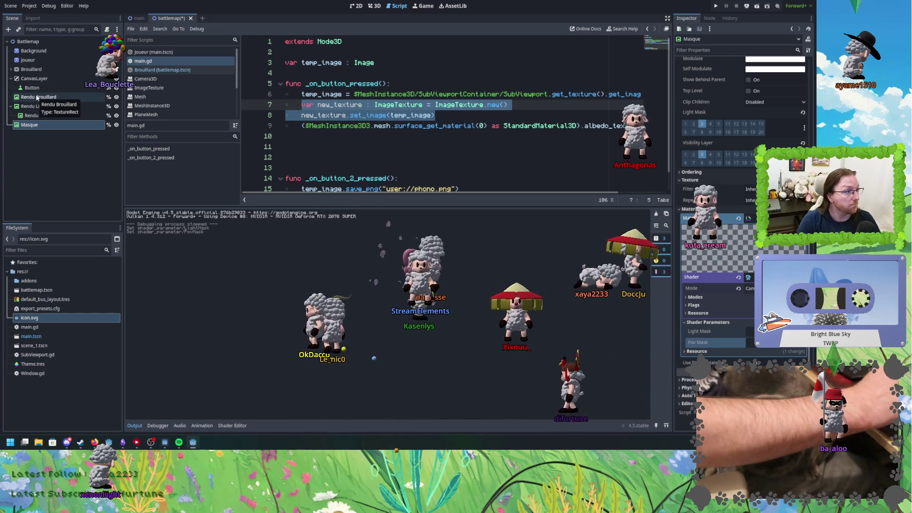
Step: Paste the texture code into the battlemap script as lightmap_text built from light_mask
left_click(162, 70)
scroll(384, 138, "down", 1)
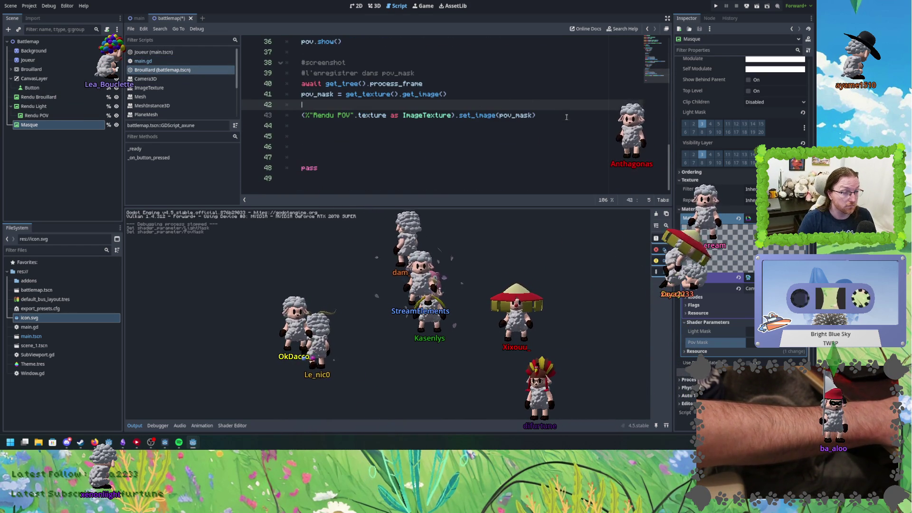
key("Down")
key("Down")
key("Down")
type("var new_texture : ImageTexture = ImageTexture.new() \tnew_texture.set_image(temp_image)")
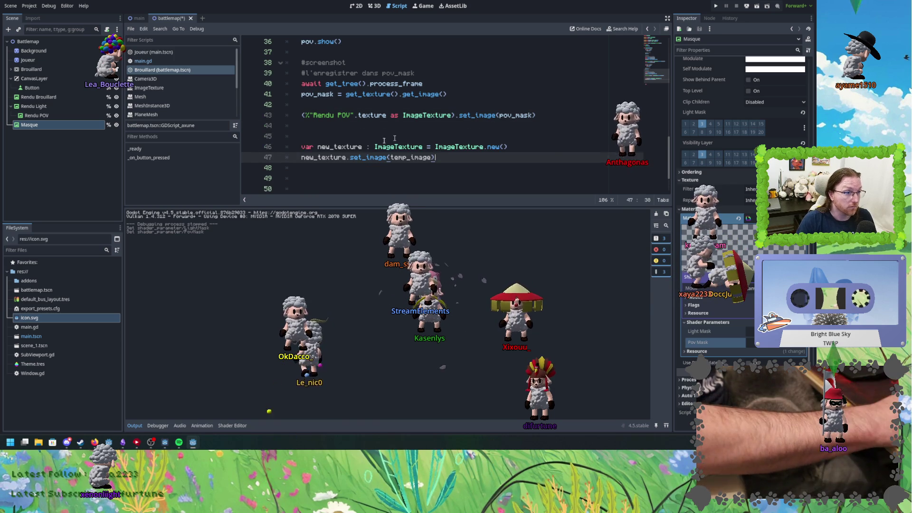
double_click(322, 147)
type("lightmap")
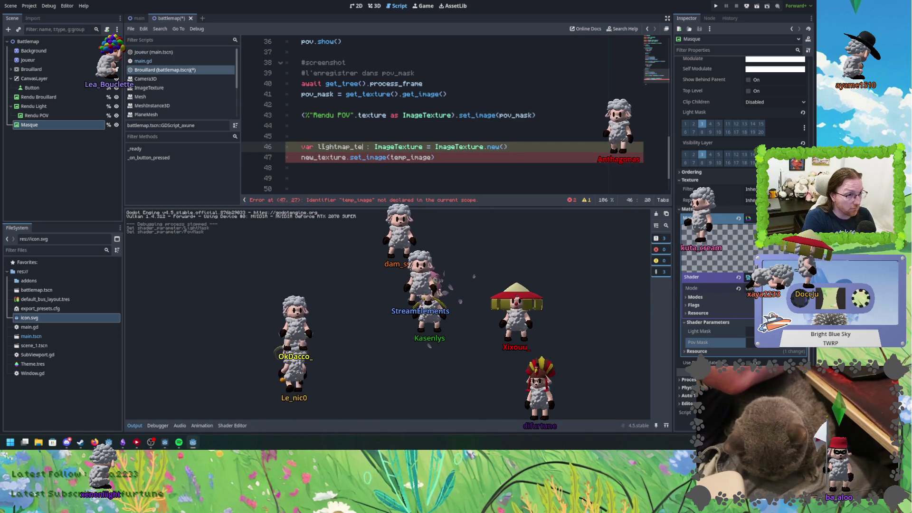
double_click(356, 147)
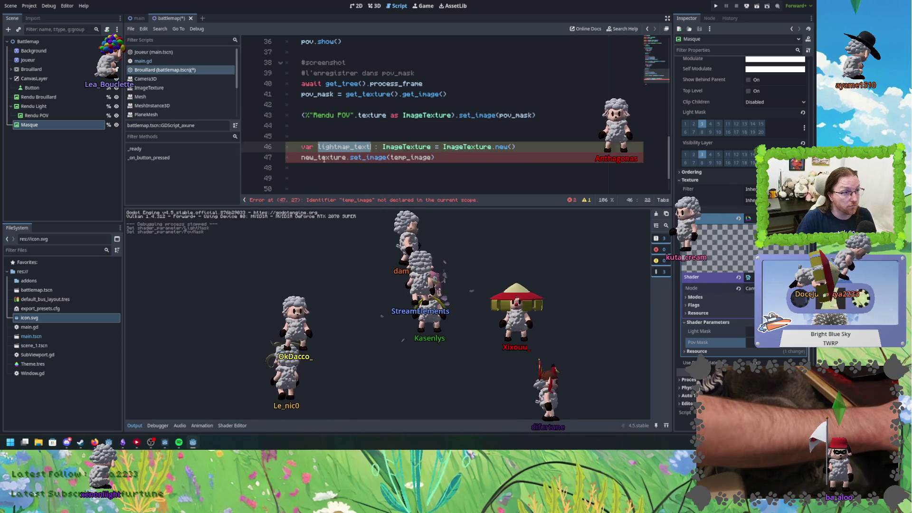
key("ctrl+c")
double_click(318, 157)
key("ctrl+v")
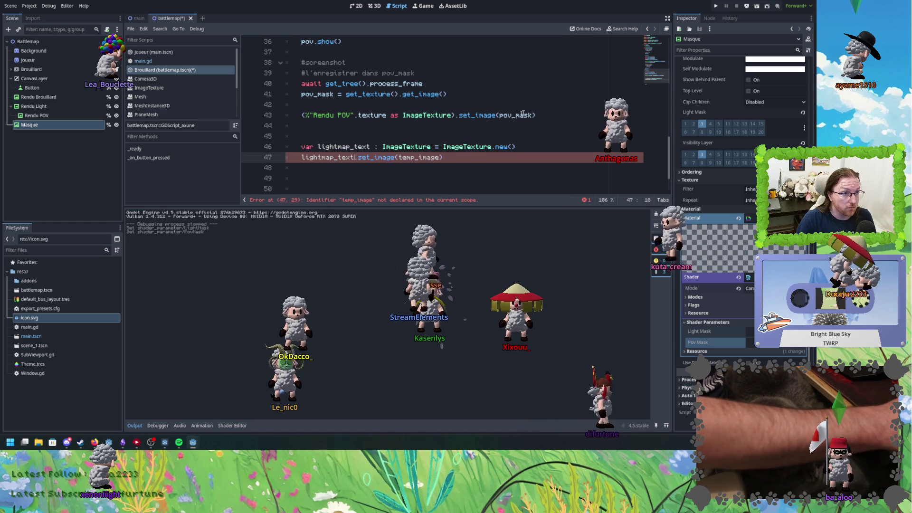
scroll(413, 138, "up", 4)
double_click(529, 84)
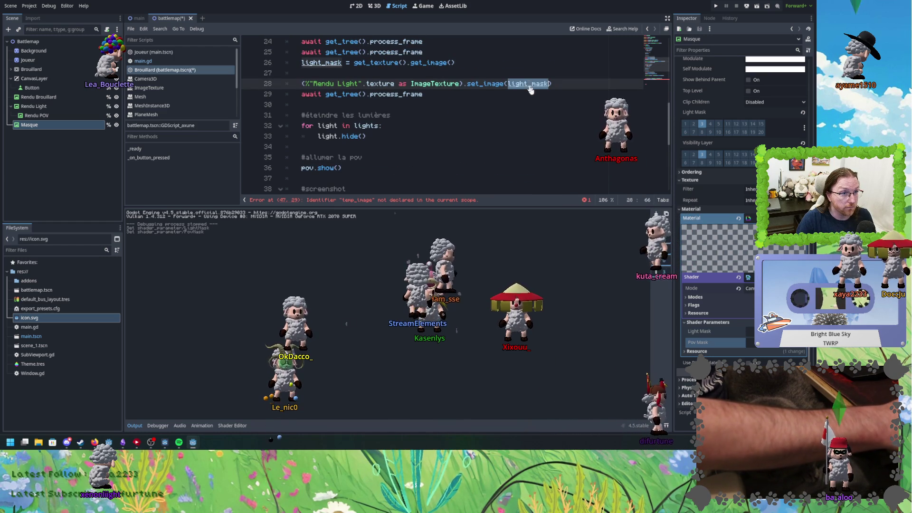
scroll(475, 104, "down", 5)
left_click(425, 115)
double_click(424, 115)
key("ctrl+v")
Step: Duplicate the lightmap_text lines 46–47 as lines 48–49
left_click(460, 118)
key("shift+Up")
key("shift+Up")
key("ctrl+shift+d")
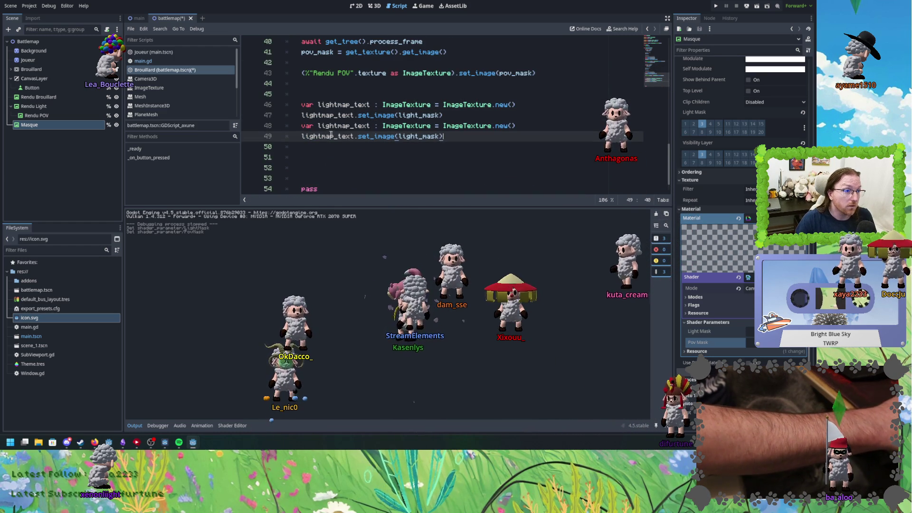
left_click(336, 125)
key("End")
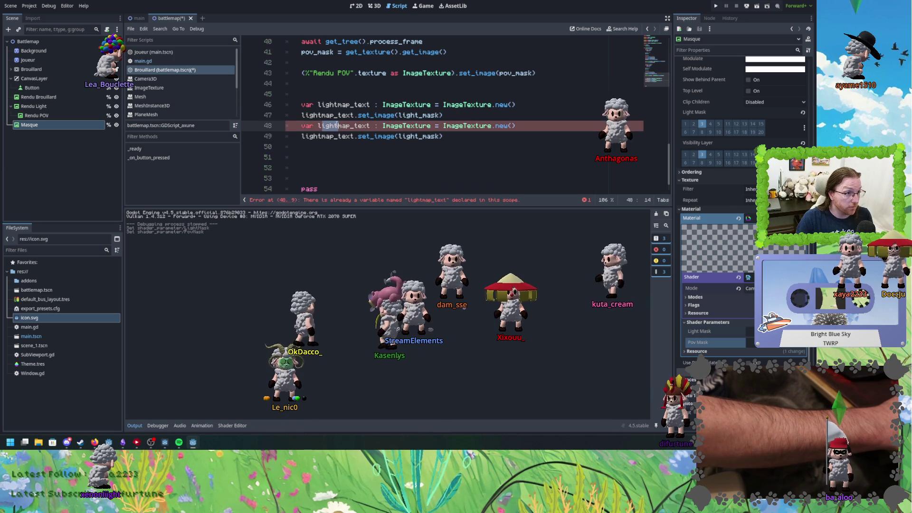
key("Delete")
key("ctrl+z")
key("ctrl+z")
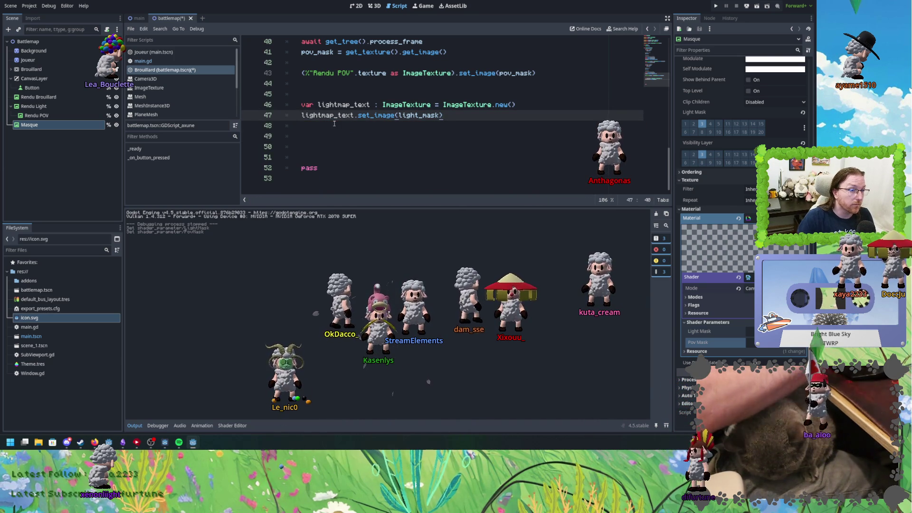
key("shift+Up")
key("ctrl+shift+d")
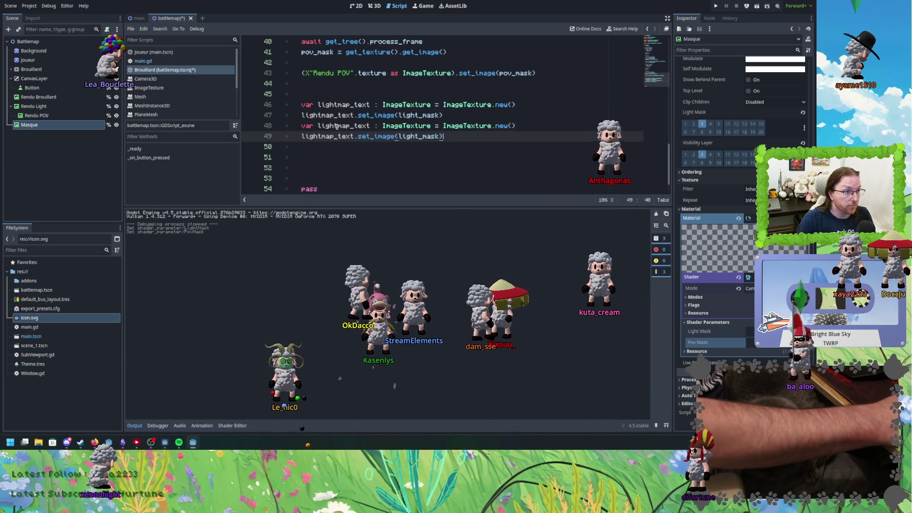
Step: Rename the duplicated lines to povmap_text built from pov_mask
double_click(344, 126)
type("pov")
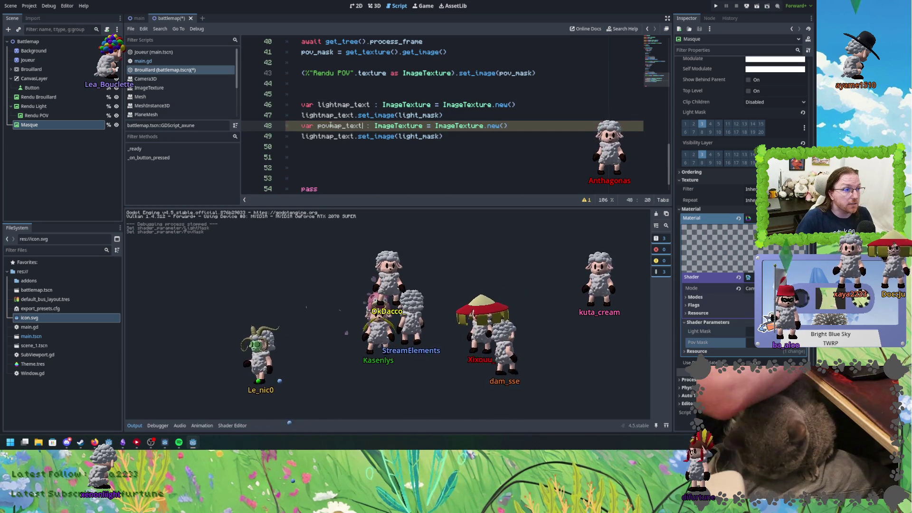
double_click(321, 137)
key("ctrl+v")
double_click(523, 72)
key("ctrl+c")
double_click(416, 136)
key("ctrl+v")
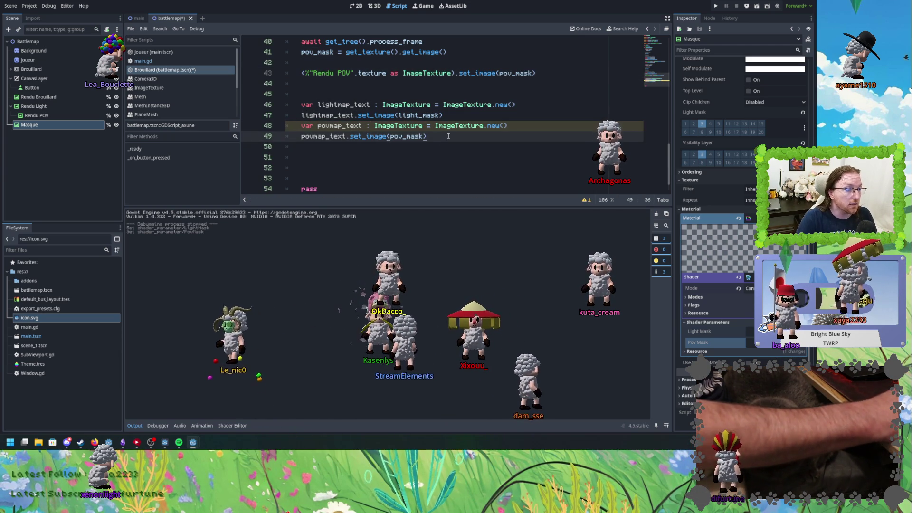
key("Return")
key("Return")
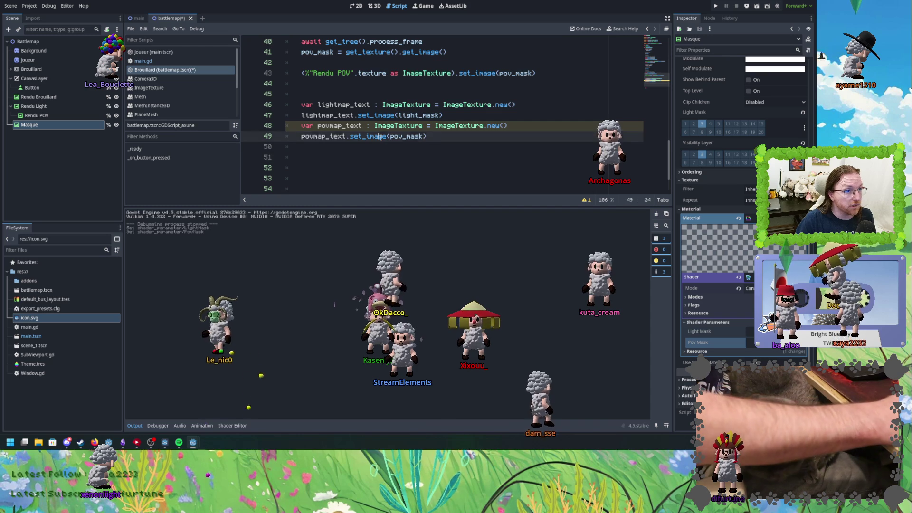
double_click(335, 125)
double_click(325, 136)
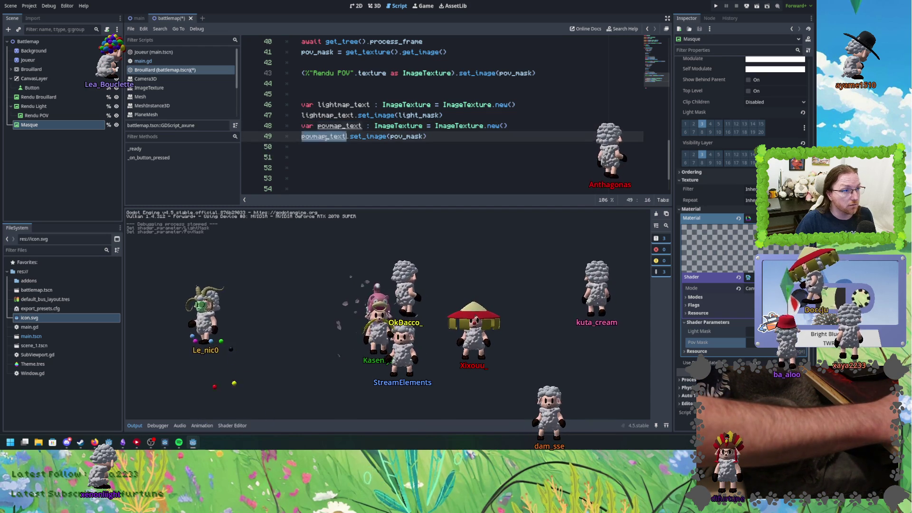
scroll(485, 154, "up", 13)
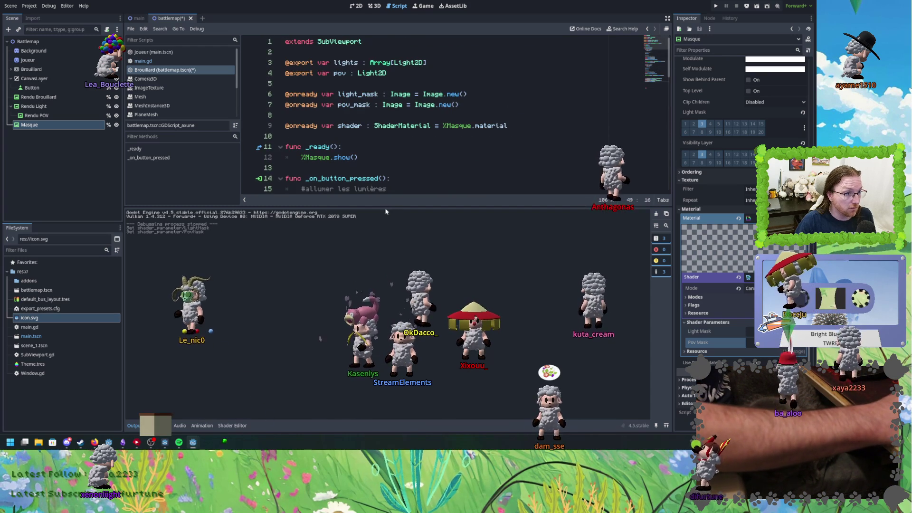
Step: Add shader.set_shader_parameter("LightMask", lightmap_text) on line 51
left_click_drag(389, 207, 390, 269)
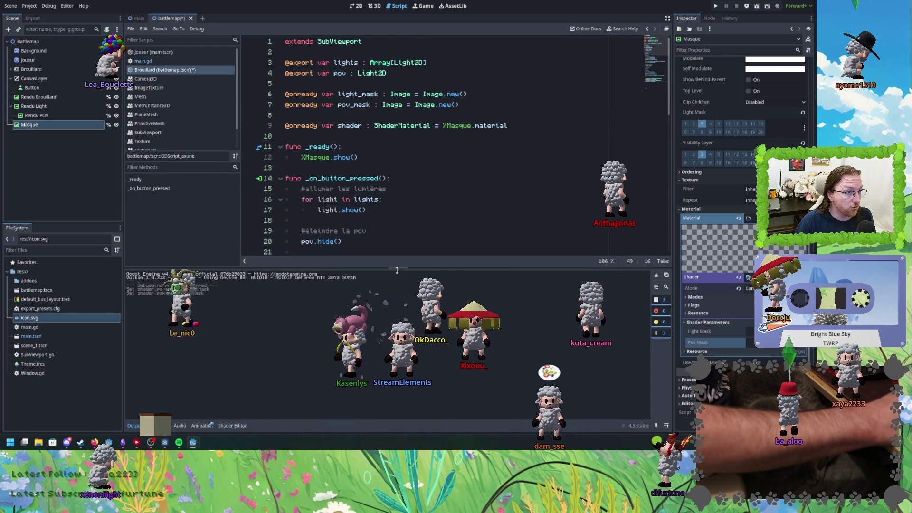
double_click(349, 126)
scroll(445, 162, "down", 12)
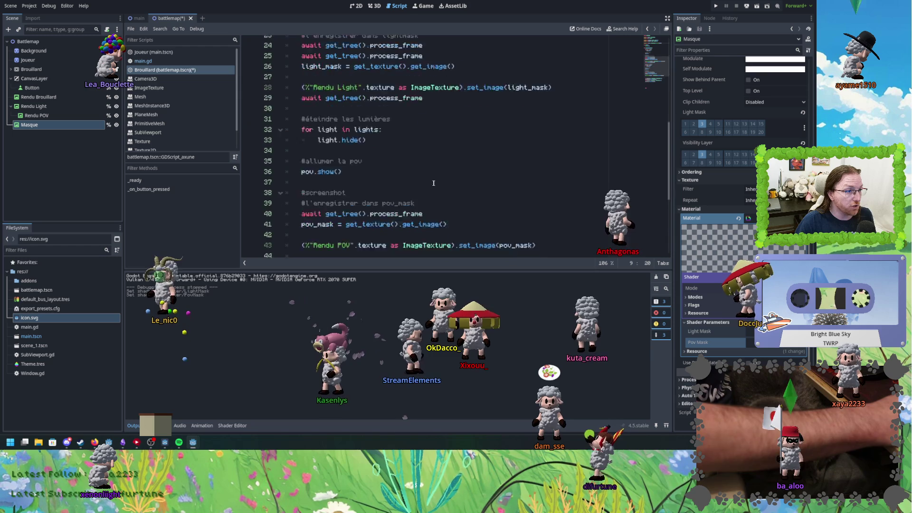
left_click(317, 189)
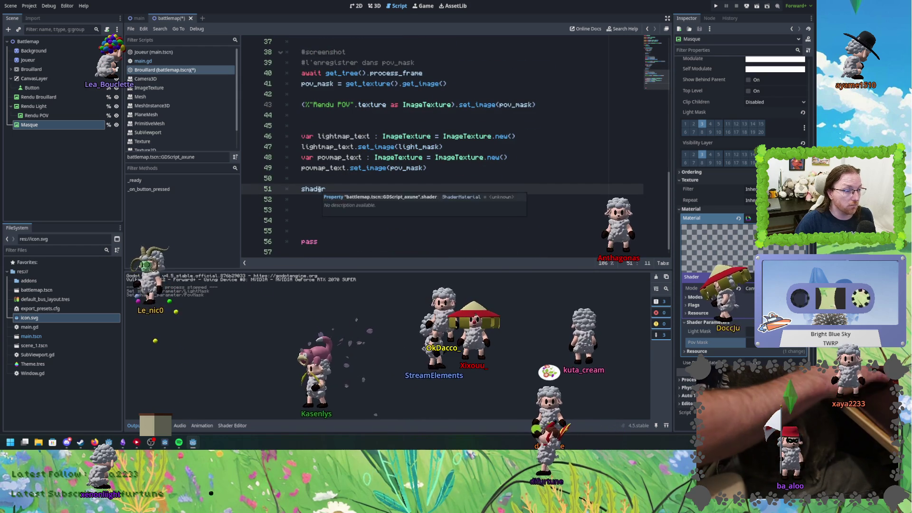
type(".")
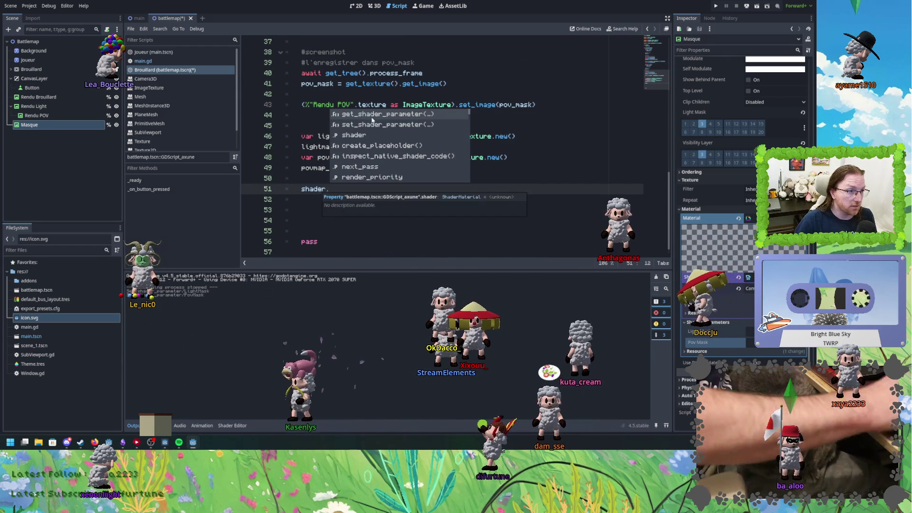
left_click(372, 124)
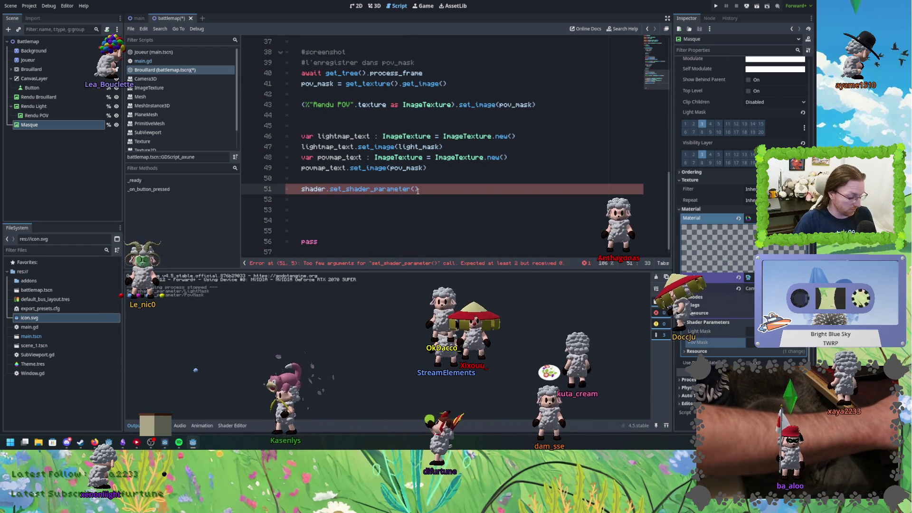
type("\"LightMask")
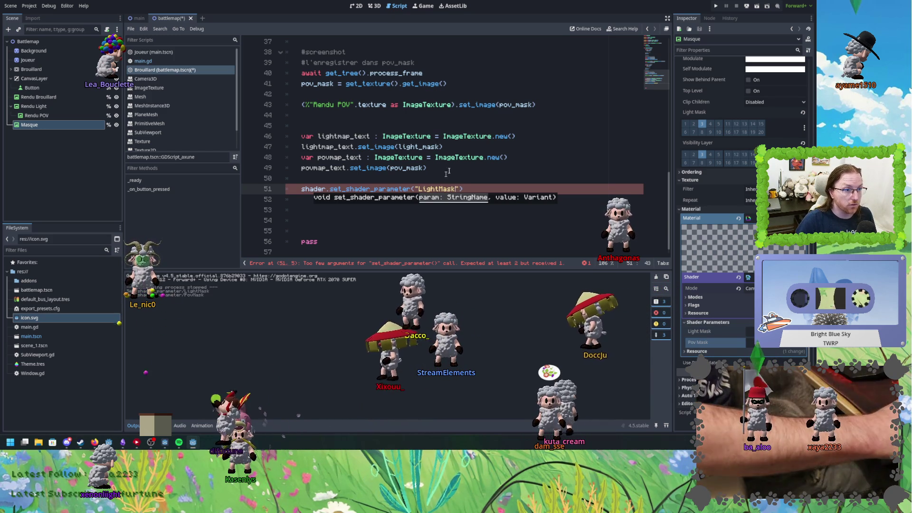
type("\"")
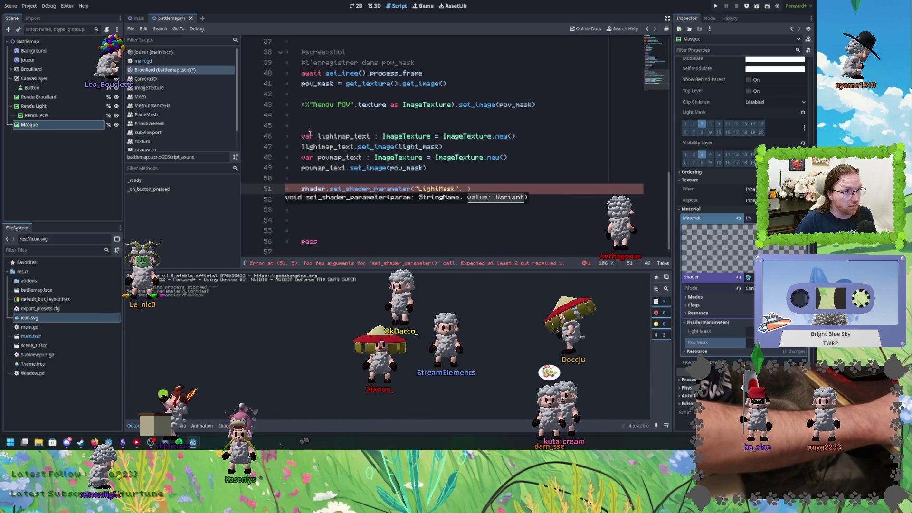
left_click(319, 147)
left_click(468, 189)
key("ctrl+v")
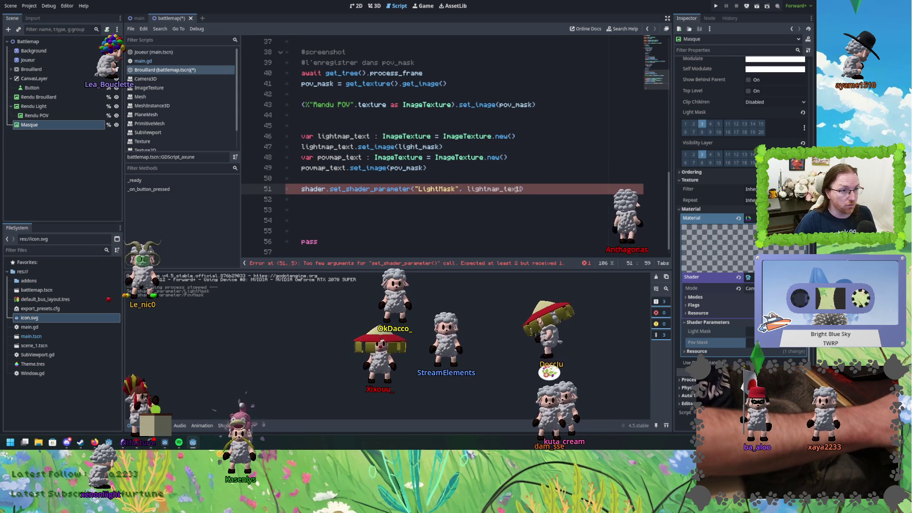
Step: Duplicate that call for "PovMask" with povmap_text, save the script and run the project
key("ctrl+shift+d")
double_click(323, 168)
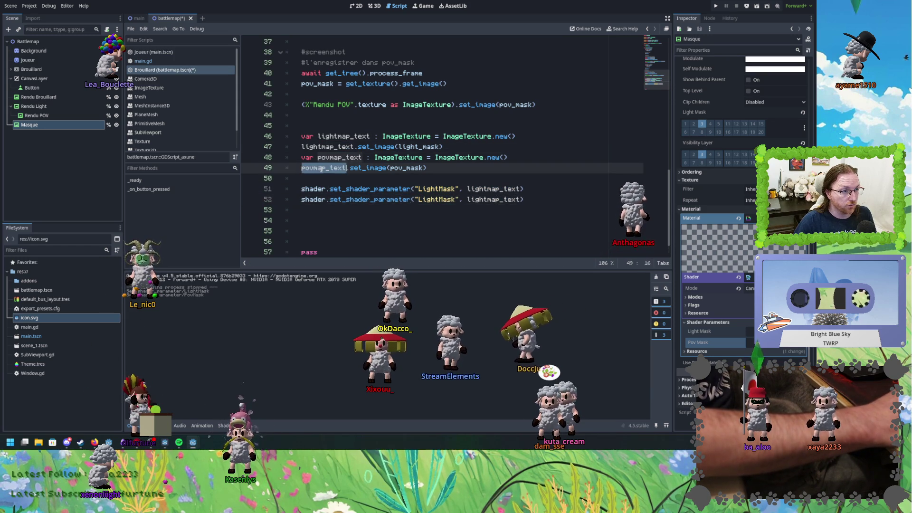
double_click(485, 200)
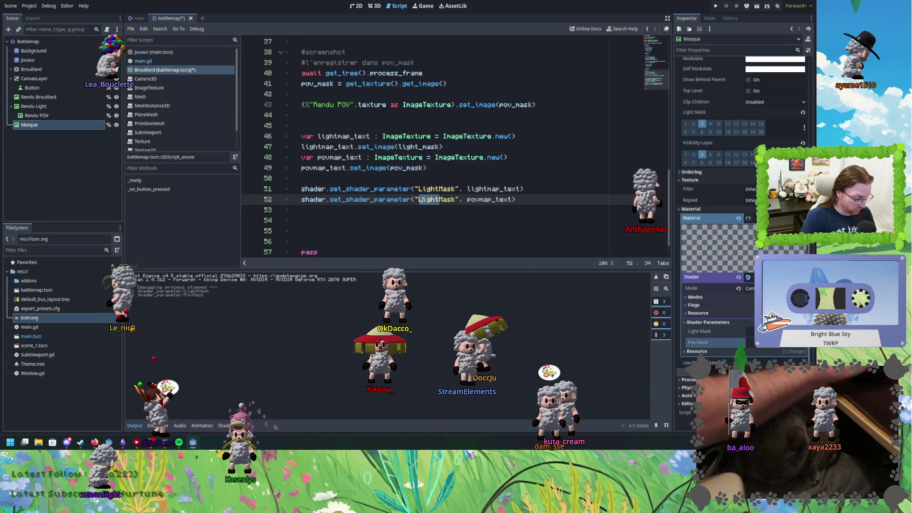
key("ctrl+s")
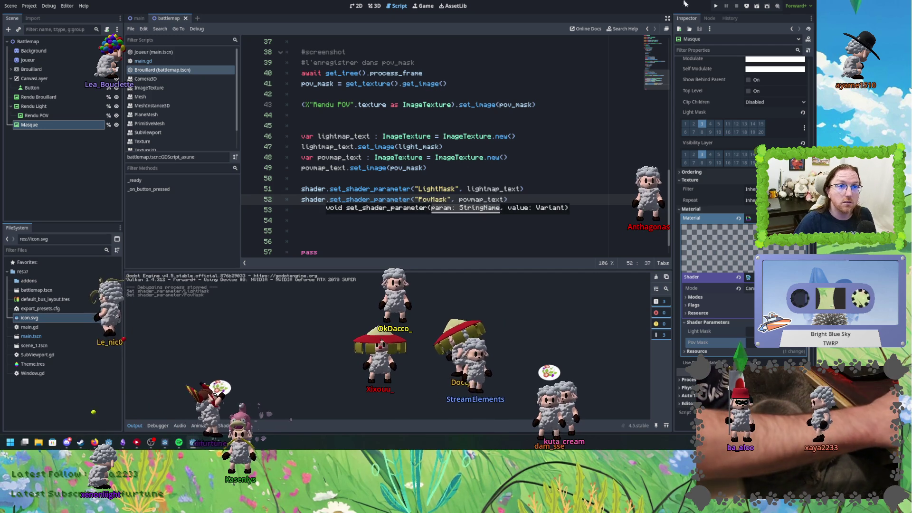
left_click(717, 6)
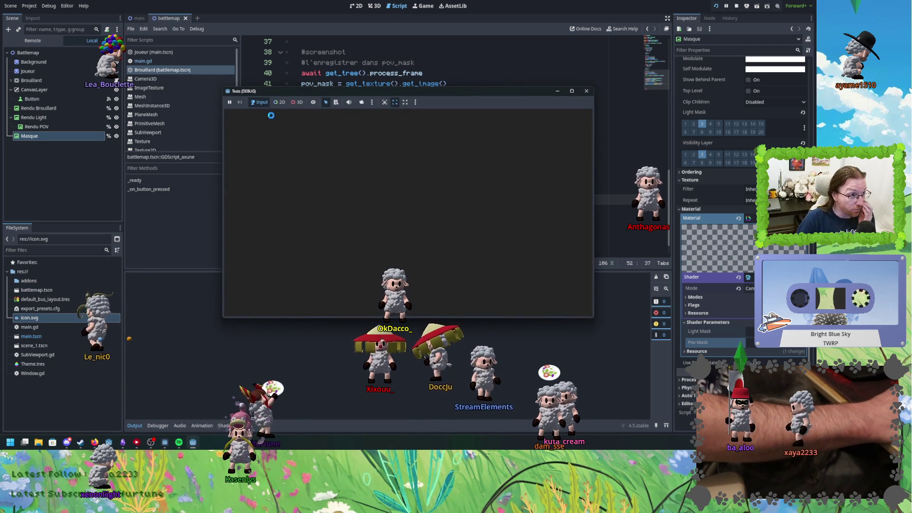
Step: Compute the light in the game, check the light and POV masks, then return to the script
left_click(243, 118)
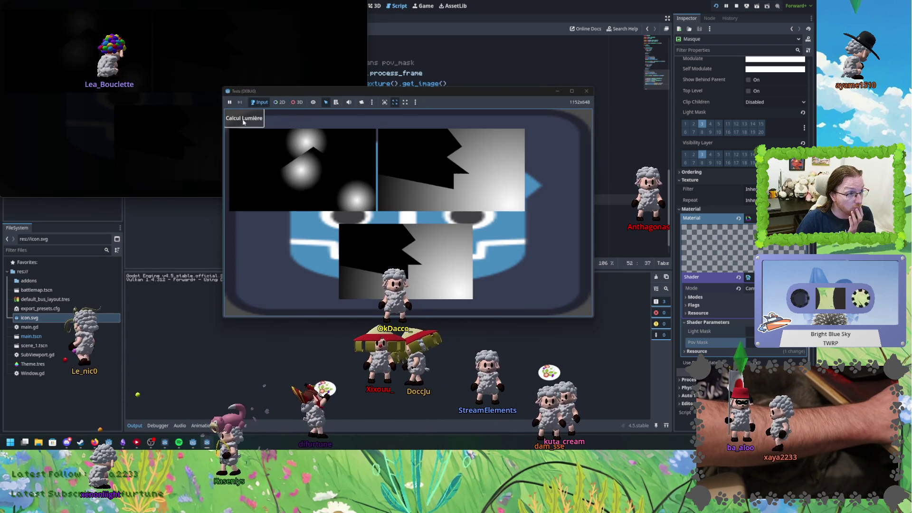
left_click(260, 47)
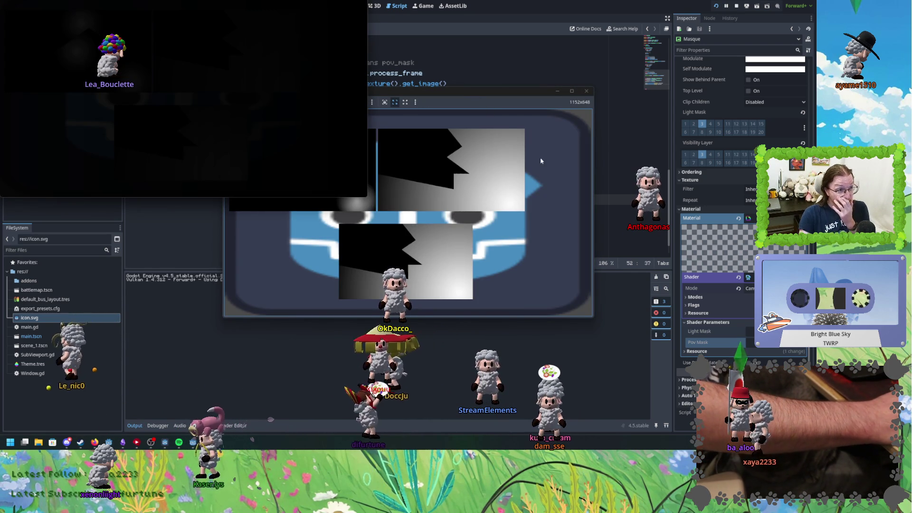
left_click(527, 217)
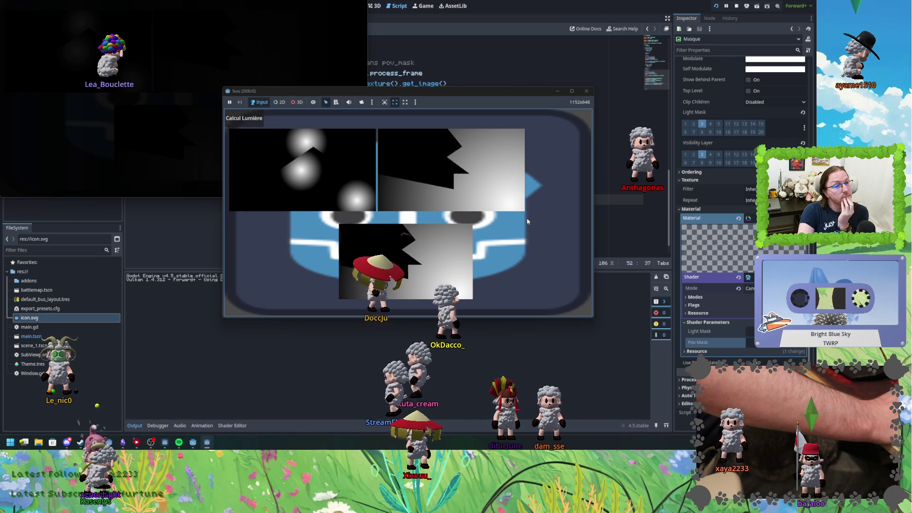
left_click(600, 218)
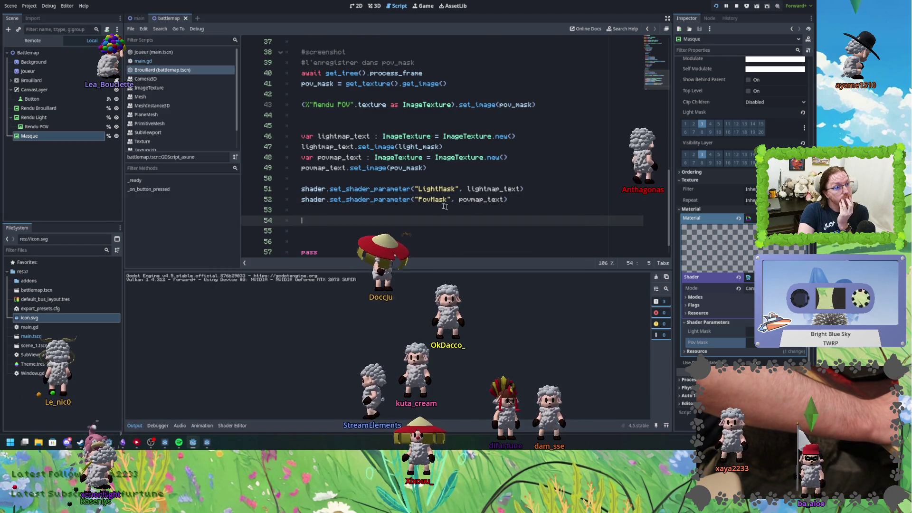
Step: Copy main.gd's PNG-saving code and paste it below the shader calls in the Brouillard script
left_click(406, 200)
left_click(477, 206)
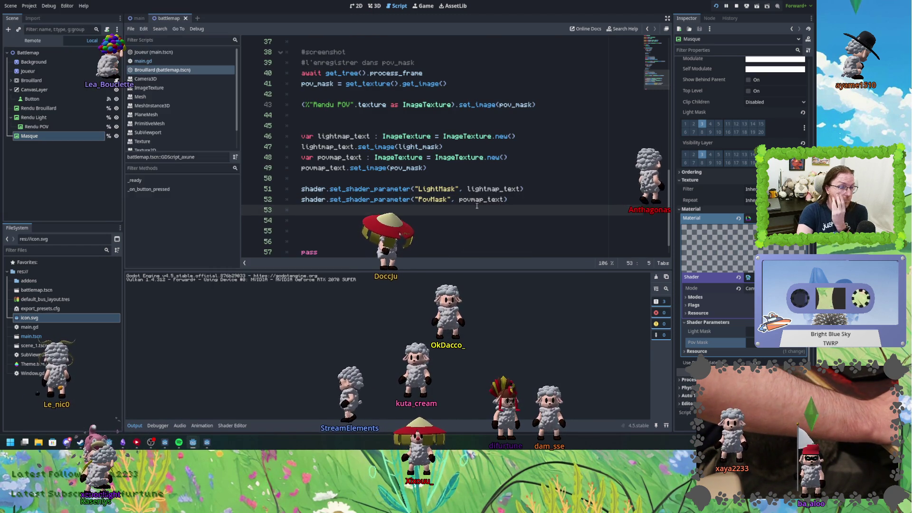
left_click(388, 200)
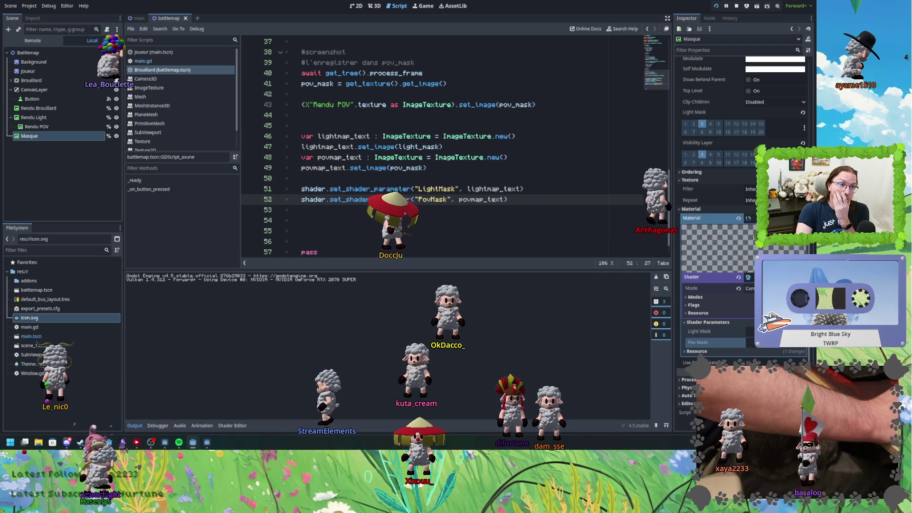
left_click(538, 193)
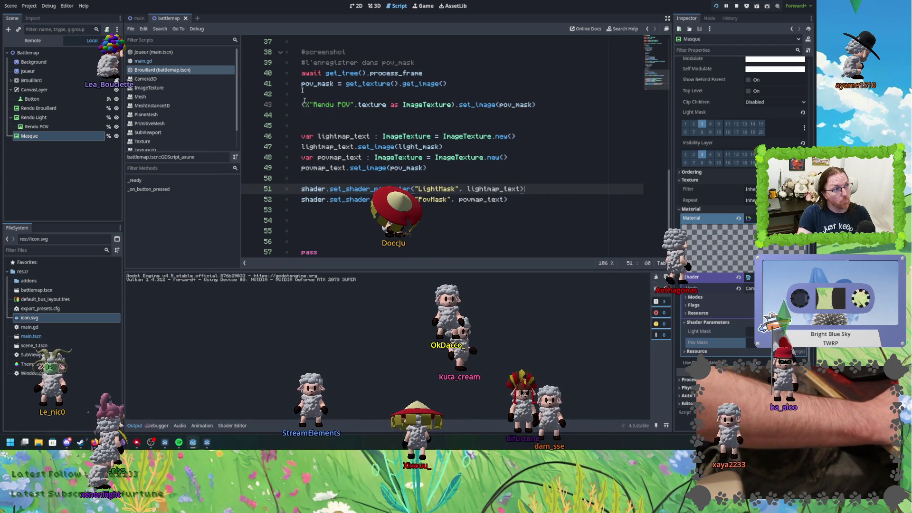
left_click(139, 63)
left_click_drag(476, 189, 369, 190)
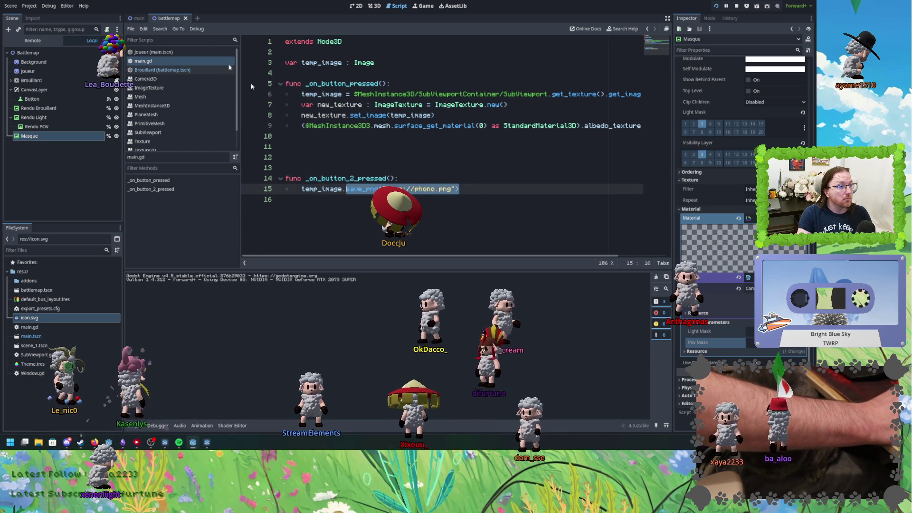
left_click(150, 53)
left_click(153, 72)
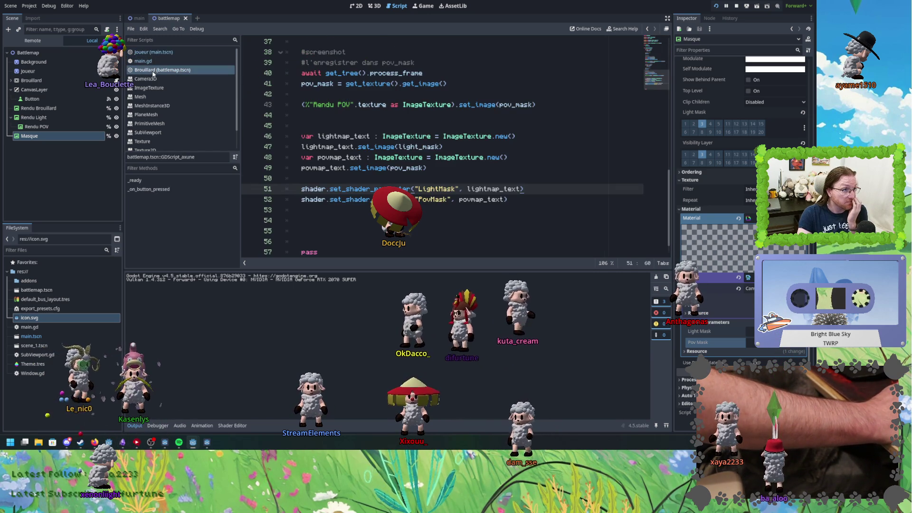
left_click(546, 210)
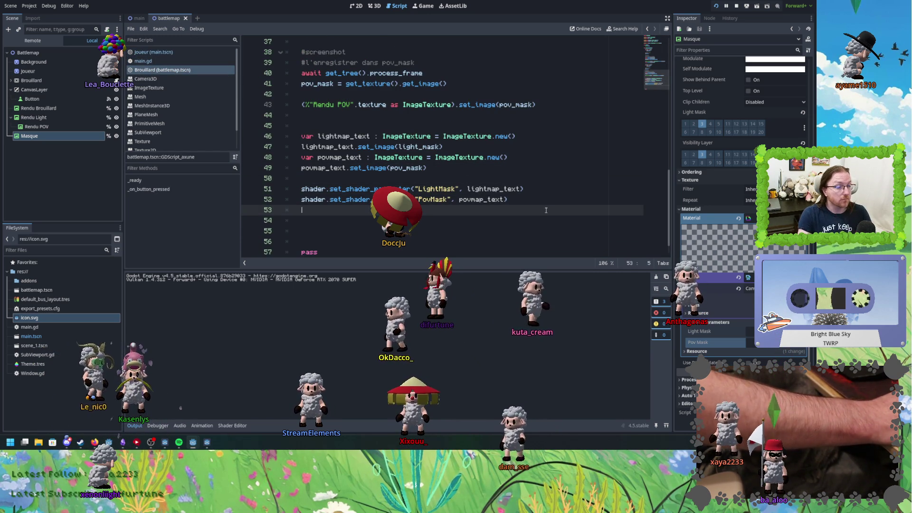
key("Return")
key("ctrl+v")
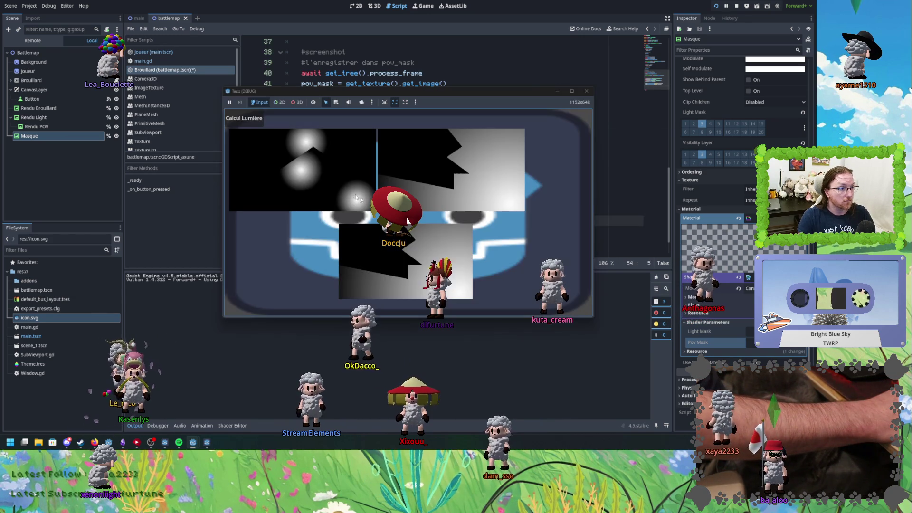
Step: Compare main.gd's temp_image.save_png call on line 15 with temp_image on line 8
left_click(162, 63)
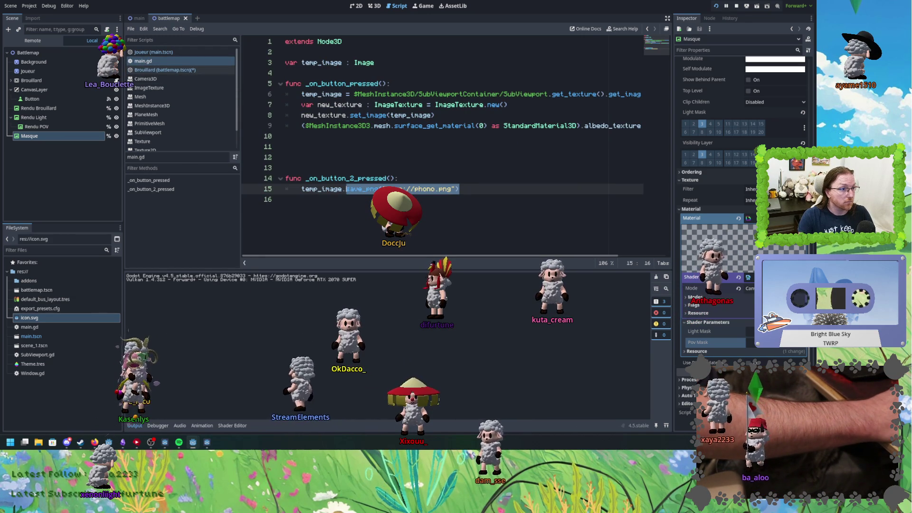
left_click(317, 189)
double_click(322, 188)
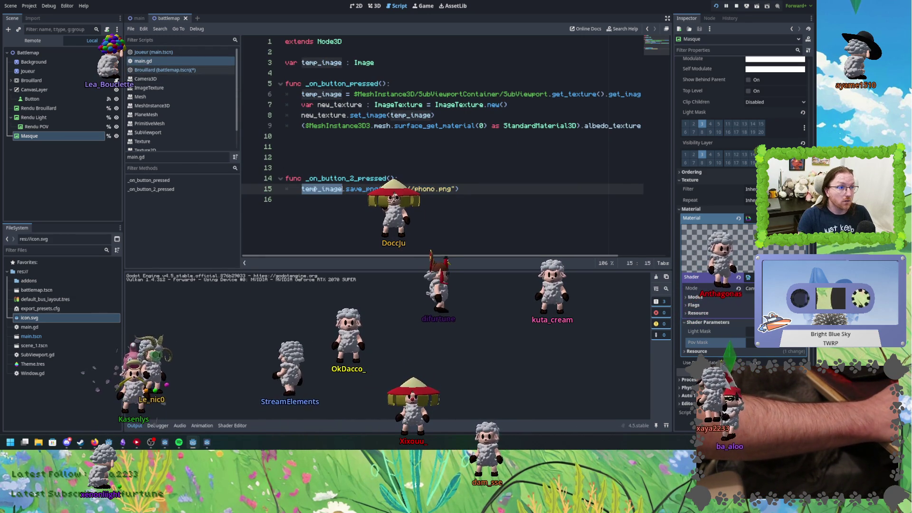
double_click(411, 115)
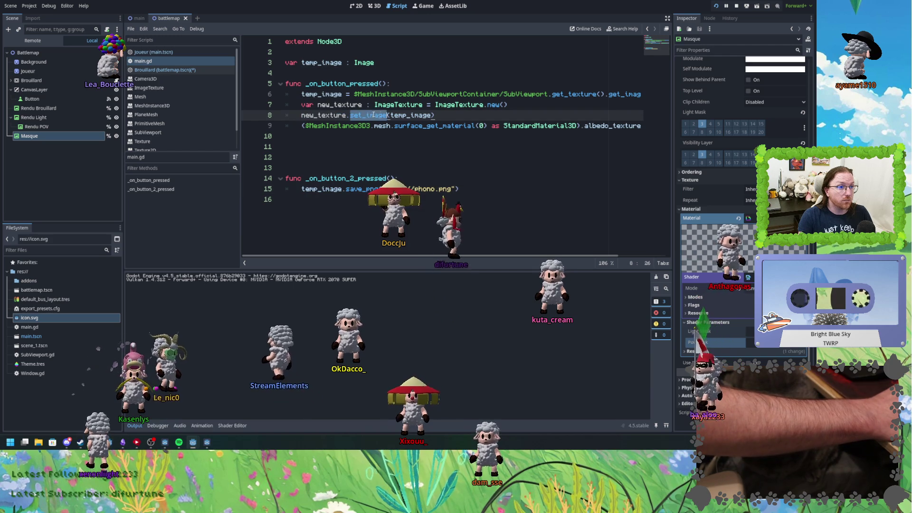
left_click(491, 190)
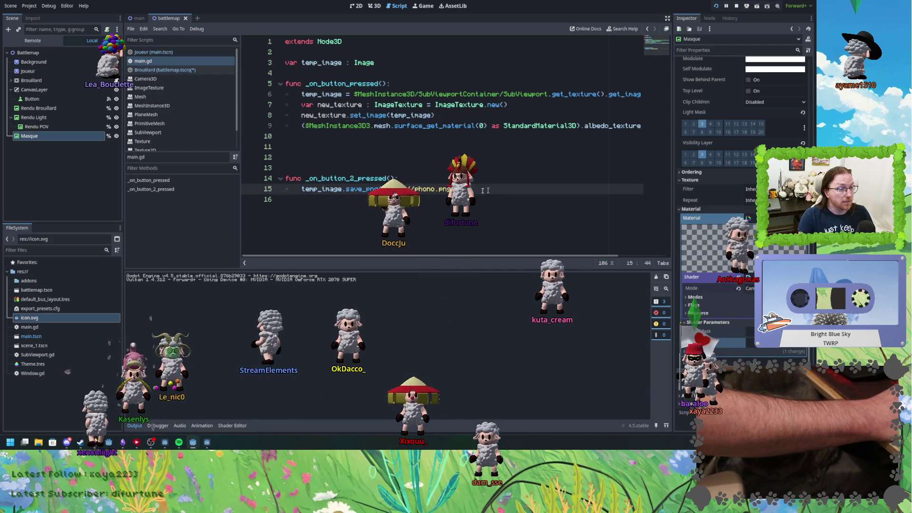
Step: Write save_png lines for light_mask and pov_mask after the shader calls
left_click(172, 70)
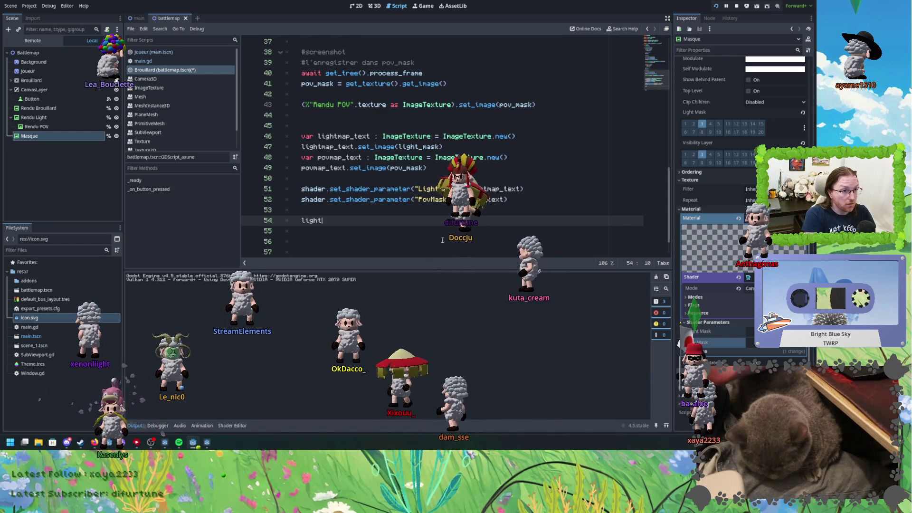
key("Return")
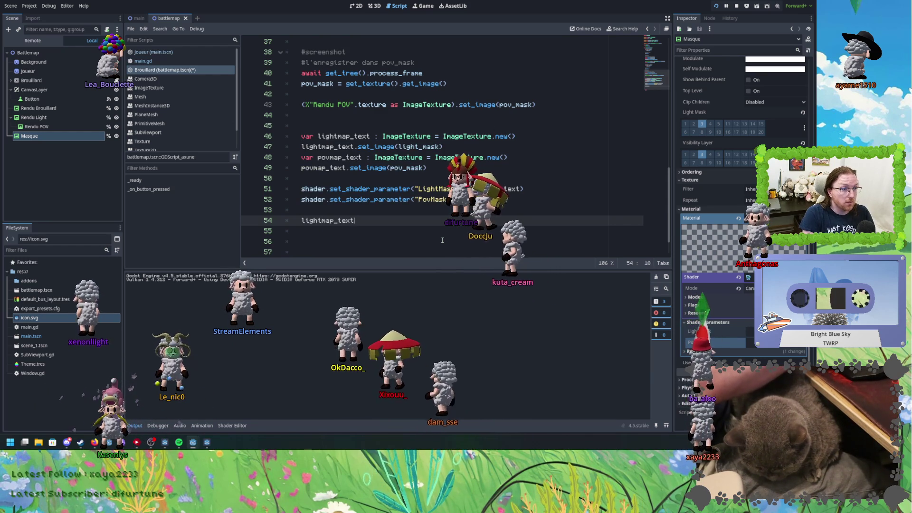
key("BackSpace")
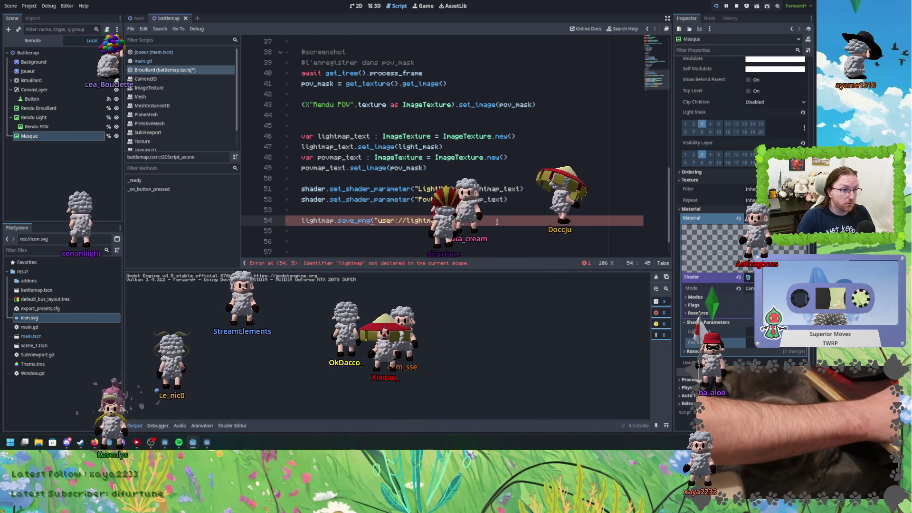
key("ctrl+shift+d")
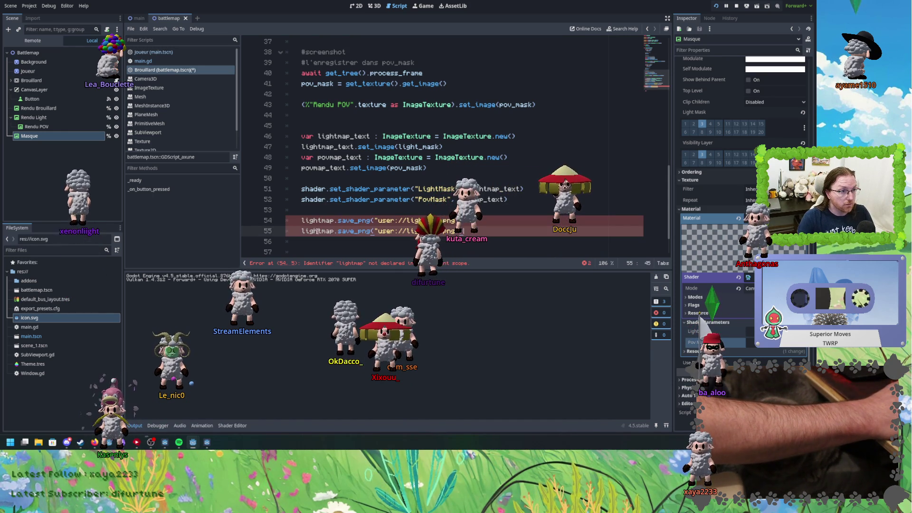
double_click(406, 168)
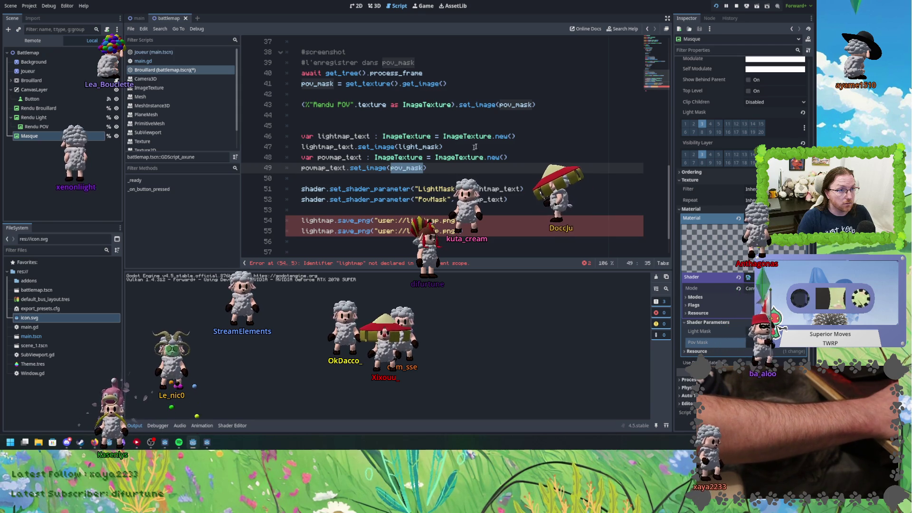
double_click(317, 231)
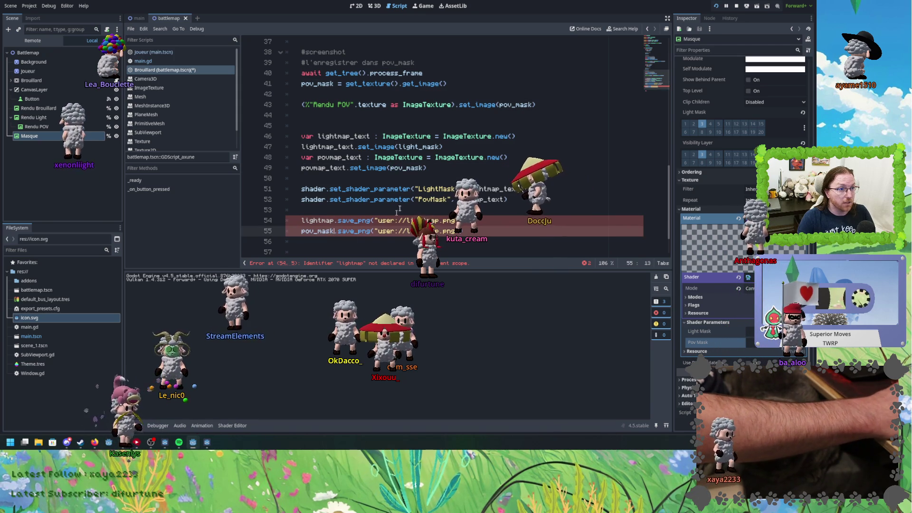
double_click(419, 147)
key("ctrl+c")
double_click(308, 221)
key("ctrl+v")
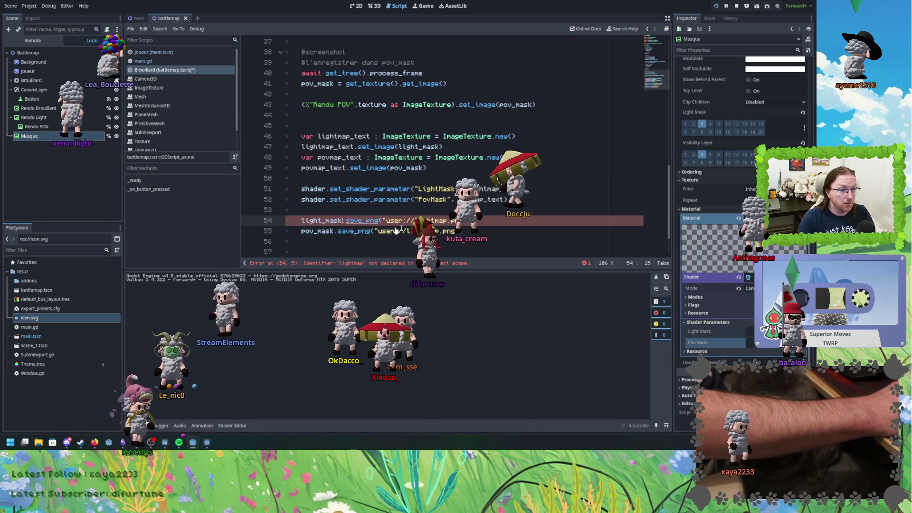
Step: Confirm the paths user://lightmask.png and user://povmask.png, then run the project
left_click_drag(407, 232, 432, 231)
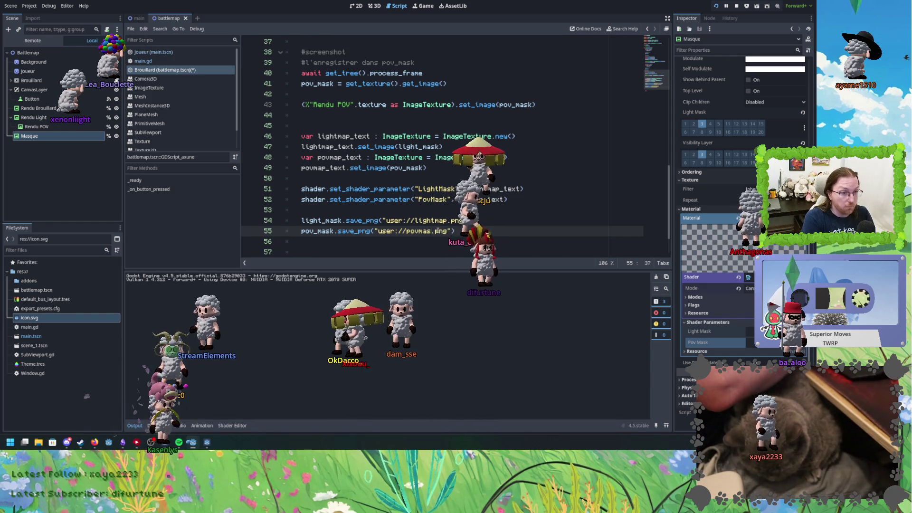
left_click(447, 220)
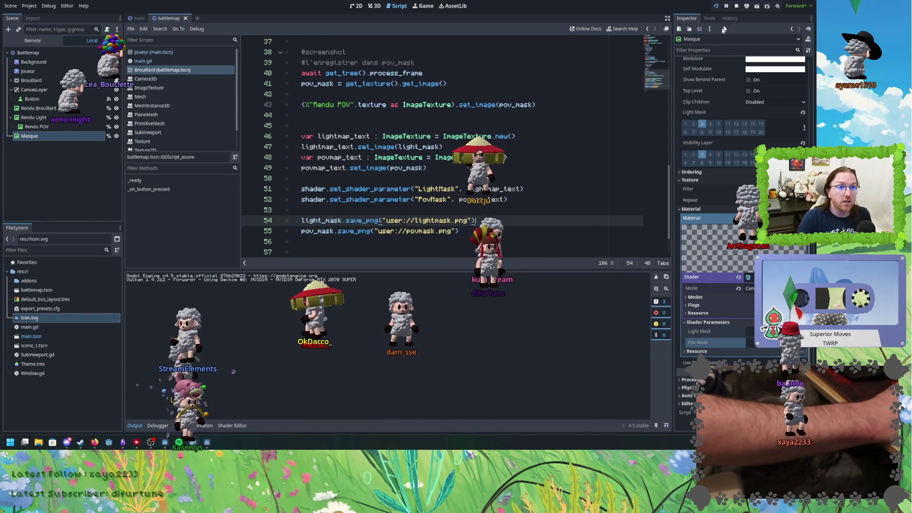
left_click(731, 6)
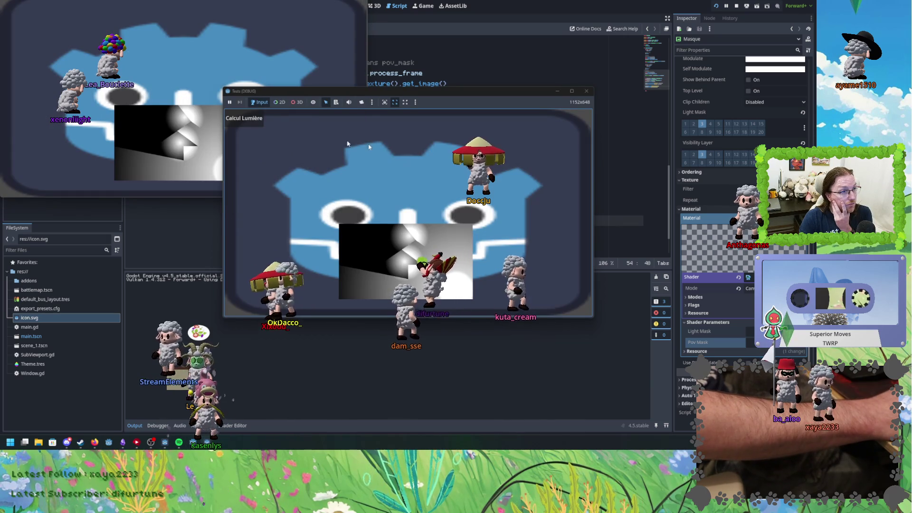
Step: Compute the lighting, then import lightmask.png and povmask.png from the user data folder into res://
left_click(249, 122)
left_click(494, 60)
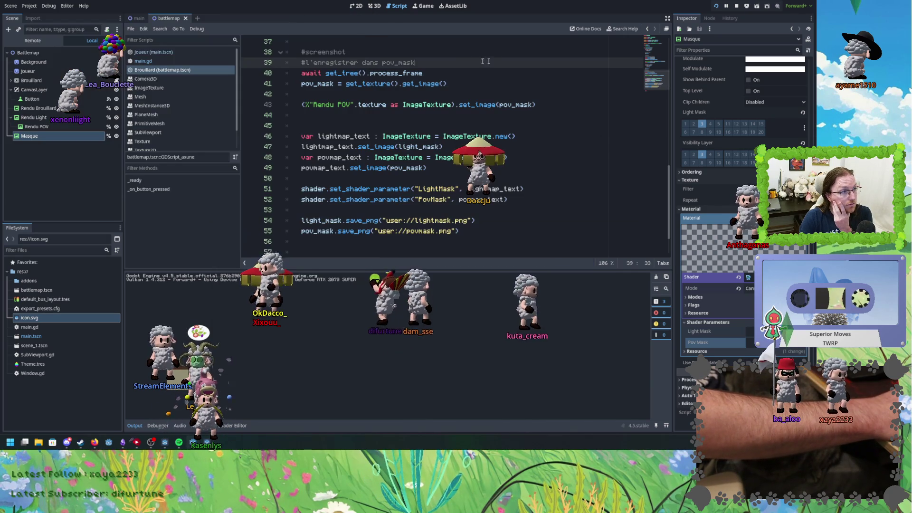
left_click(29, 6)
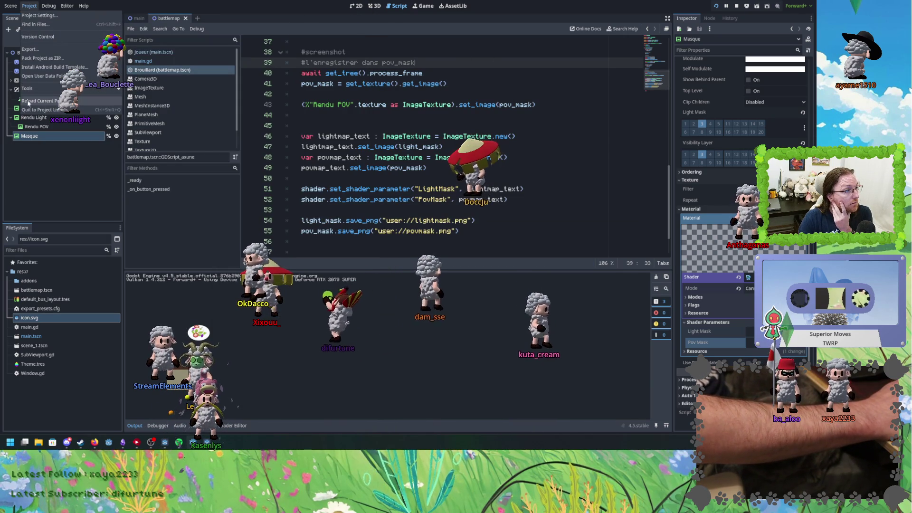
left_click(36, 76)
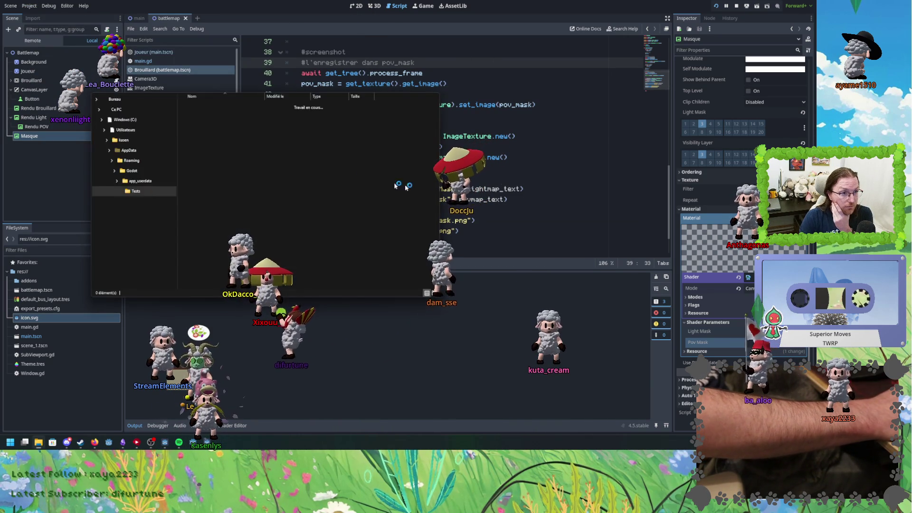
left_click(209, 195)
left_click(228, 177, "ctrl")
left_click_drag(228, 180, 64, 393)
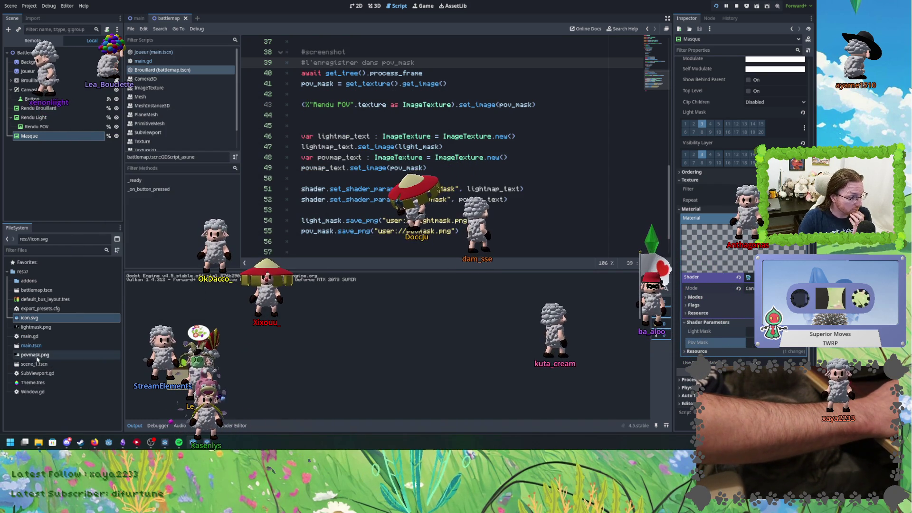
Step: Comment out the two set_shader_parameter lines with Ctrl+K
left_click(34, 354)
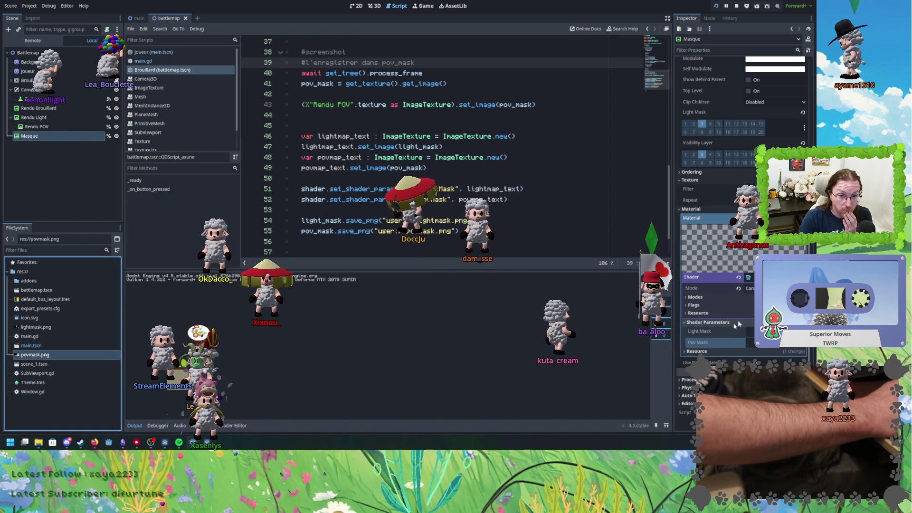
left_click(303, 188)
key("shift+Down")
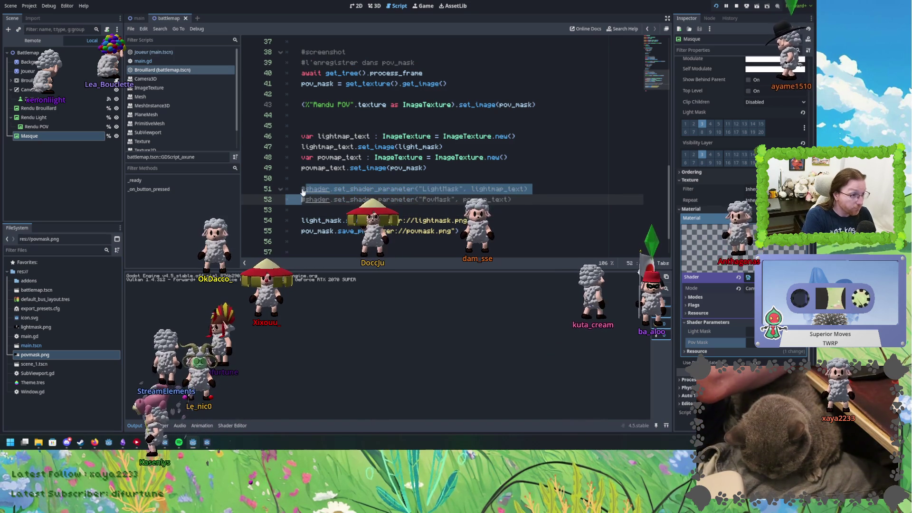
key("ctrl+k")
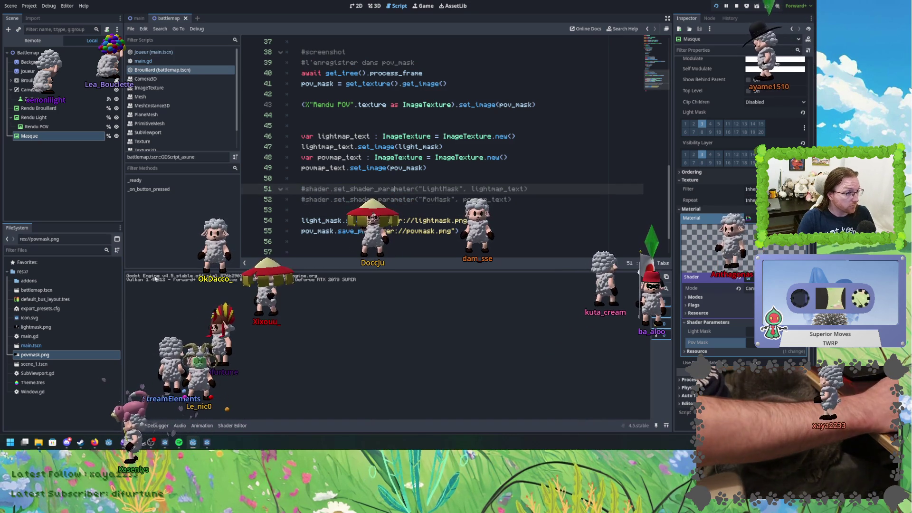
Step: Assign lightmask.png to Light Mask and povmask.png to Pov Mask on the Masque shader
left_click(38, 328)
left_click_drag(40, 329, 712, 331)
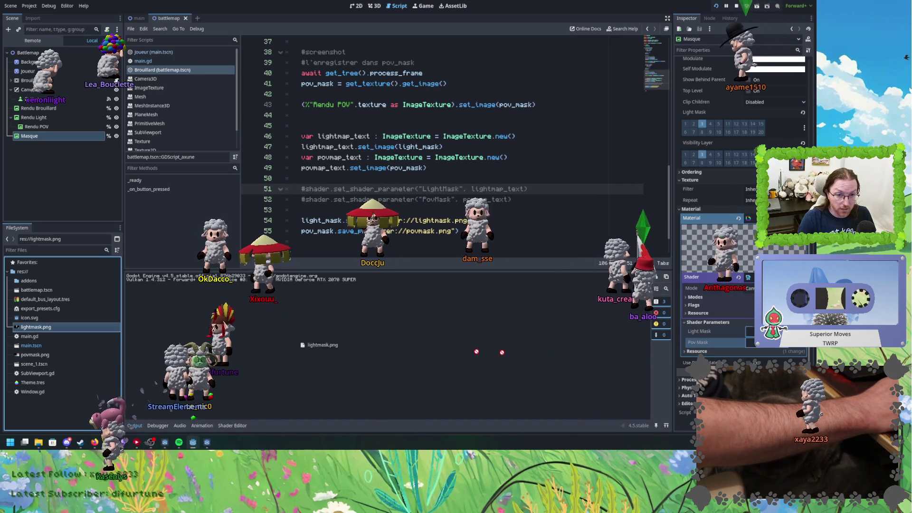
left_click_drag(35, 355, 764, 355)
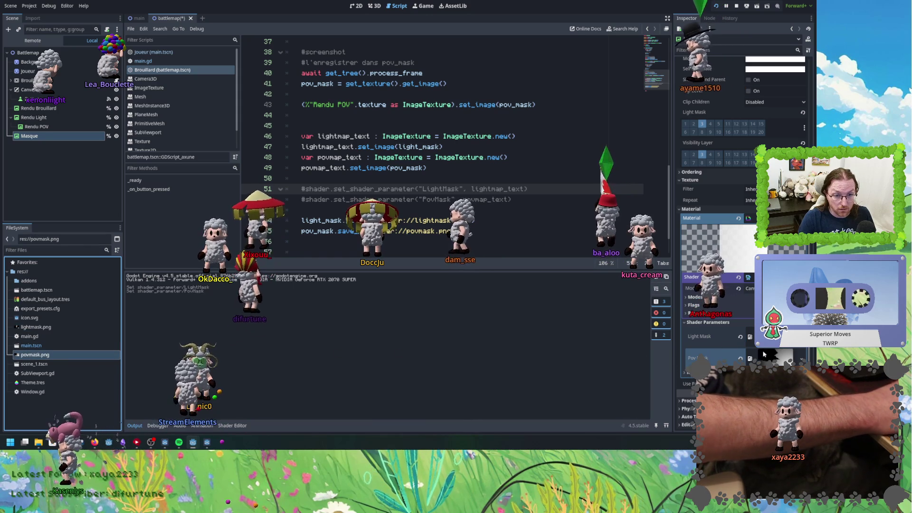
left_click(162, 18)
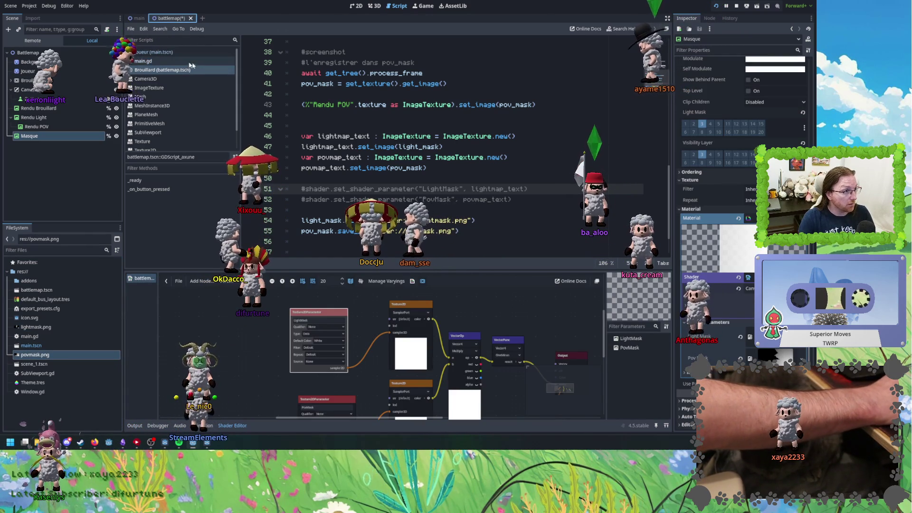
Step: Save the battlemap scene, return to the 2D view, and make the shader graph panel taller
key("ctrl+s")
left_click(377, 6)
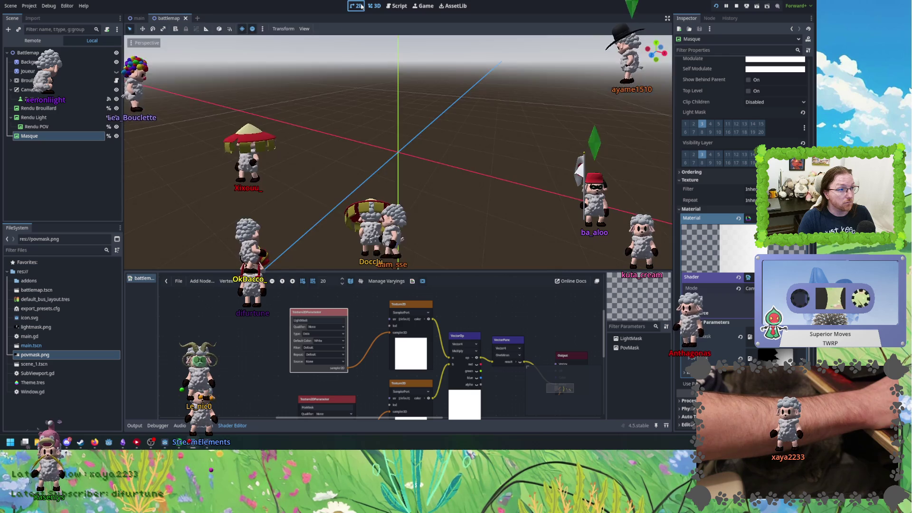
left_click(356, 6)
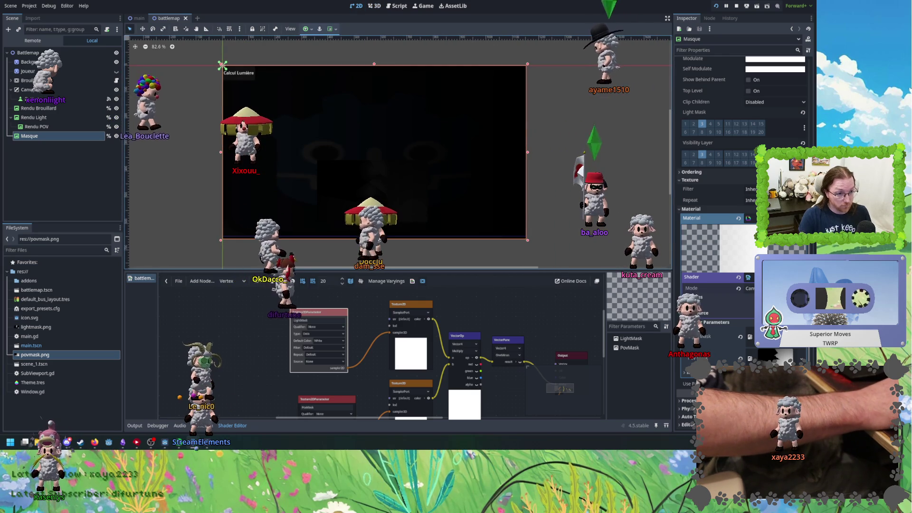
scroll(478, 306, "down", 1)
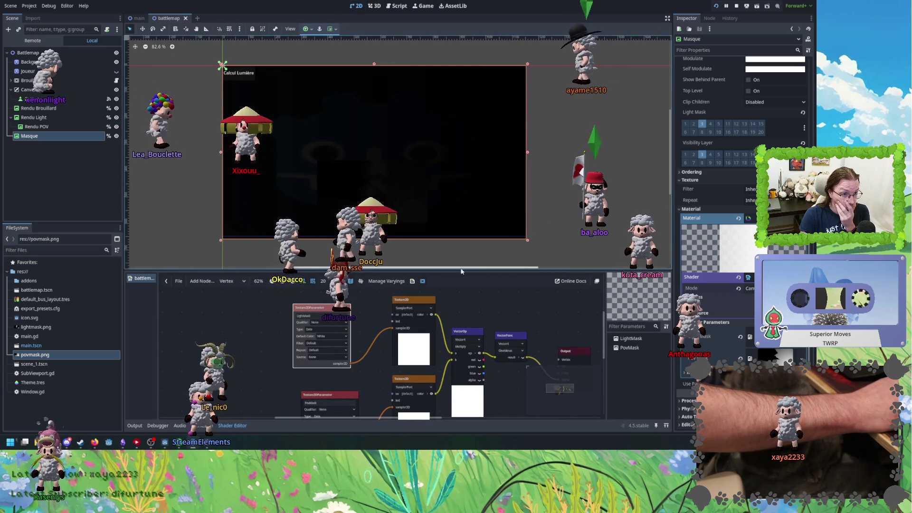
mouse_move(462, 271)
left_mouse_down()
mouse_move(463, 217)
mouse_move(475, 312)
left_mouse_up()
Step: Add a UV input node and connect it to the lower Texture2D sampler's uv port
right_click(314, 260)
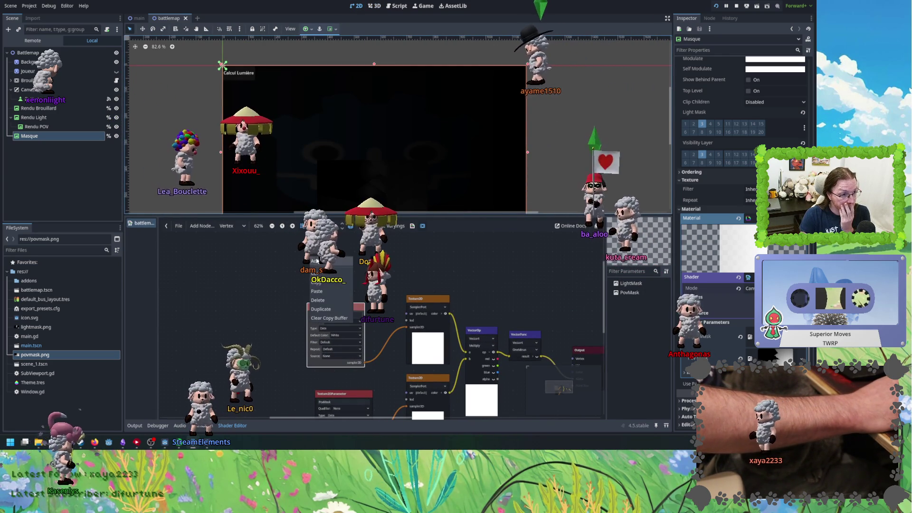
left_click(318, 260)
type("one")
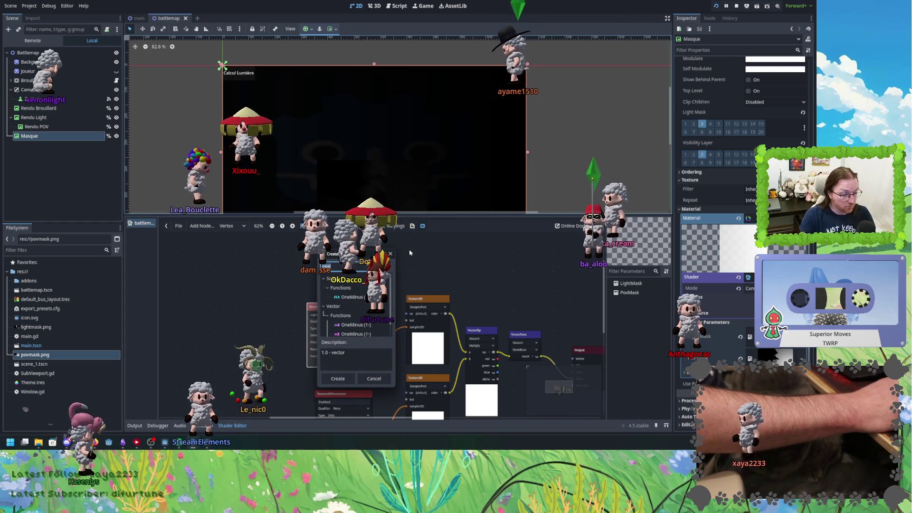
type("uv")
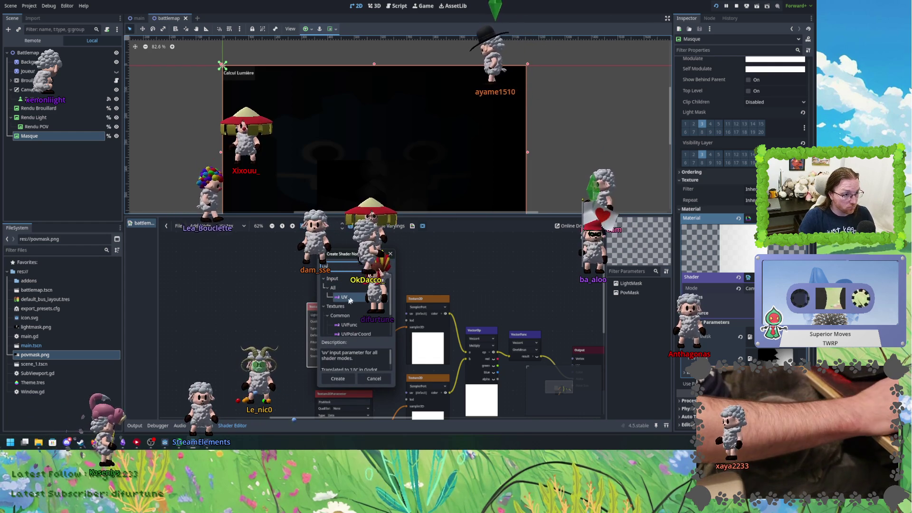
double_click(348, 299)
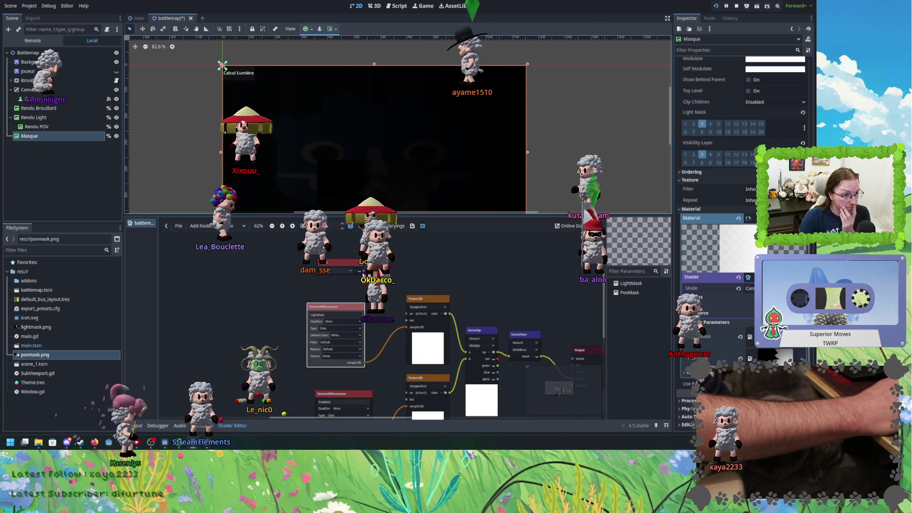
scroll(527, 367, "down", 2)
left_click_drag(365, 237, 407, 359)
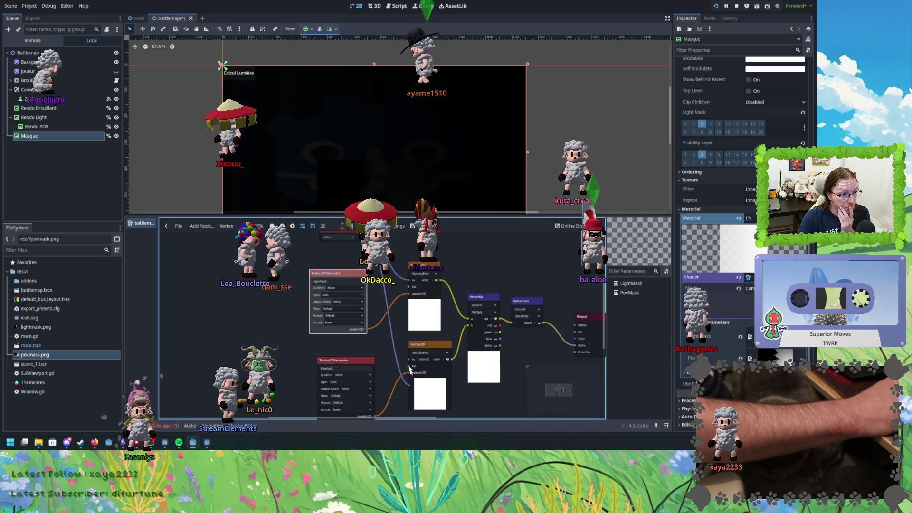
Step: Move the two mask parameter nodes further left in the graph
scroll(385, 328, "down", 2)
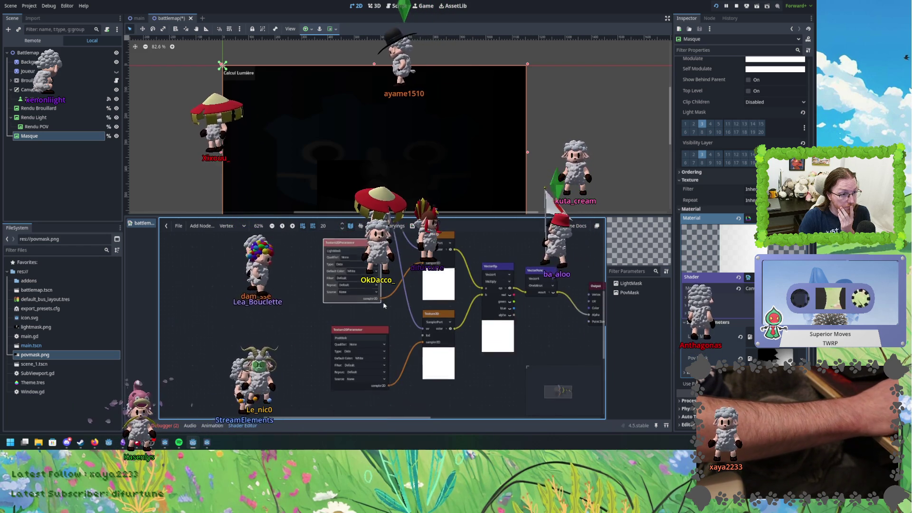
left_click_drag(354, 336, 338, 336)
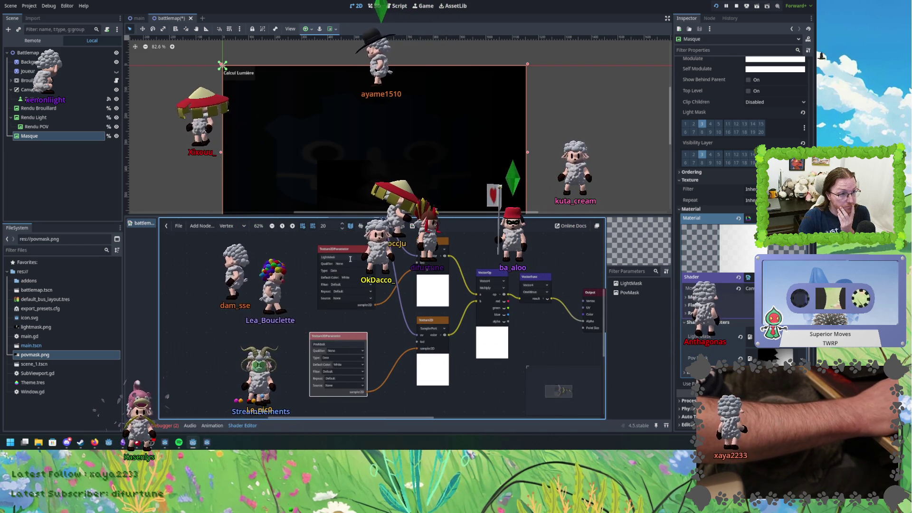
left_click_drag(336, 251, 314, 252)
scroll(307, 331, "up", 2)
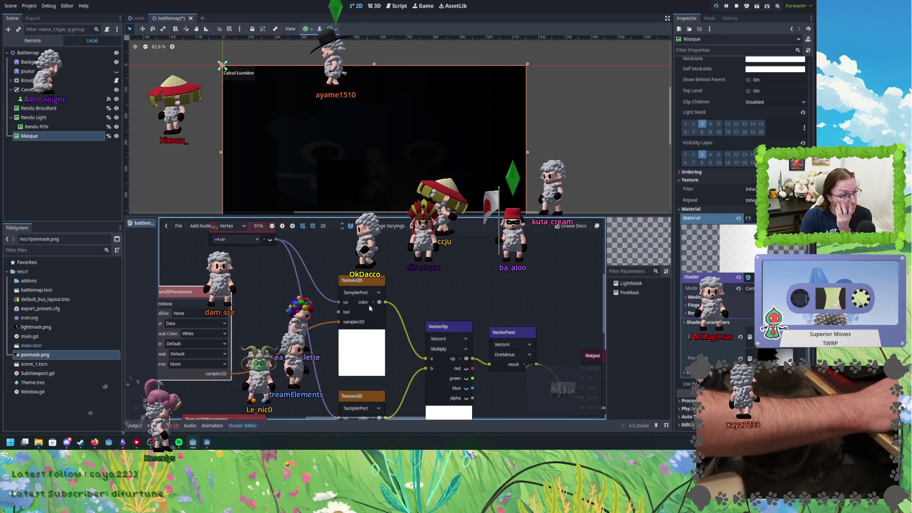
Step: Expand and collapse the upper Texture2D color channels, then detach its uv wire
left_click(378, 305)
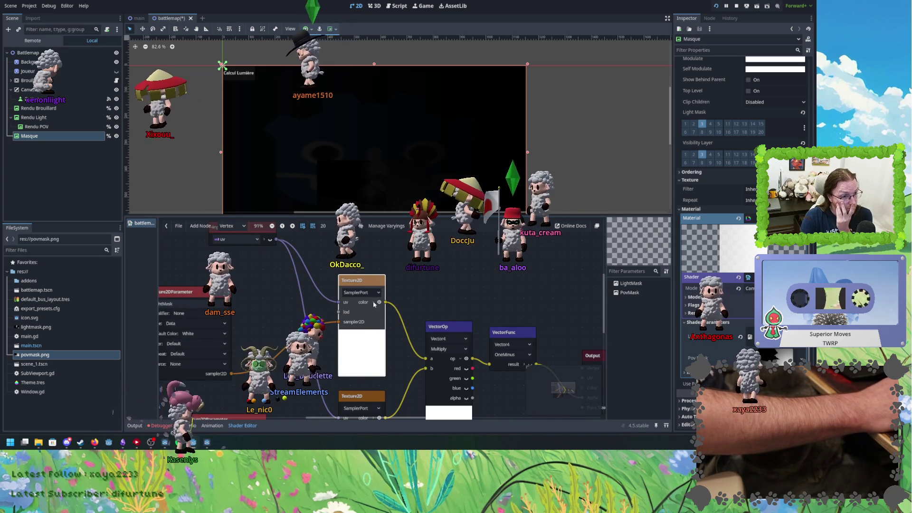
left_click(372, 303)
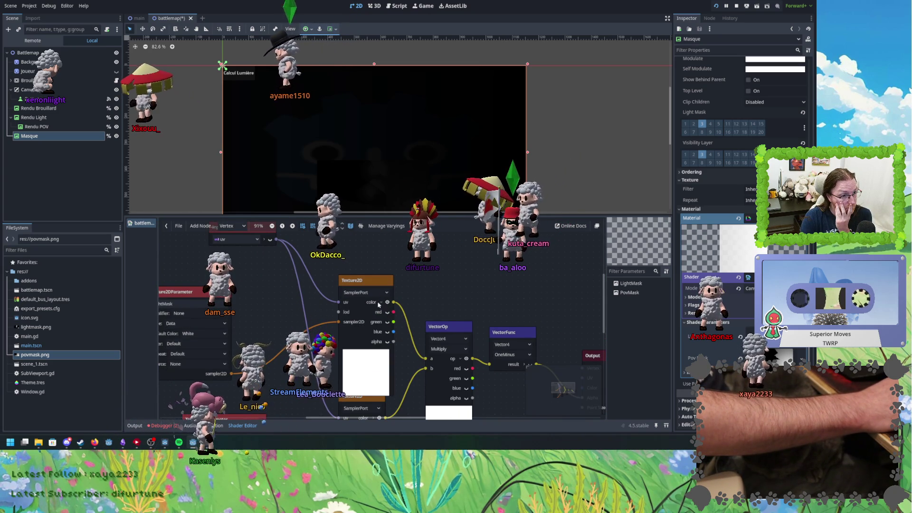
left_click(387, 303)
left_click_drag(338, 302, 338, 419)
Step: Bring the LightMask and PovMask parameter nodes into view and open LightMask's default colour choices
scroll(336, 288, "down", 1)
scroll(322, 328, "down", 2)
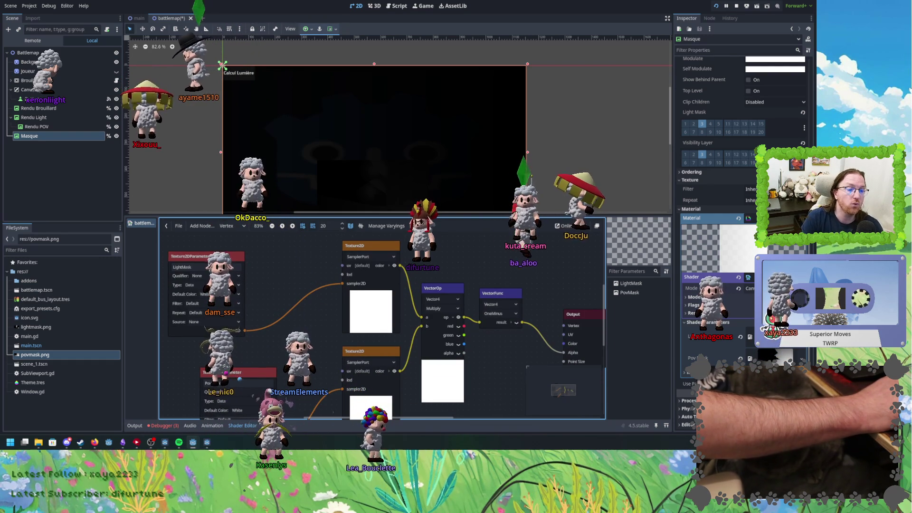
mouse_move(317, 352)
left_mouse_down()
mouse_move(358, 339)
mouse_move(364, 348)
left_mouse_up()
left_click(299, 311)
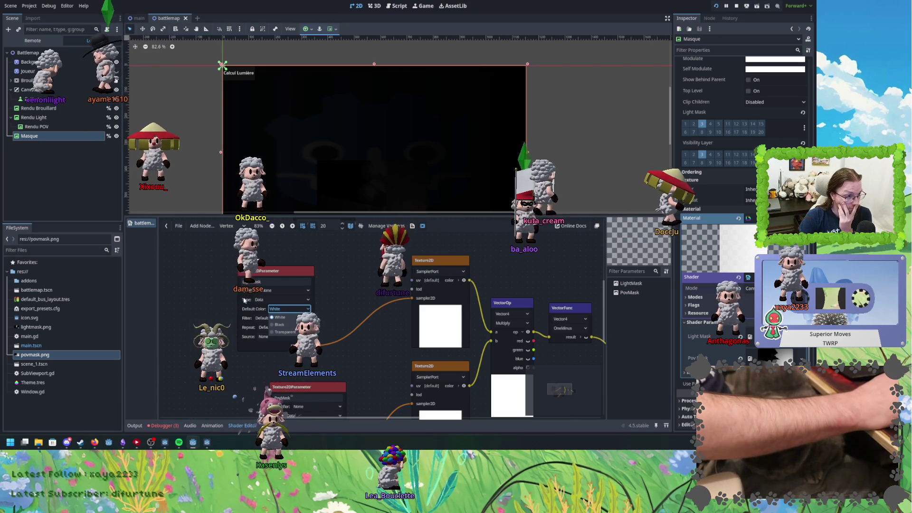
Step: Set the LightMask Texture2DParameter type to Color
left_click(270, 290)
left_click(269, 299)
left_click(261, 300)
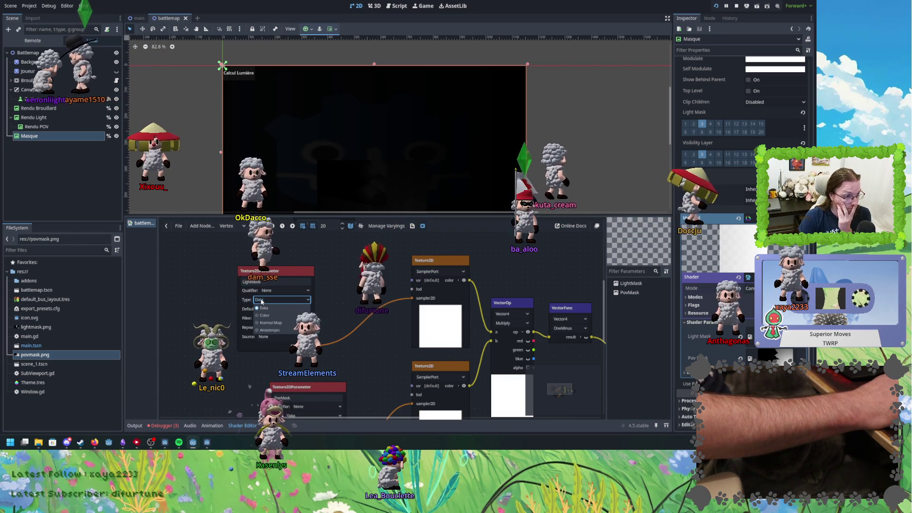
left_click(264, 315)
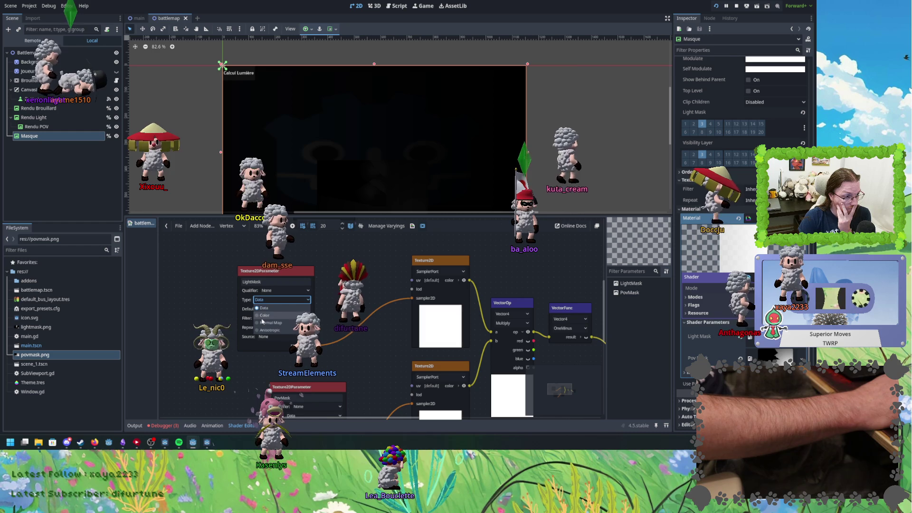
Step: Try a different source on the lower Texture2D node, then undo to restore the PovMask connection
scroll(272, 362, "down", 2)
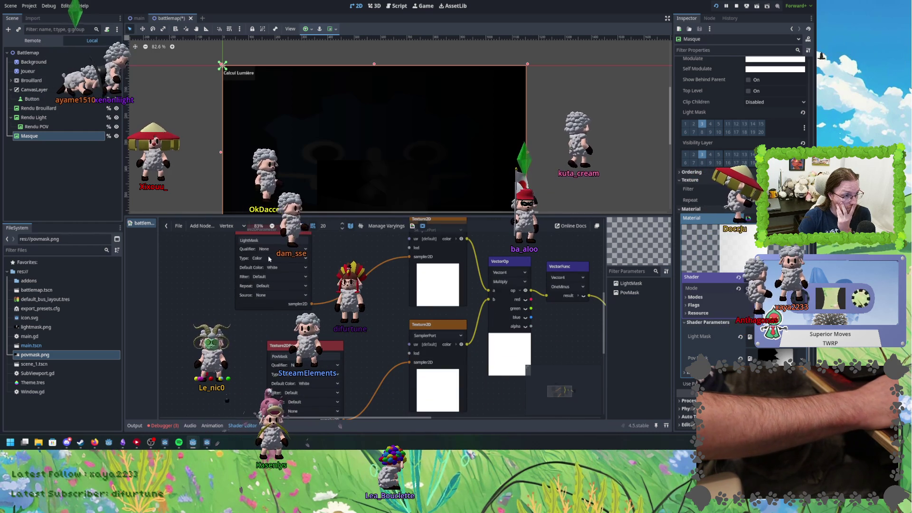
scroll(269, 270, "right", 4)
scroll(309, 309, "down", 1)
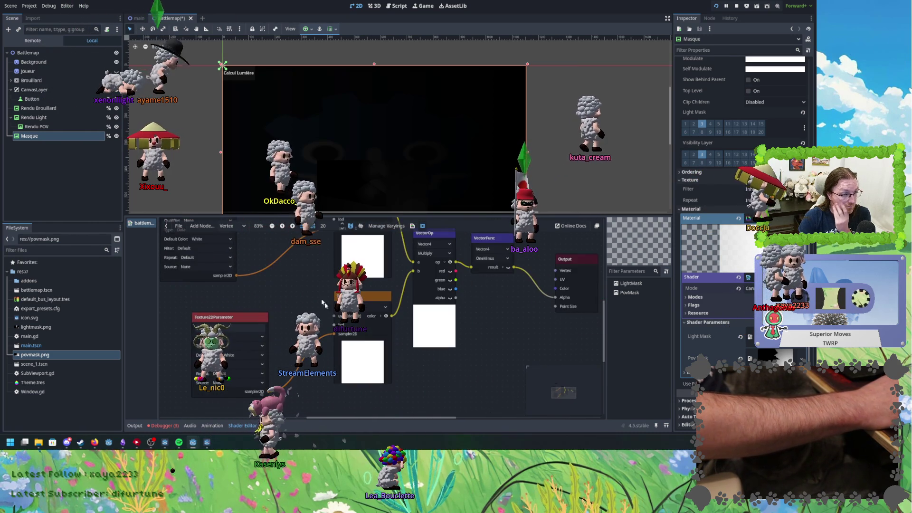
left_click(335, 347)
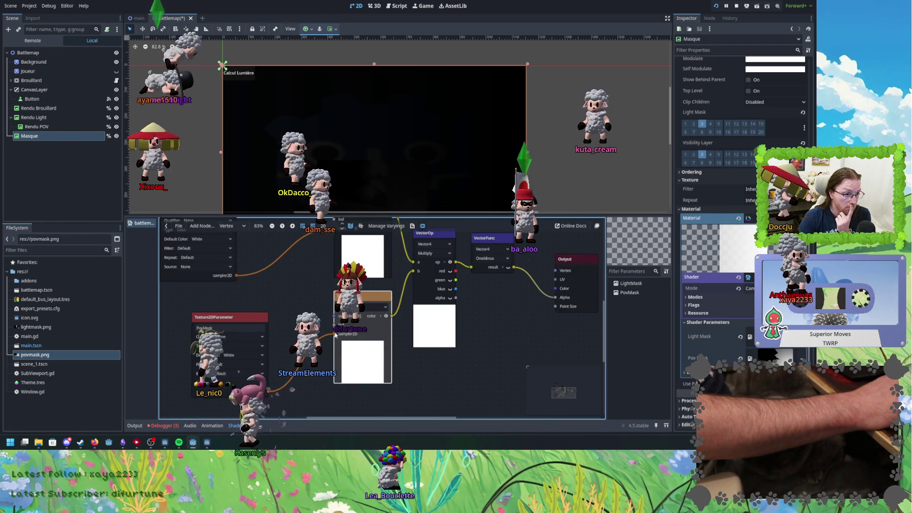
left_click_drag(335, 336, 294, 350)
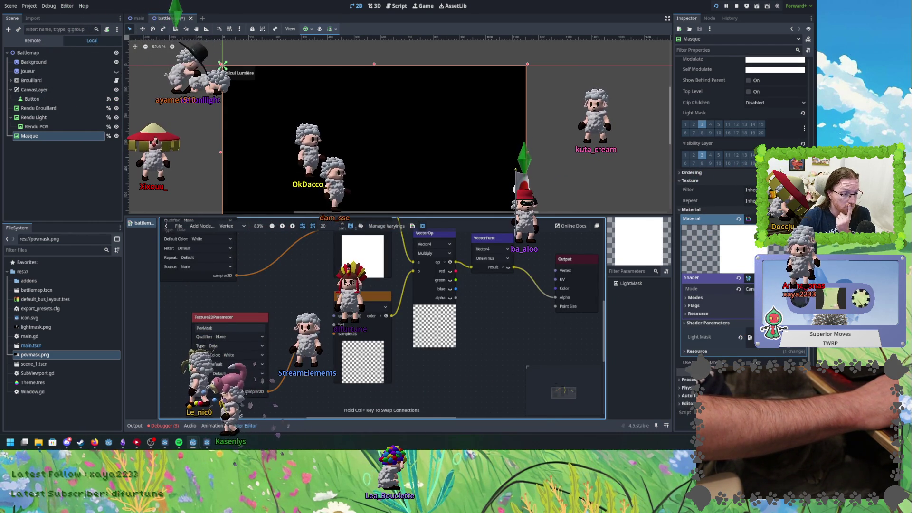
left_click(361, 307)
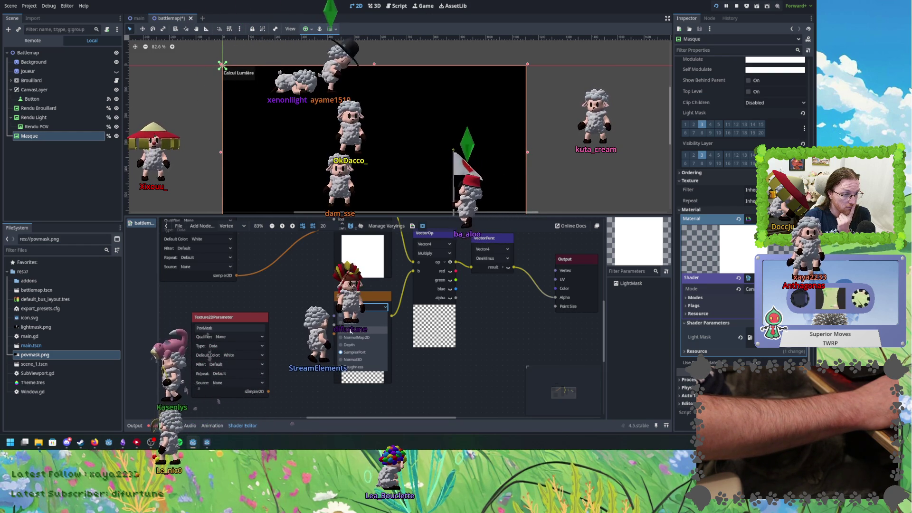
left_click(350, 320)
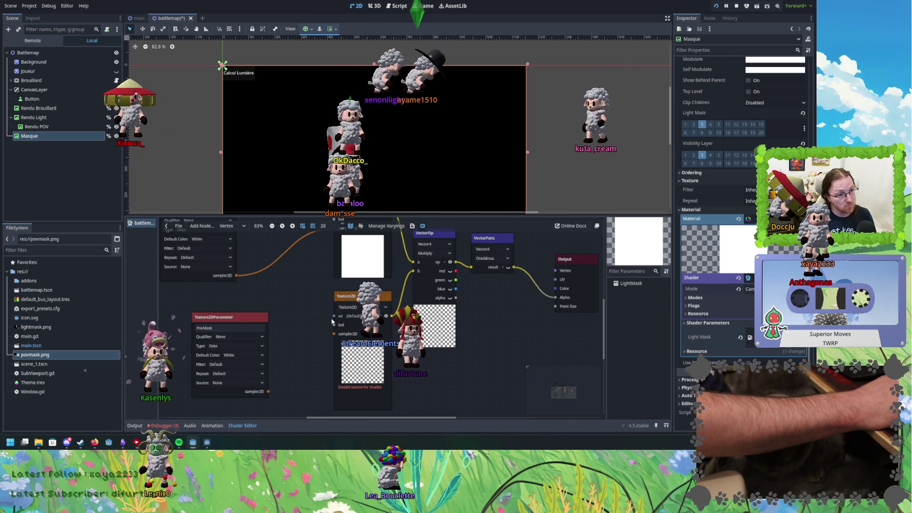
left_click(302, 318)
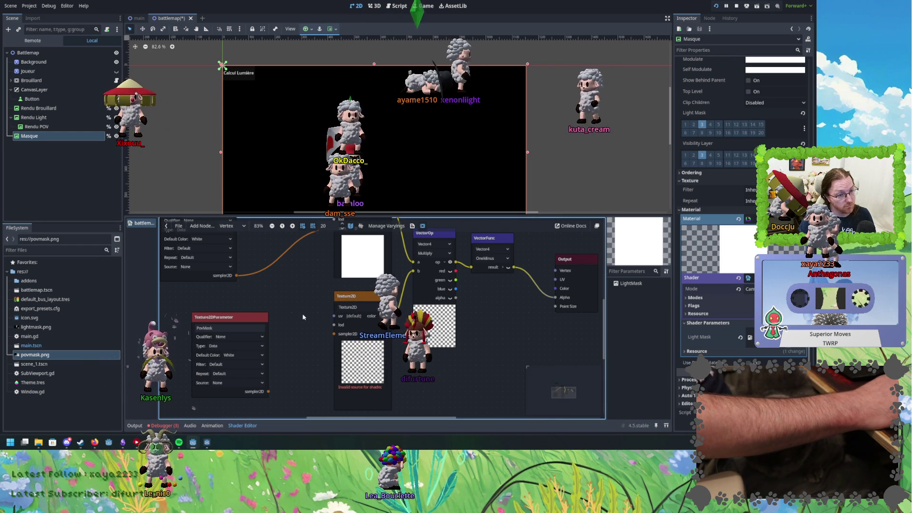
key("ctrl+z")
Step: Move the Output node higher in the shader graph
scroll(303, 317, "up", 2)
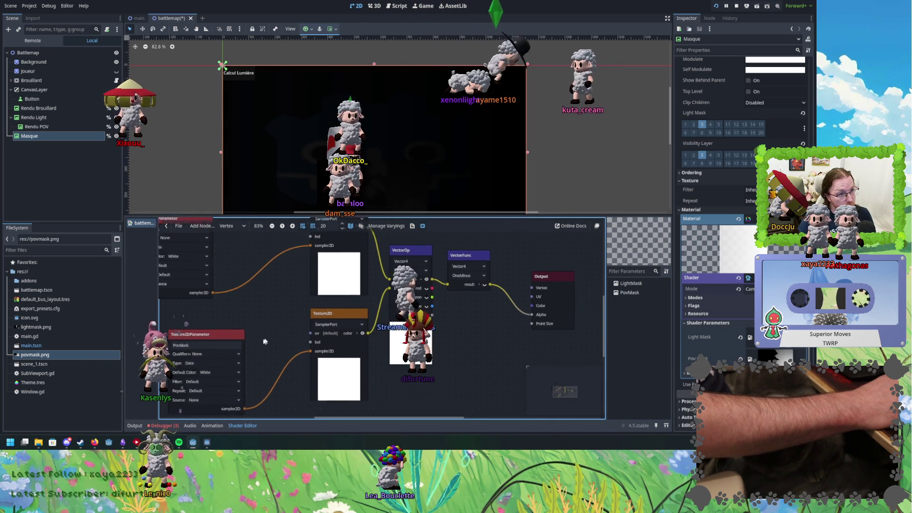
left_click_drag(528, 282, 534, 240)
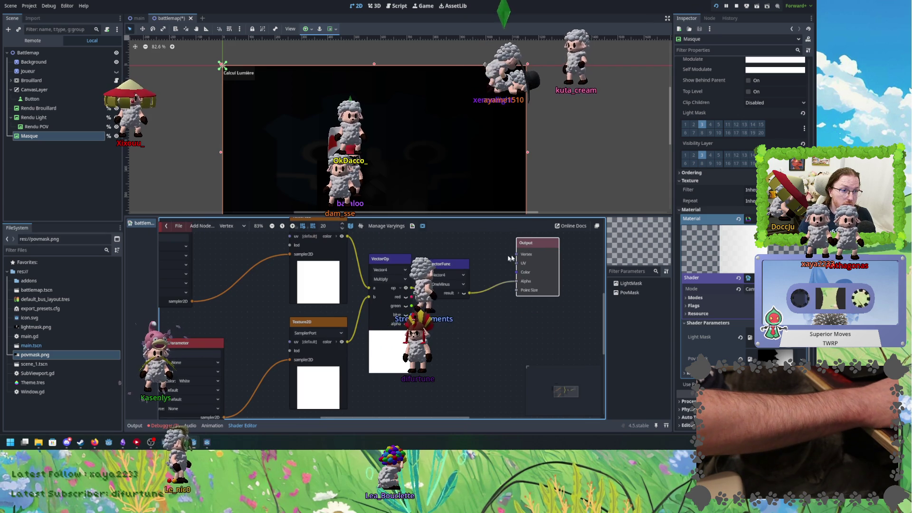
scroll(506, 324, "up", 5)
left_click_drag(531, 308, 531, 288)
scroll(332, 285, "up", 2)
scroll(333, 285, "left", 2)
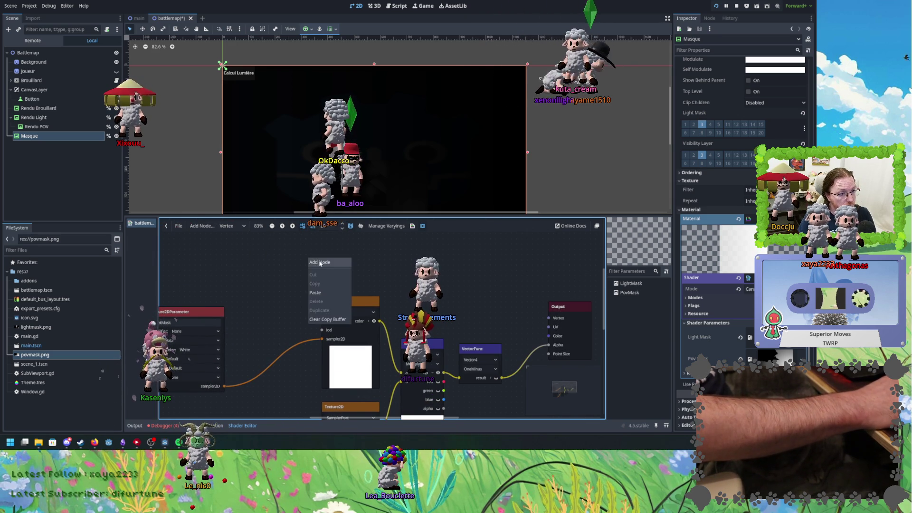
Step: Add an Input node for the built-in color and connect it to Output's Color port
left_click(320, 262)
type("color")
double_click(354, 280)
left_click_drag(381, 277, 552, 336)
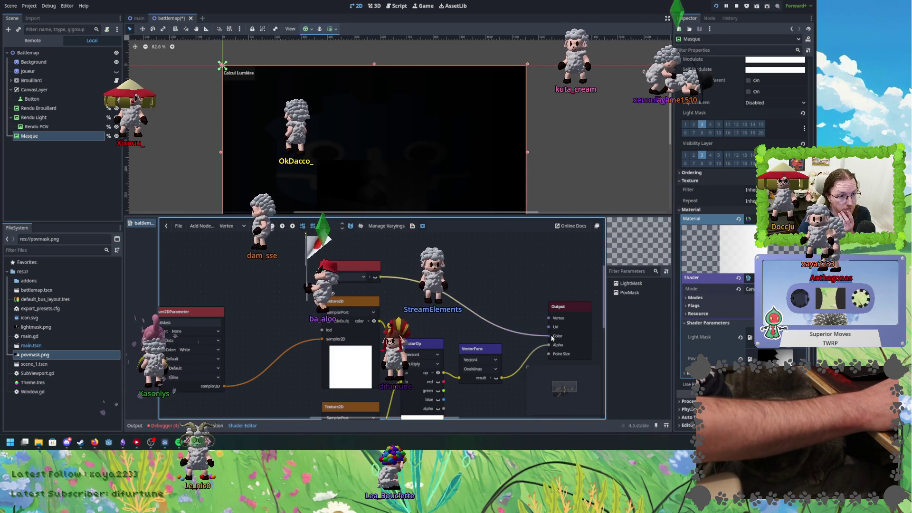
left_click(361, 277)
left_click(362, 280)
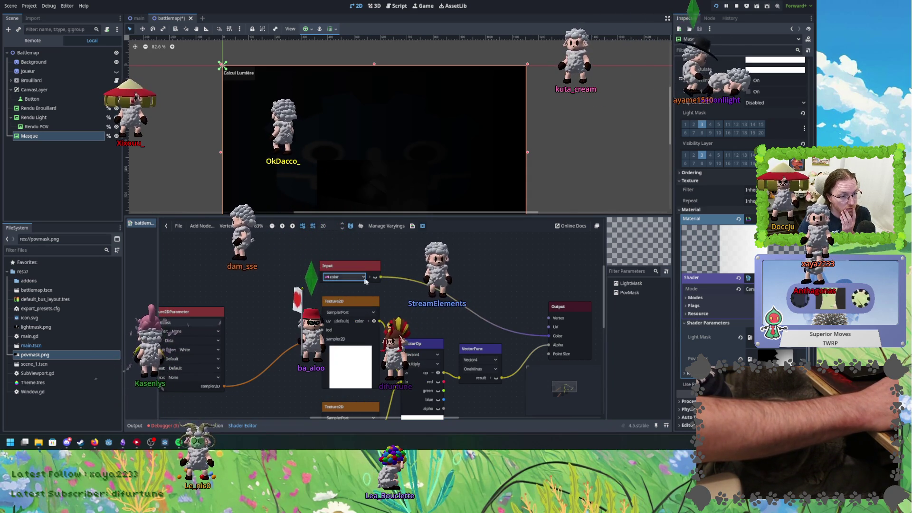
left_click(359, 278)
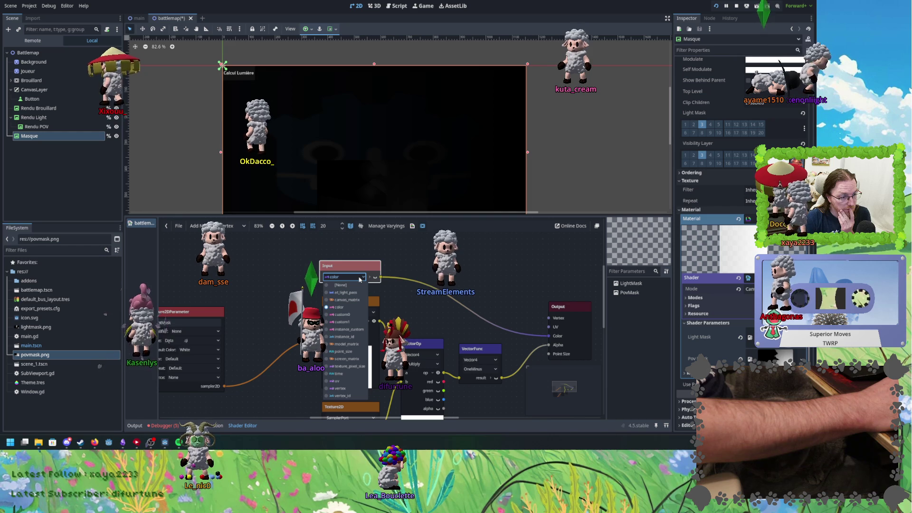
scroll(295, 265, "down", 3)
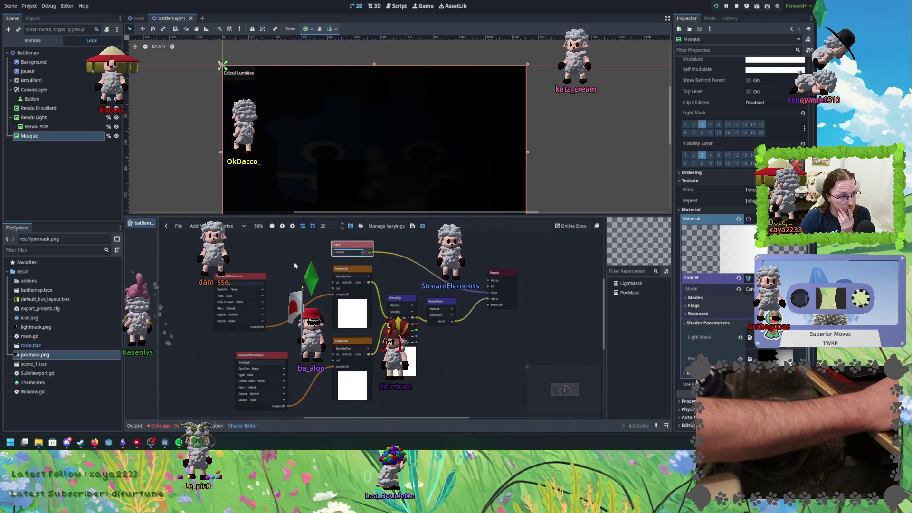
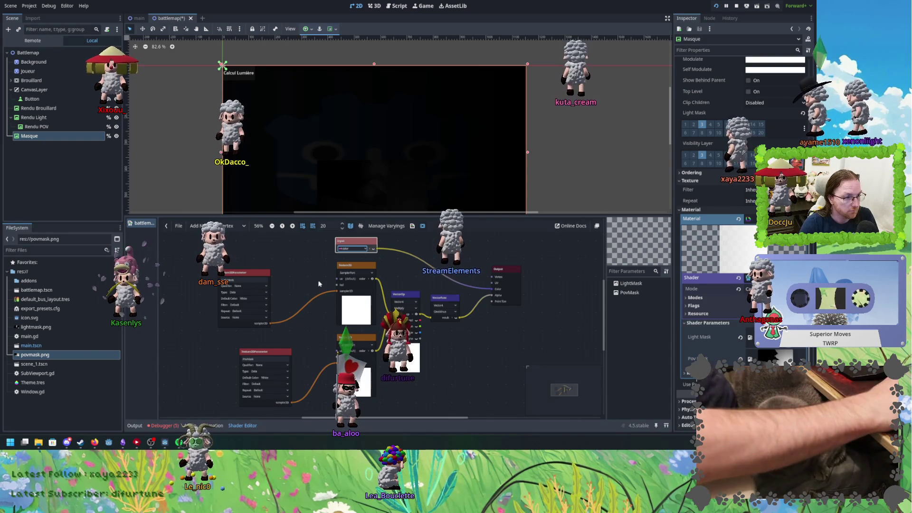
Step: Disconnect the LightMask parameter and set the upper Texture2D node's source to Texture
scroll(311, 272, "up", 2)
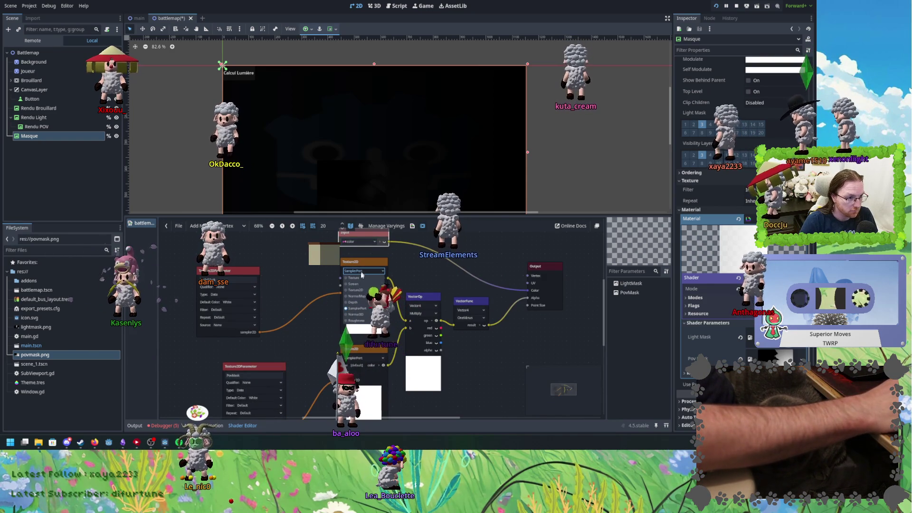
left_click(360, 283)
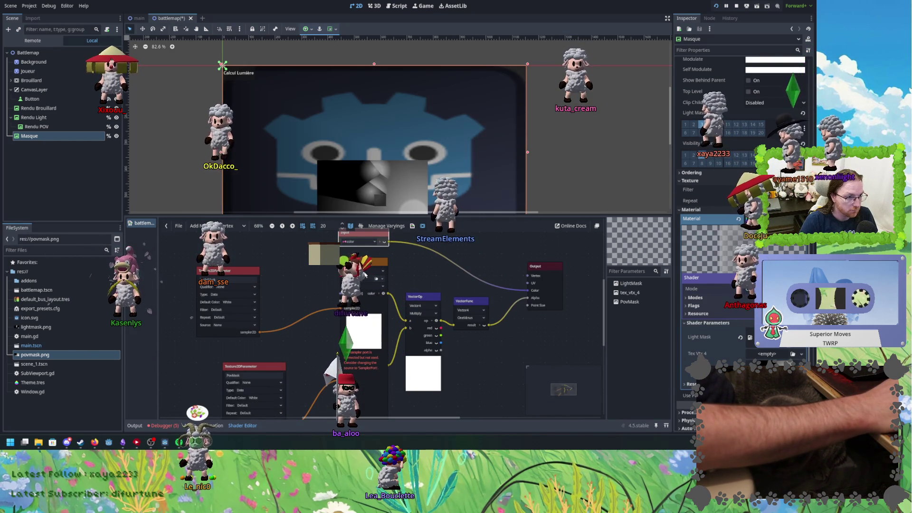
left_click(367, 269)
left_click(365, 274)
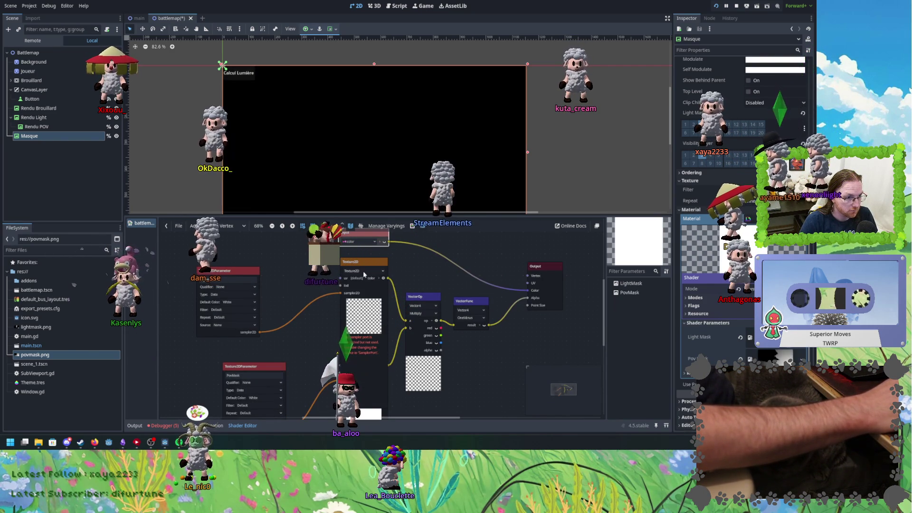
left_click(367, 271)
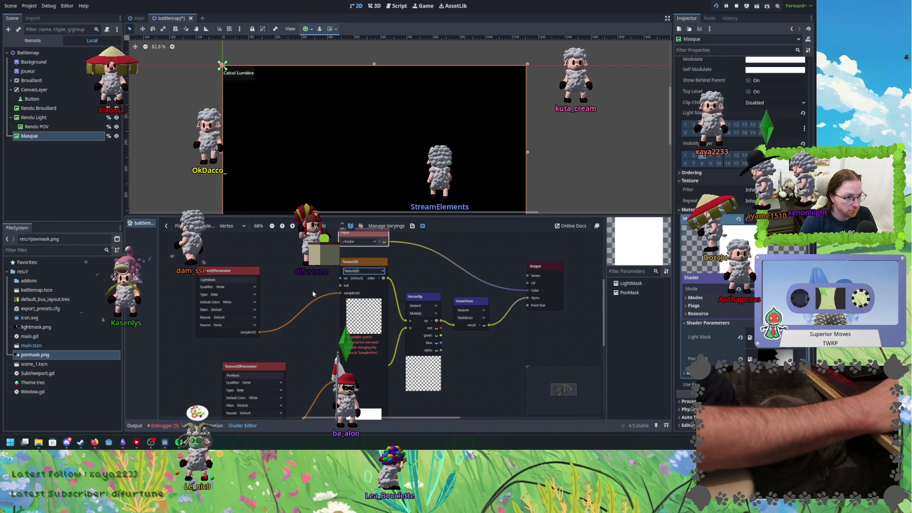
left_click_drag(337, 295, 312, 297)
left_click(360, 273)
left_click(357, 285)
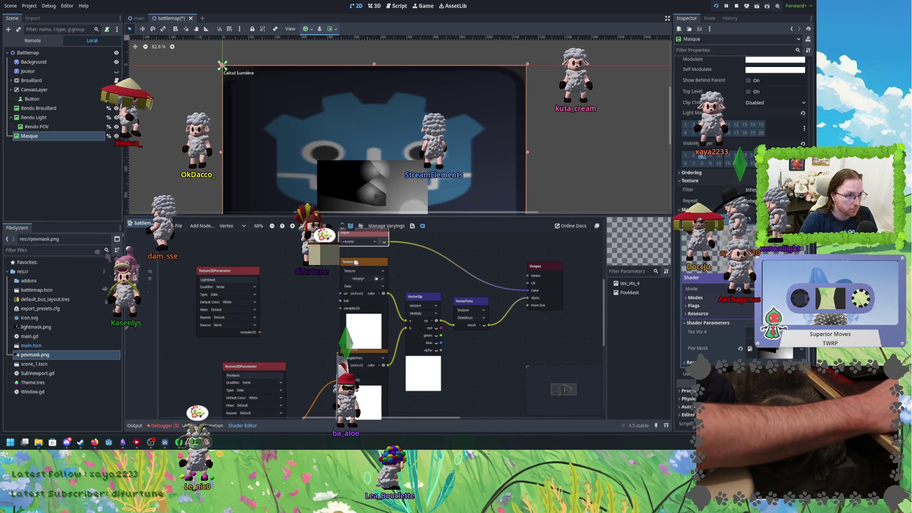
Step: Move PovMask aside, disconnect it, and set the lower Texture2D node's source to Texture
scroll(301, 311, "down", 3)
scroll(300, 310, "left", 3)
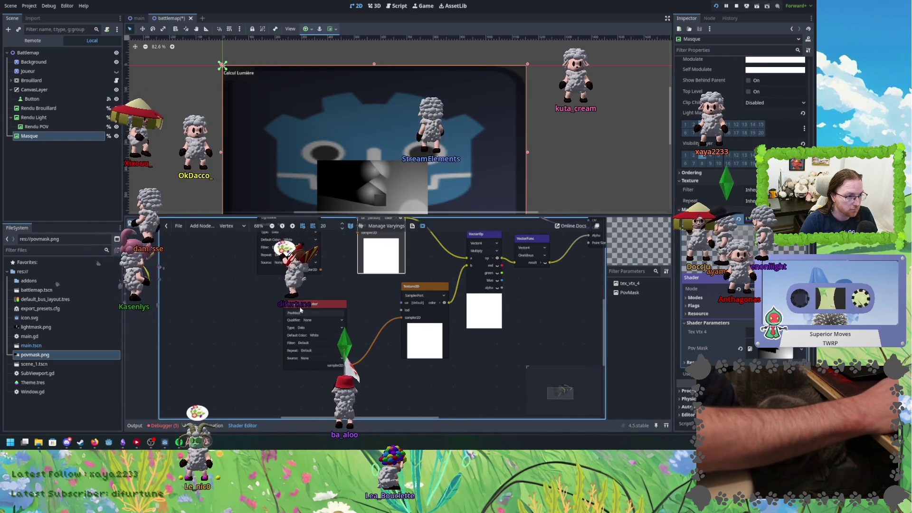
left_click_drag(299, 310, 251, 320)
left_click_drag(401, 318, 378, 319)
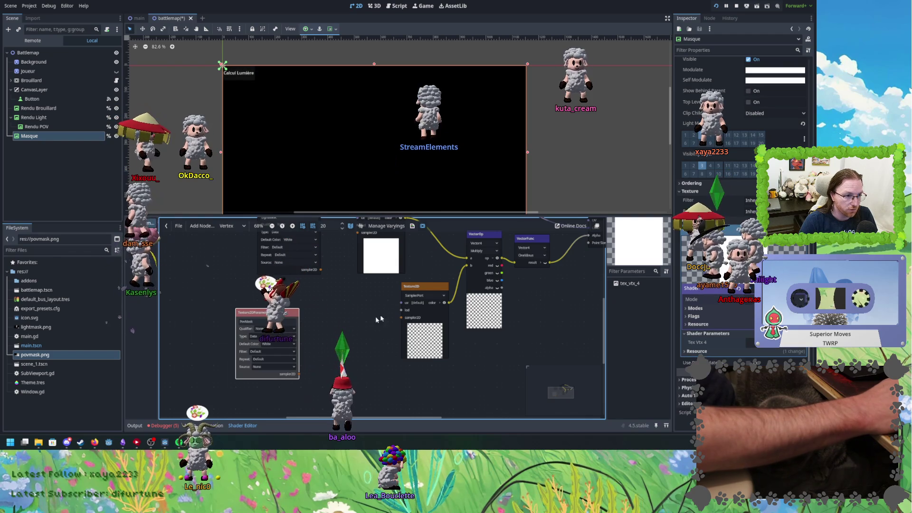
left_click(421, 297)
left_click(426, 315)
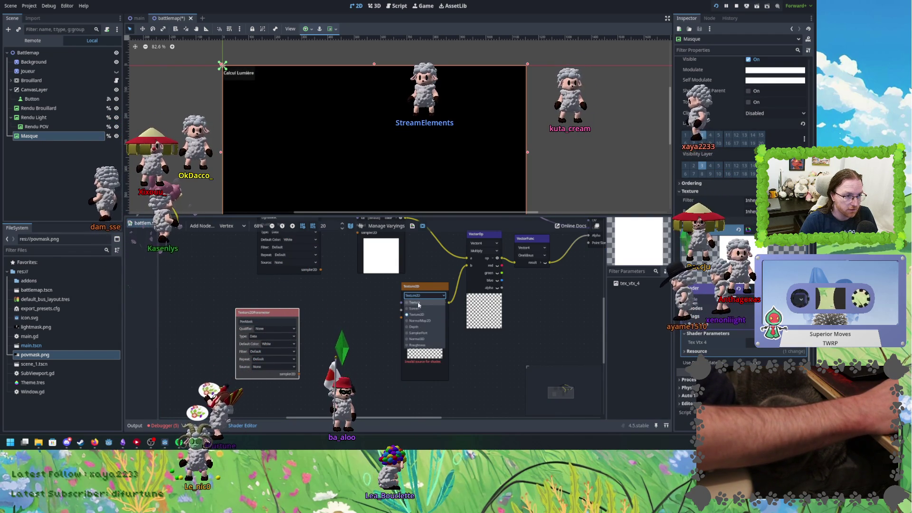
left_click(419, 303)
Step: Load lightmask.png into the upper Texture2D node
scroll(357, 359, "up", 5)
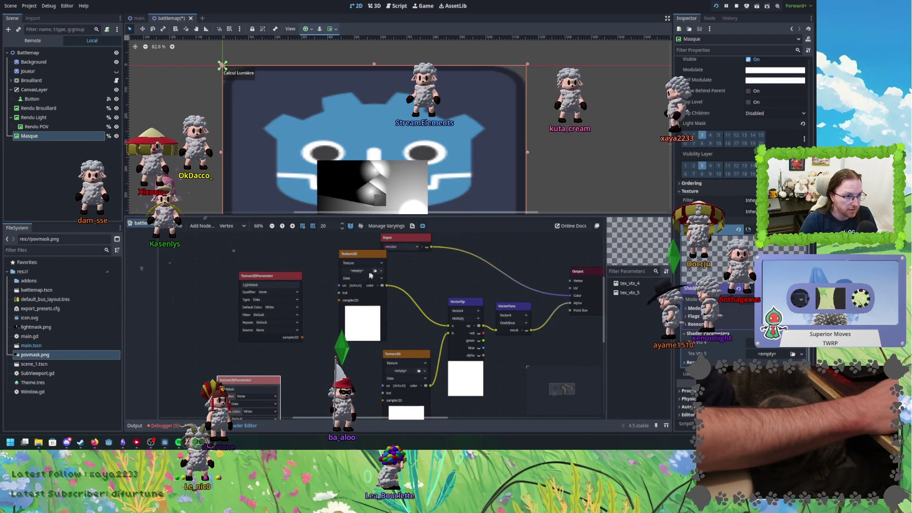
left_click(381, 271)
left_click(382, 273)
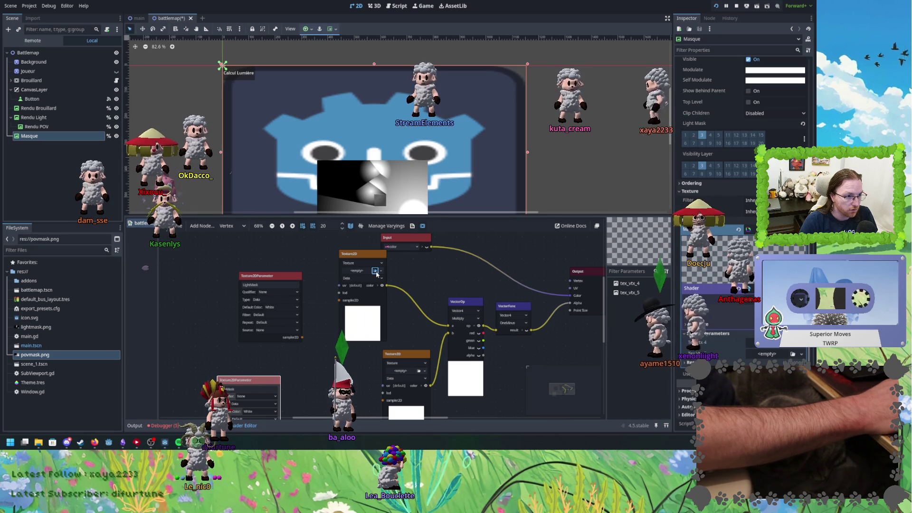
left_click(376, 271)
double_click(342, 147)
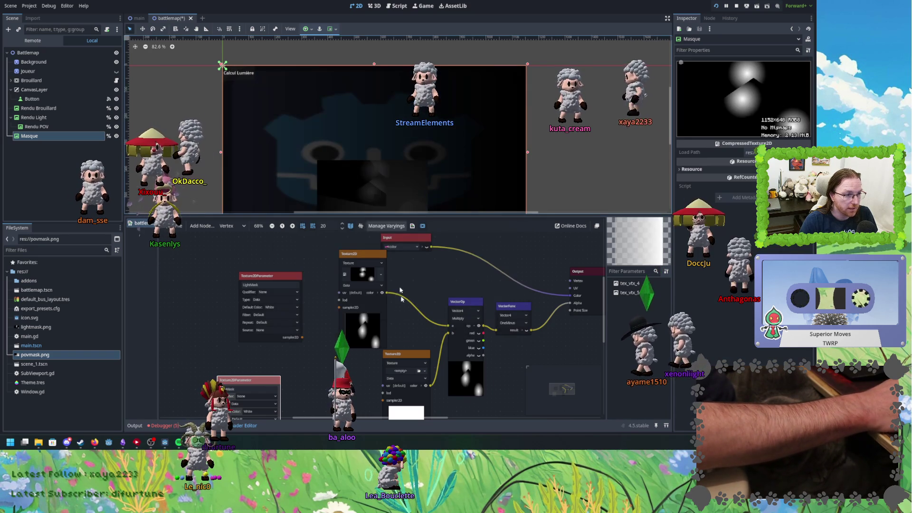
Step: Quick Load povmask.png into the lower Texture2D node's empty texture slot
scroll(403, 304, "down", 3)
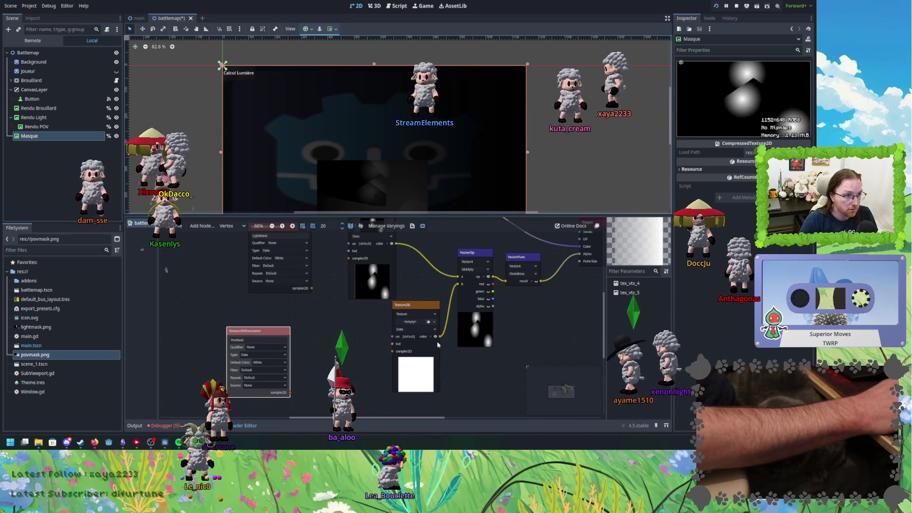
left_click(411, 321)
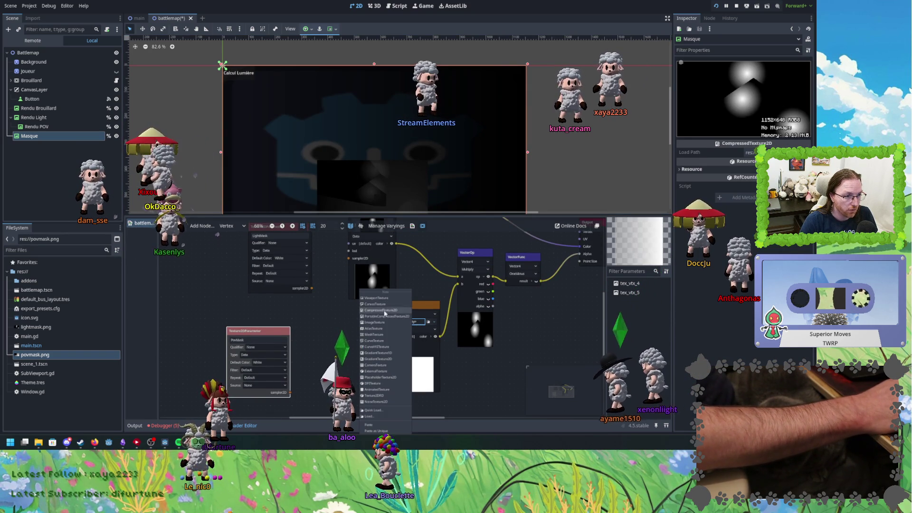
left_click(373, 410)
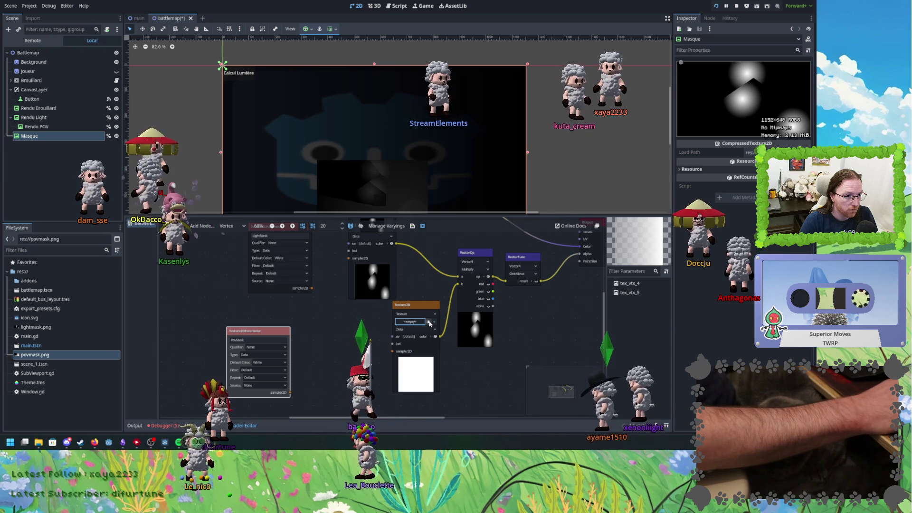
double_click(345, 149)
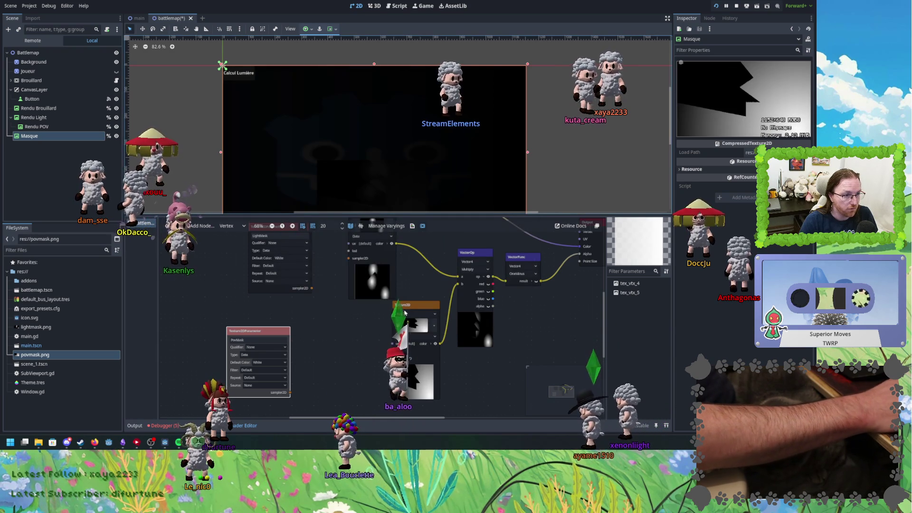
scroll(544, 283, "up", 2)
scroll(475, 285, "right", 3)
left_click_drag(420, 286, 396, 262)
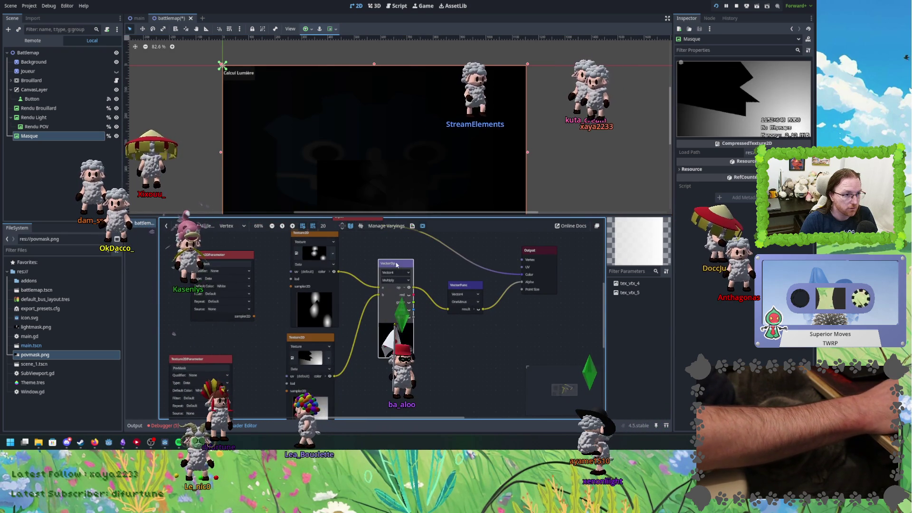
Step: Preview the OneMinus result and the multiply node's red and alpha channels
scroll(415, 333, "up", 5)
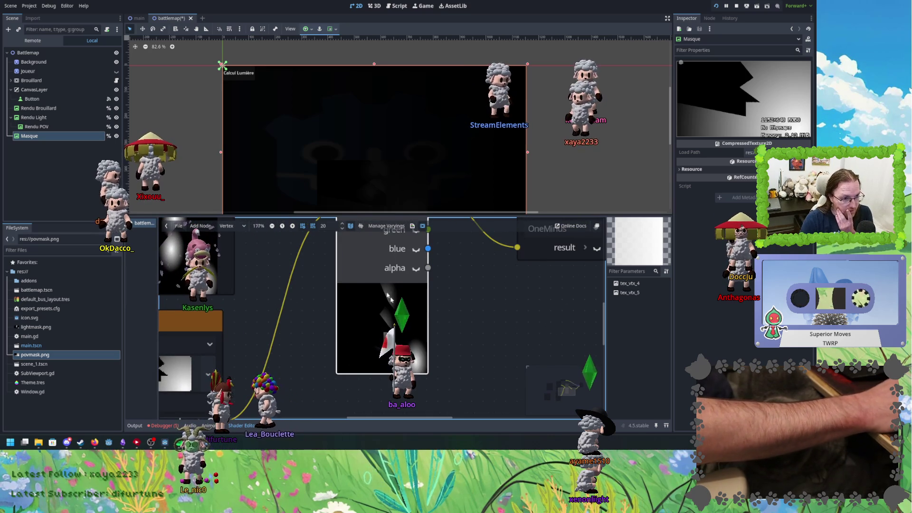
scroll(380, 283, "down", 5)
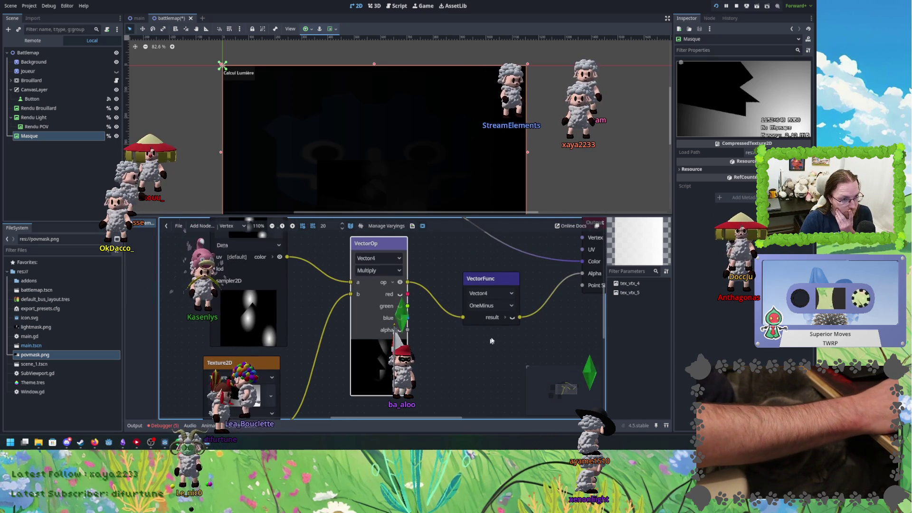
left_click(512, 317)
scroll(449, 319, "up", 1)
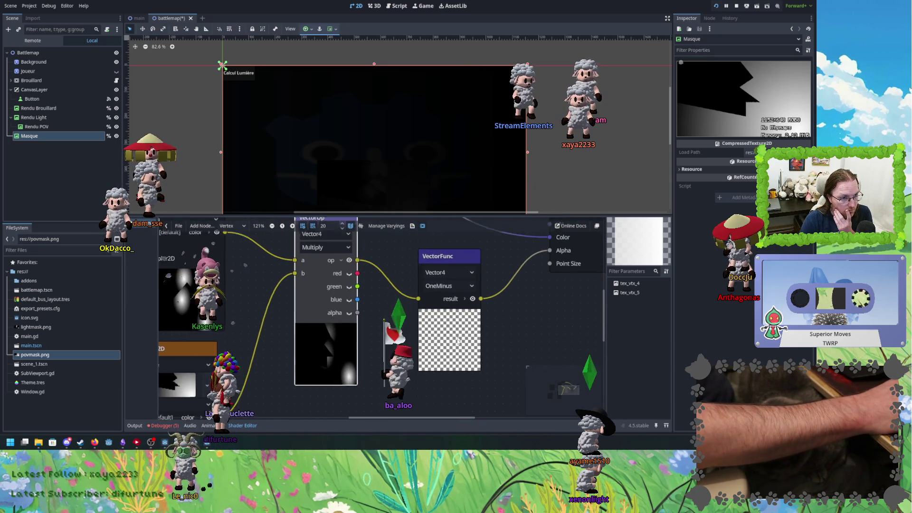
left_click(354, 309)
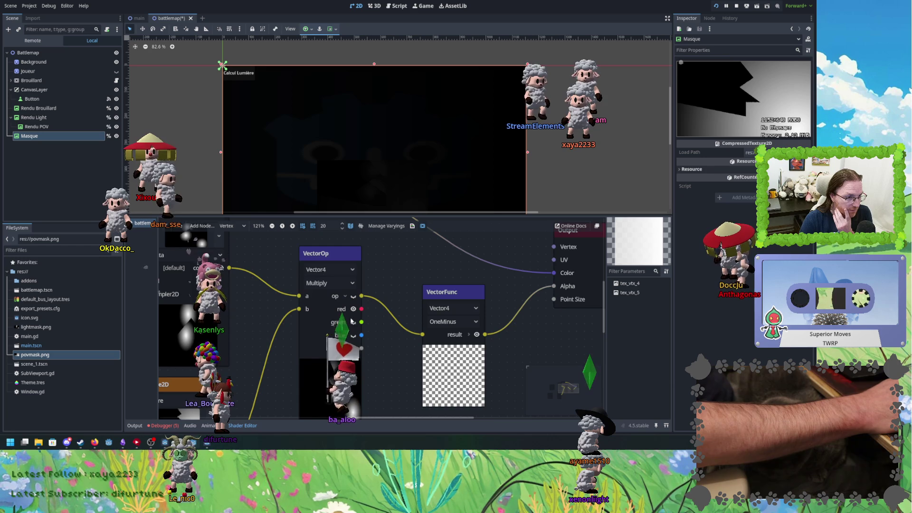
left_click(354, 349)
scroll(424, 322, "down", 1)
left_click(352, 337)
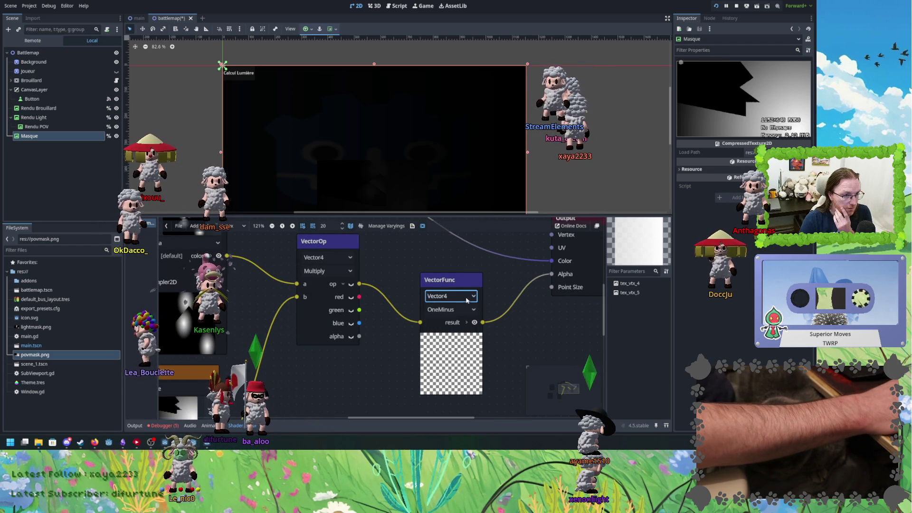
Step: Change the OneMinus VectorFunc node's type from Vector4 to Vector3
left_click(452, 319)
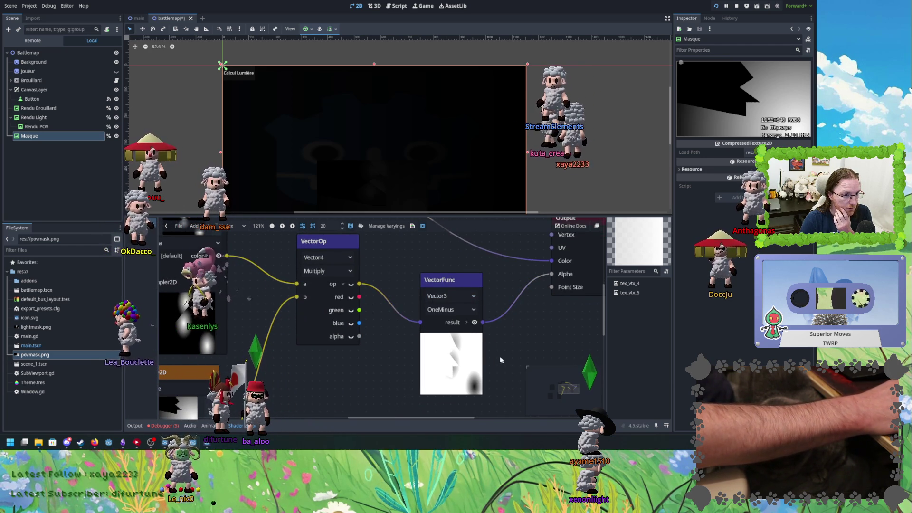
scroll(461, 332, "down", 1)
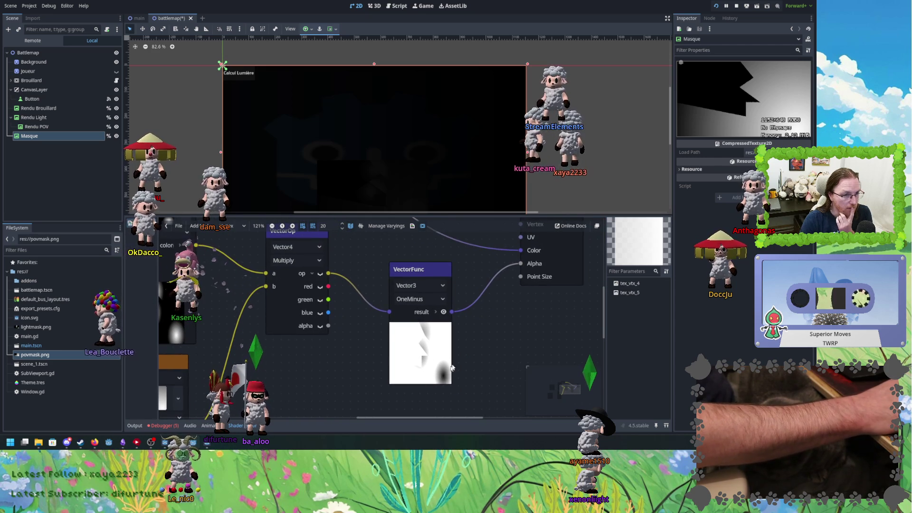
scroll(449, 363, "down", 3)
scroll(494, 142, "down", 2)
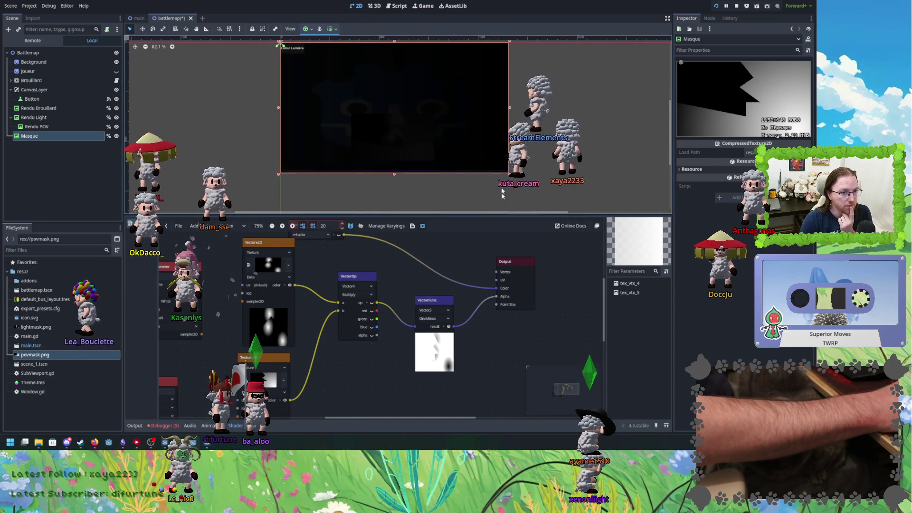
scroll(498, 300, "up", 1)
left_click_drag(496, 311, 470, 302)
Step: Cancel the accidental Masque deletion and reselect Masque to restore its shader graph
left_click(322, 249)
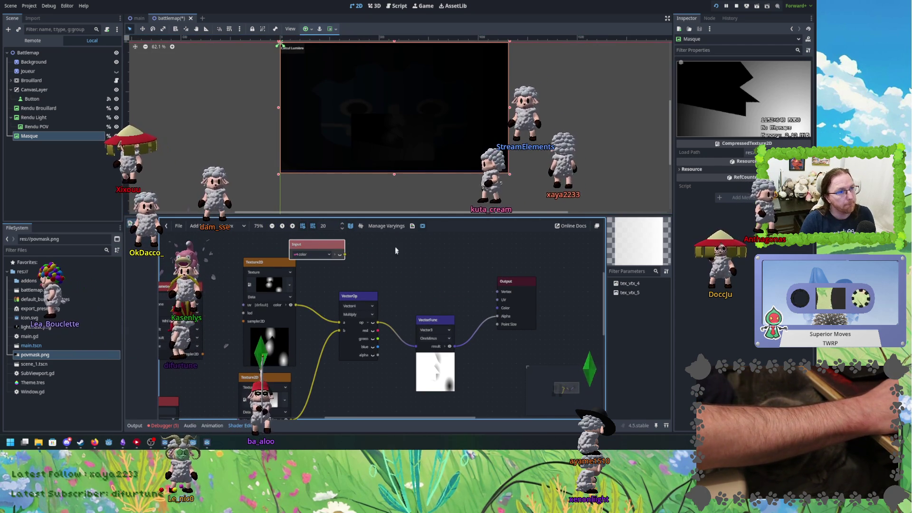
left_click(425, 226)
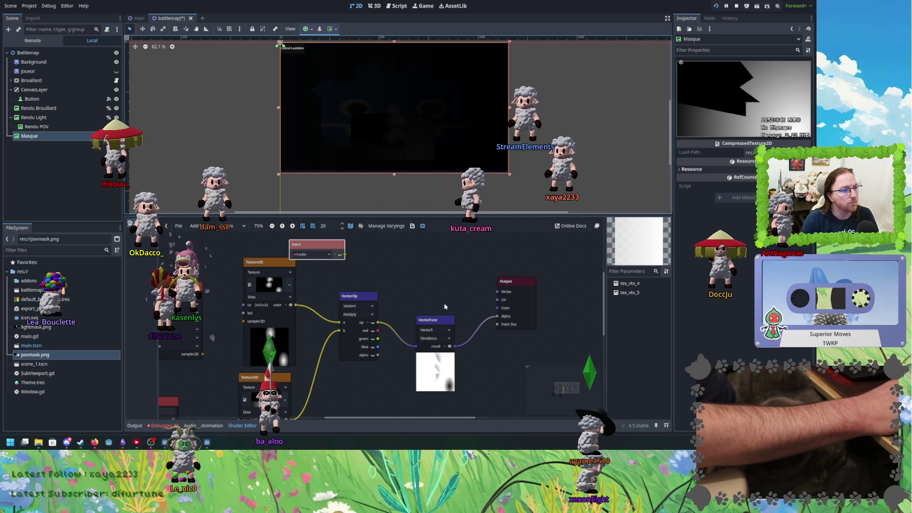
scroll(443, 309, "up", 1)
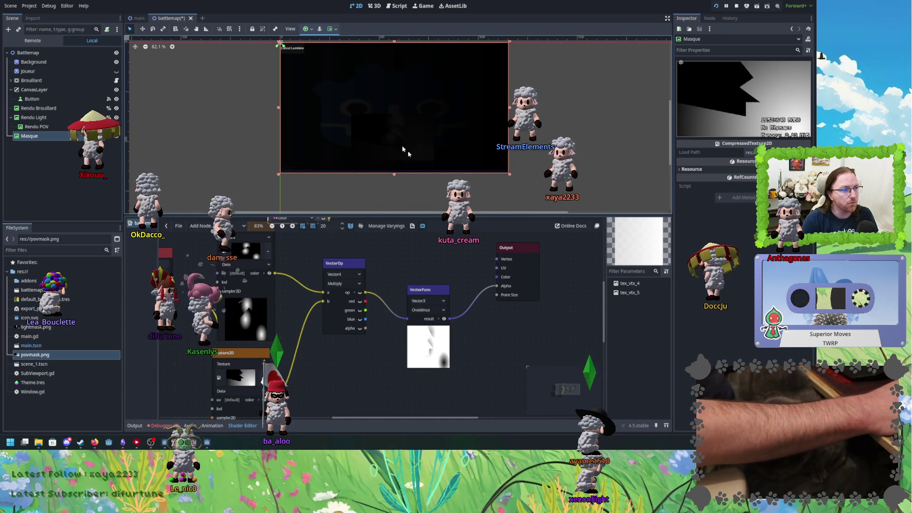
left_click(108, 138)
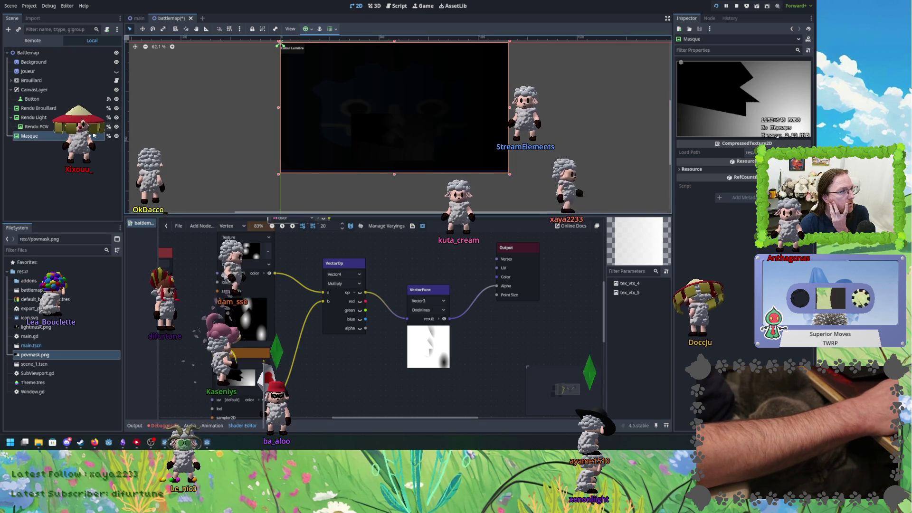
left_click(418, 95)
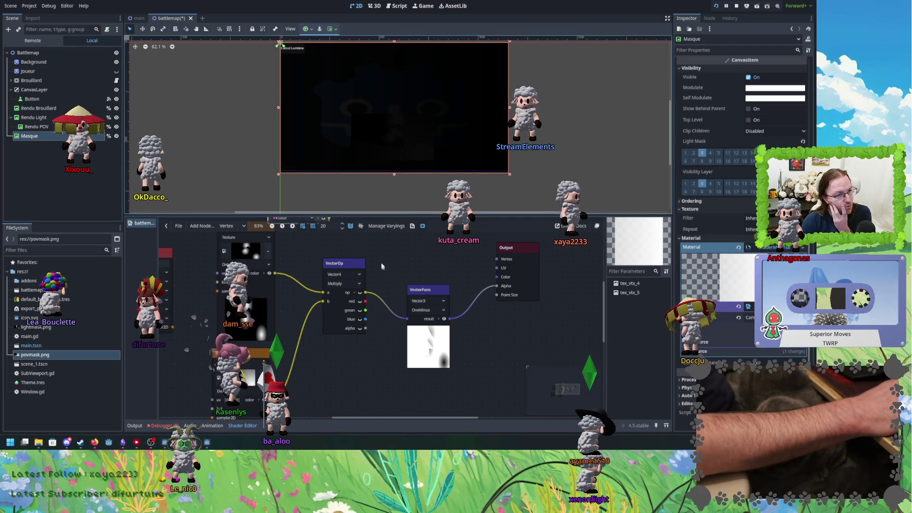
scroll(327, 248, "left", 5)
scroll(313, 247, "left", 3)
Step: Add an Input node and wire its uv into both Texture2D nodes' uv inputs
mouse_move(295, 267)
left_mouse_down()
mouse_move(220, 333)
mouse_move(204, 316)
left_mouse_up()
right_click(261, 262)
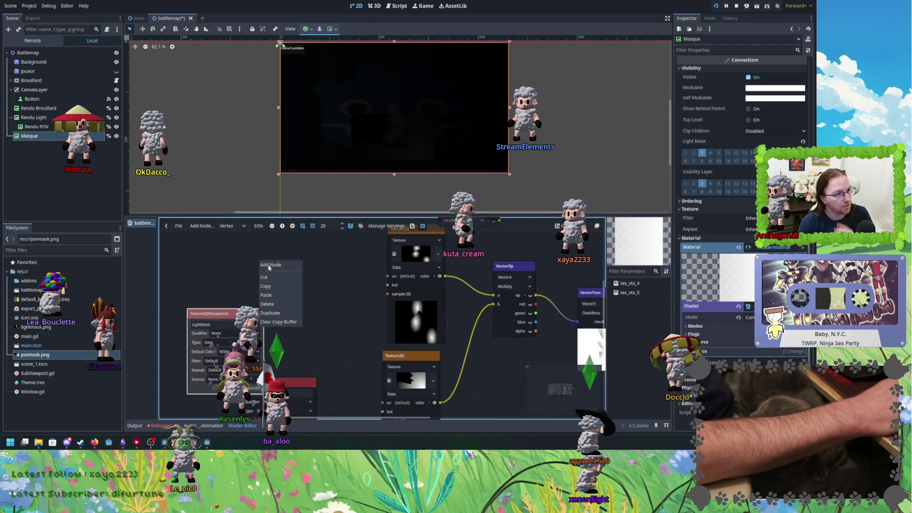
left_click(267, 265)
type("colo")
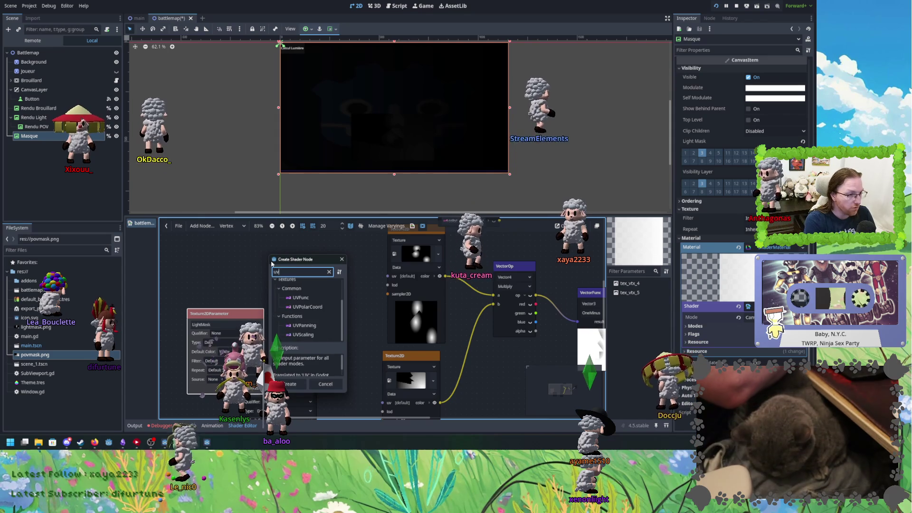
key("Return")
left_click_drag(324, 280, 387, 276)
left_click_drag(325, 280, 382, 402)
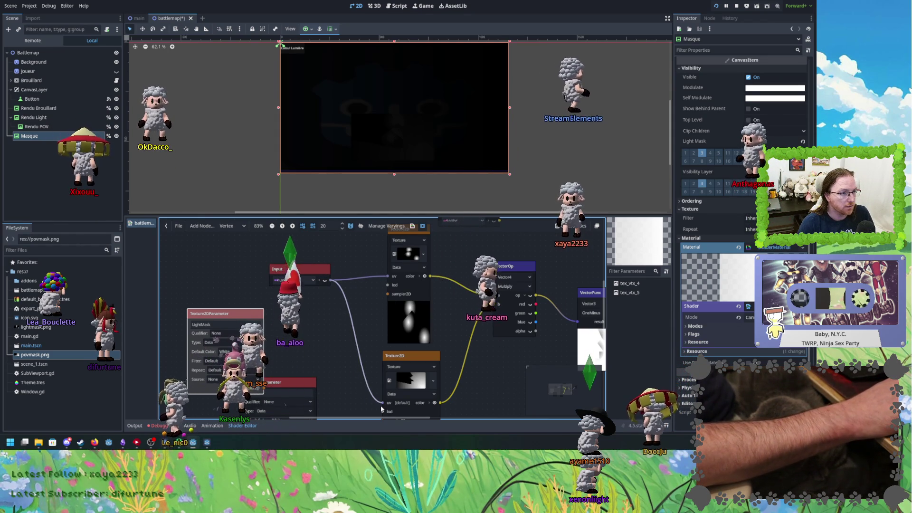
mouse_move(348, 344)
left_mouse_down()
mouse_move(305, 272)
mouse_move(325, 340)
left_mouse_up()
Step: Connect the Input node's uv port to the Output node's UV input
scroll(326, 344, "right", 3)
scroll(333, 347, "up", 3)
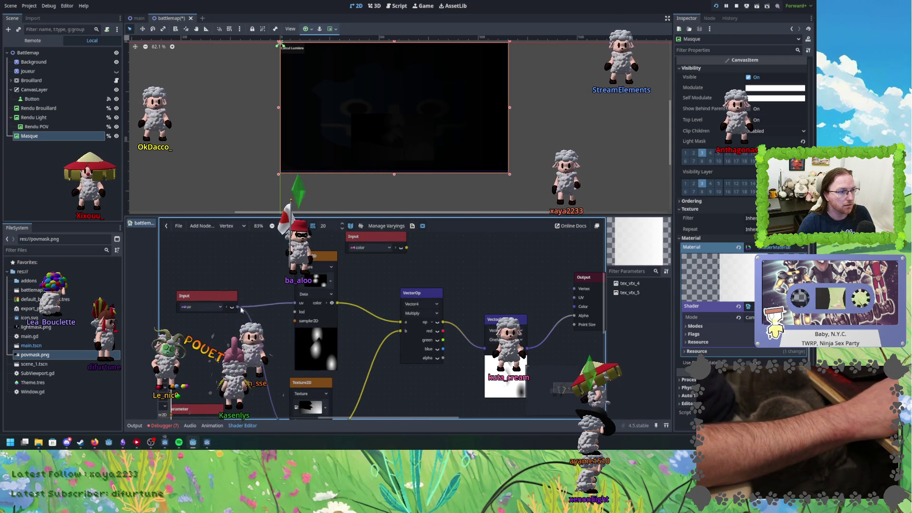
mouse_move(238, 307)
left_mouse_down()
mouse_move(576, 306)
mouse_move(565, 300)
left_mouse_up()
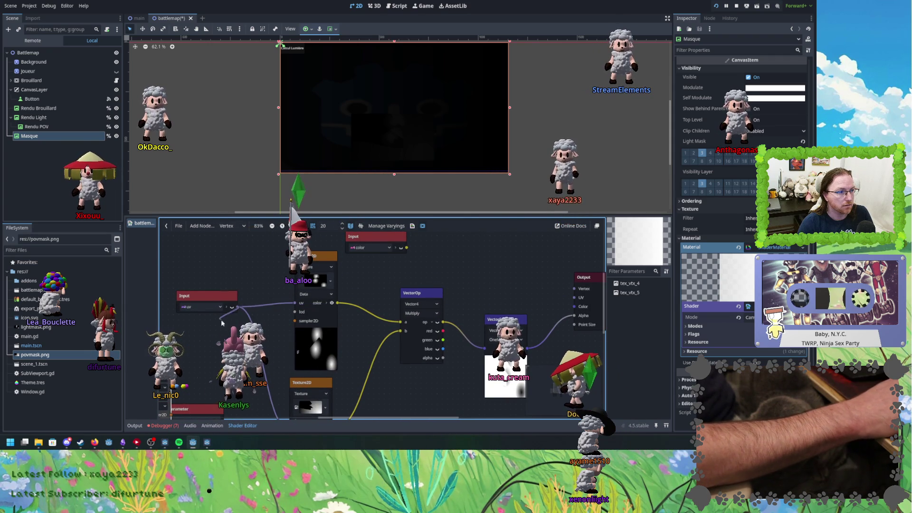
left_click_drag(221, 323, 233, 308)
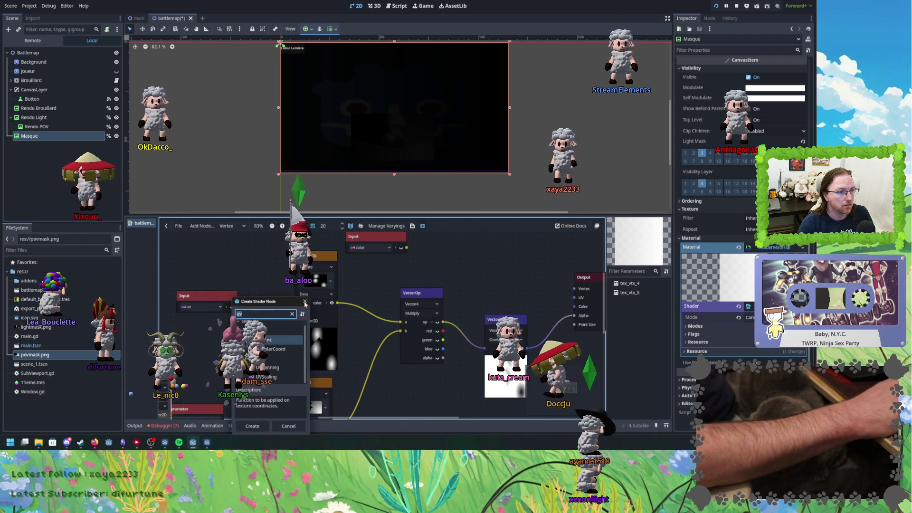
left_click(306, 302)
left_click(232, 307)
left_click(232, 307)
left_click_drag(232, 306, 572, 297)
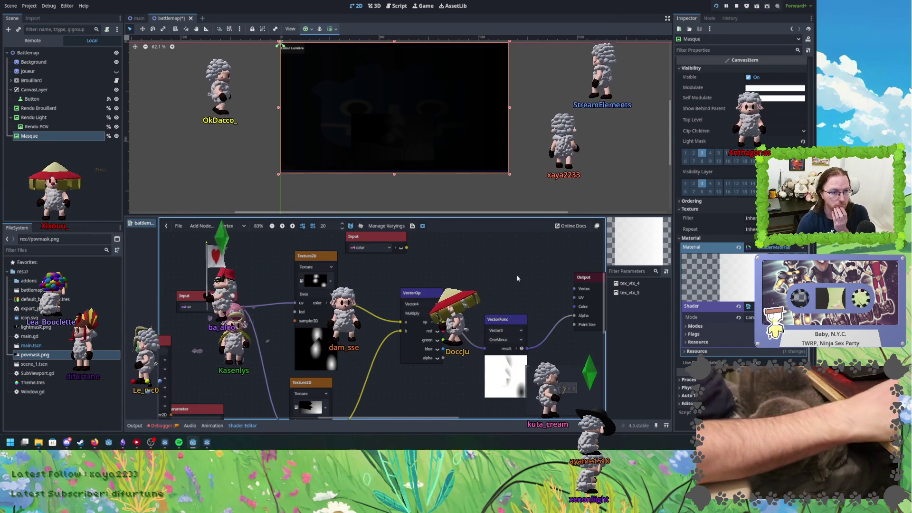
Step: Zoom in to inspect the OneMinus preview, then move the OneMinus node up-left
scroll(473, 340, "up", 3)
scroll(470, 313, "up", 3)
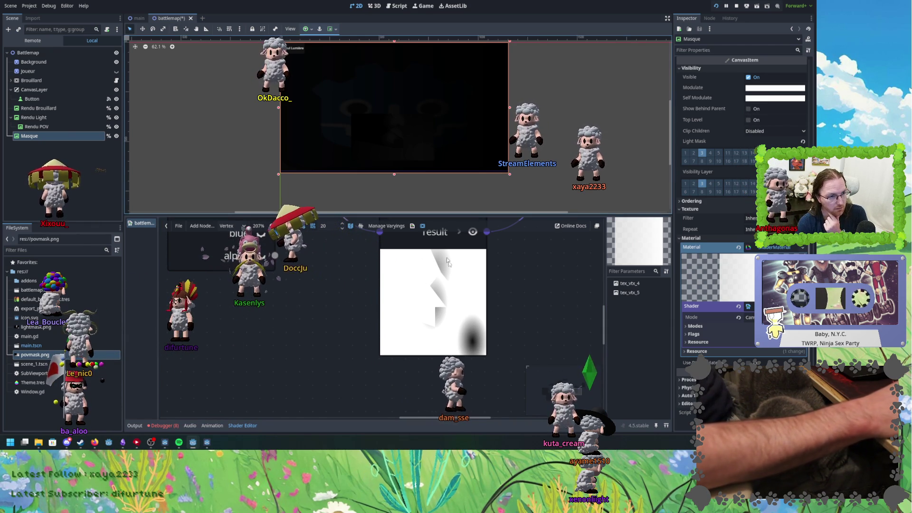
scroll(467, 316, "up", 2)
scroll(553, 193, "down", 2)
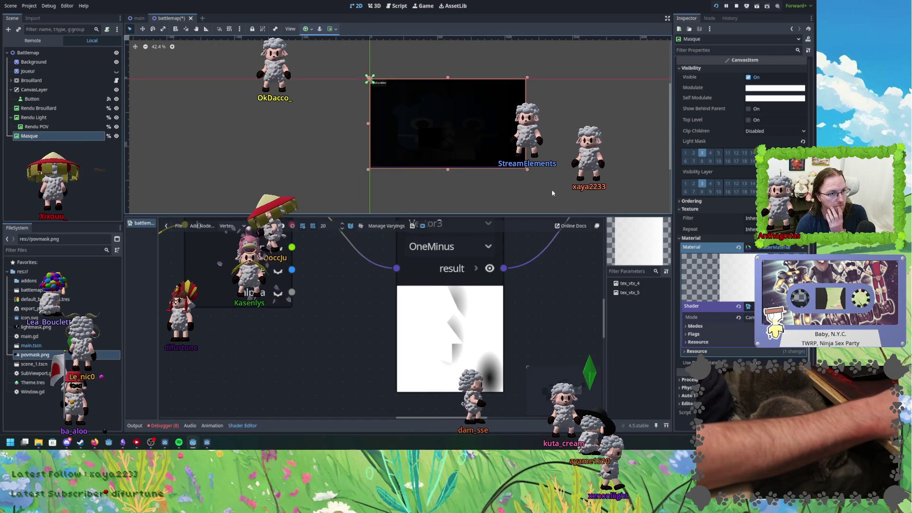
scroll(436, 336, "down", 2)
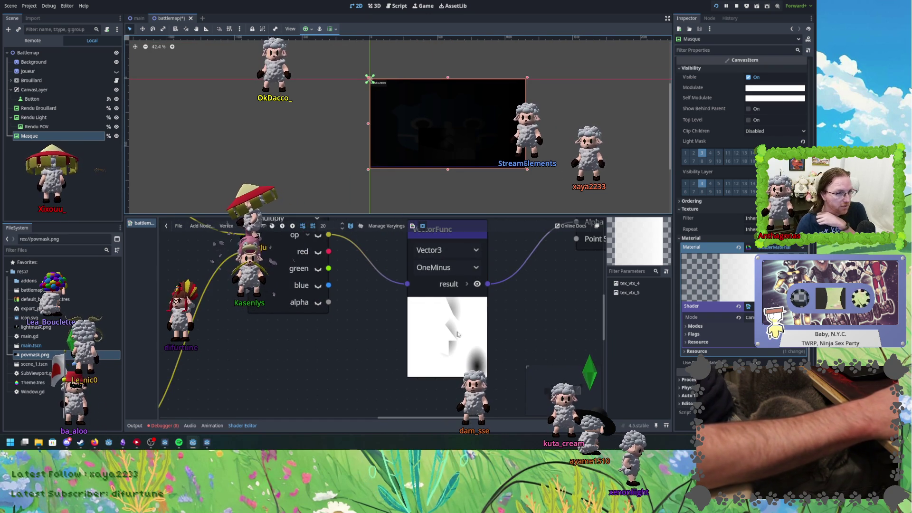
scroll(435, 333, "down", 2)
mouse_move(404, 377)
left_mouse_down()
mouse_move(433, 384)
mouse_move(379, 376)
left_mouse_up()
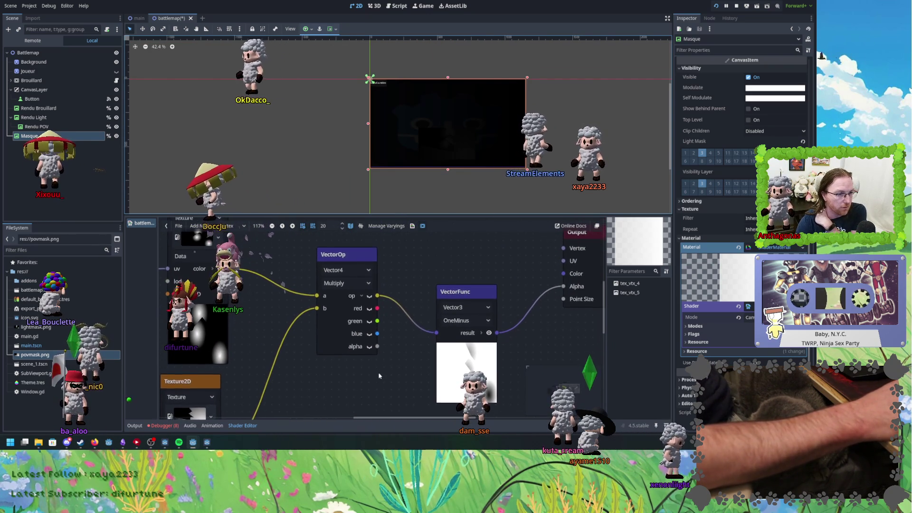
left_click_drag(456, 290, 436, 276)
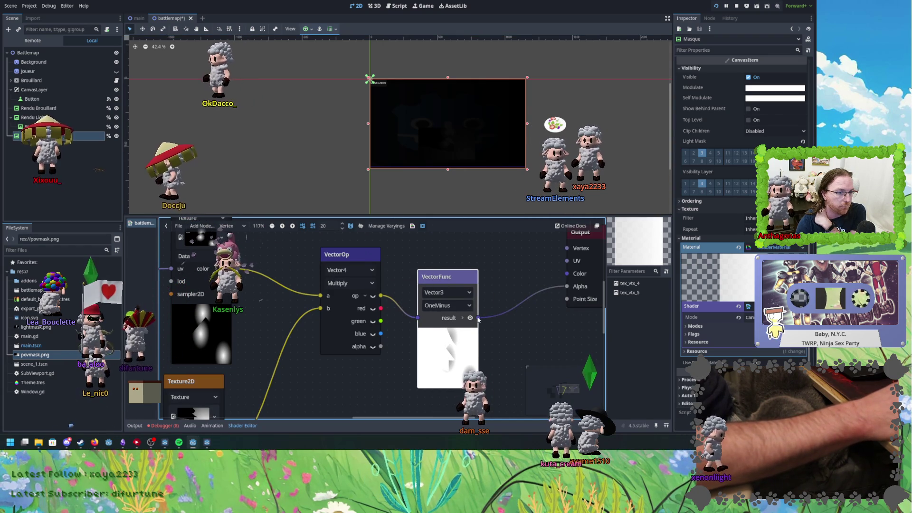
Step: Search 'step' and add a Step node beside the OneMinus node
right_click(515, 312)
type("uv")
key("BackSpace")
key("BackSpace")
type("step")
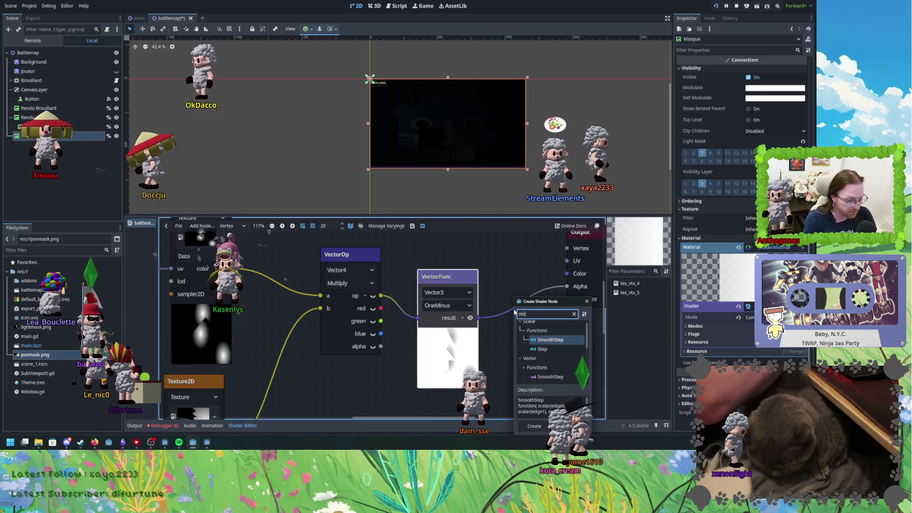
double_click(542, 349)
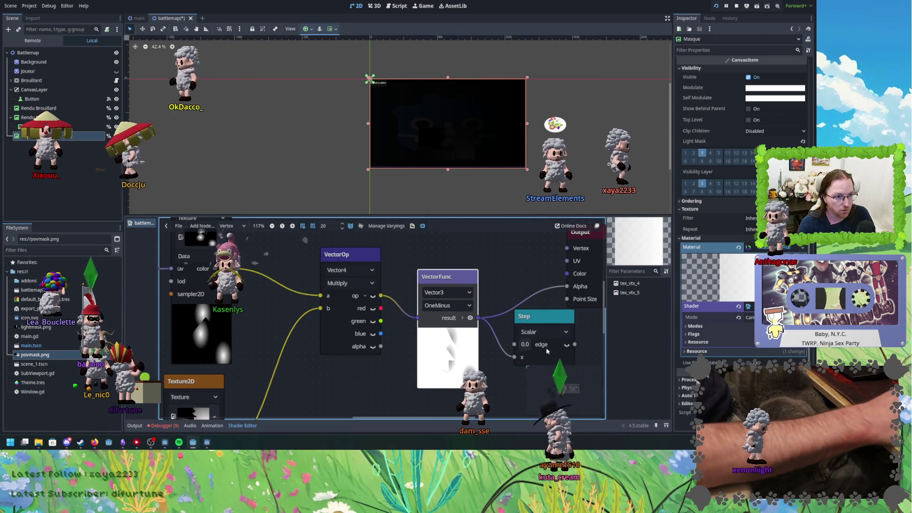
left_click_drag(528, 307, 535, 314)
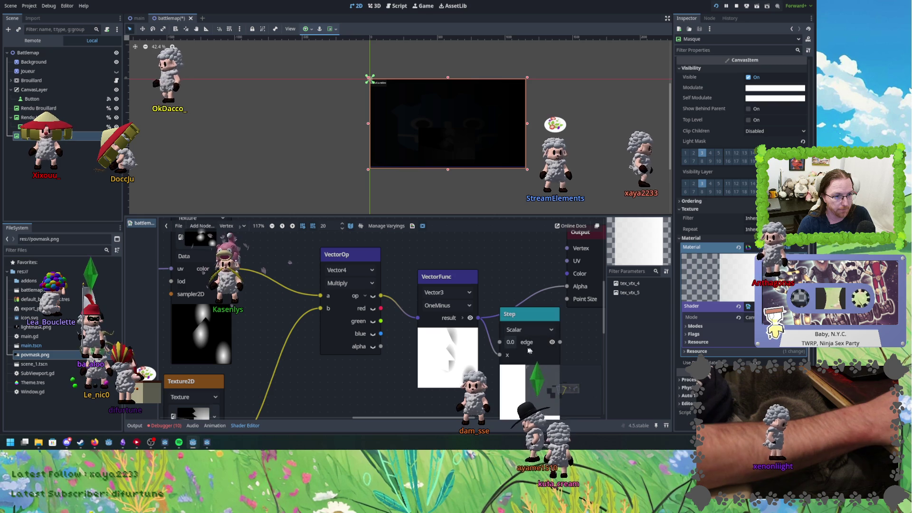
Step: Try several Step edge values, settling on 0.905 for a hard black-and-white mask
left_click_drag(551, 365, 496, 320)
left_click(455, 297)
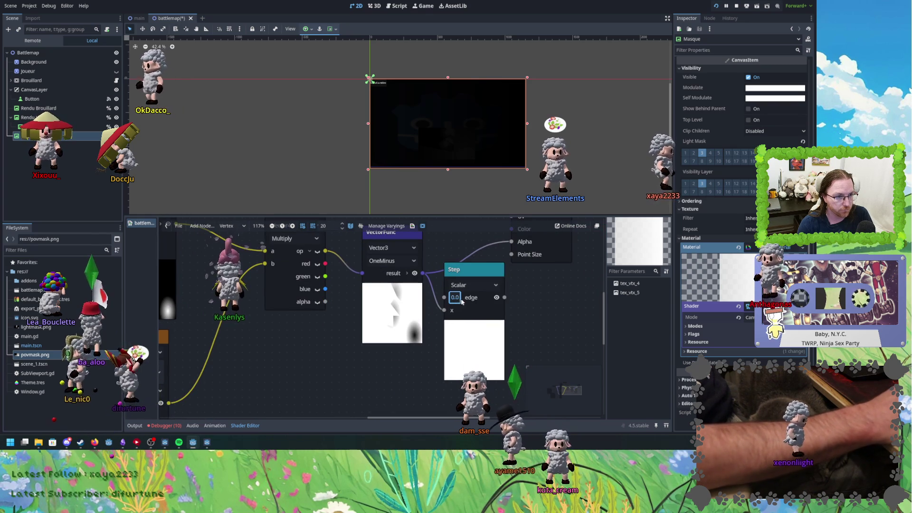
left_click(457, 298)
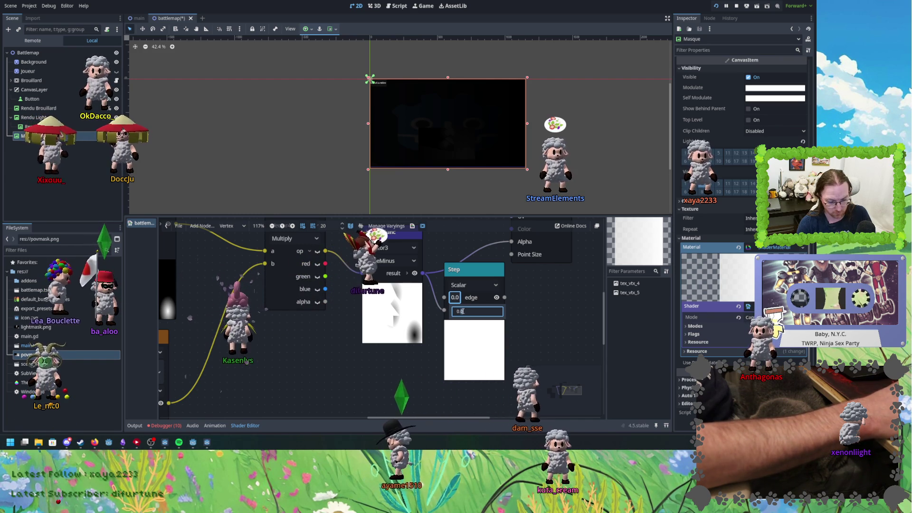
type("0.5")
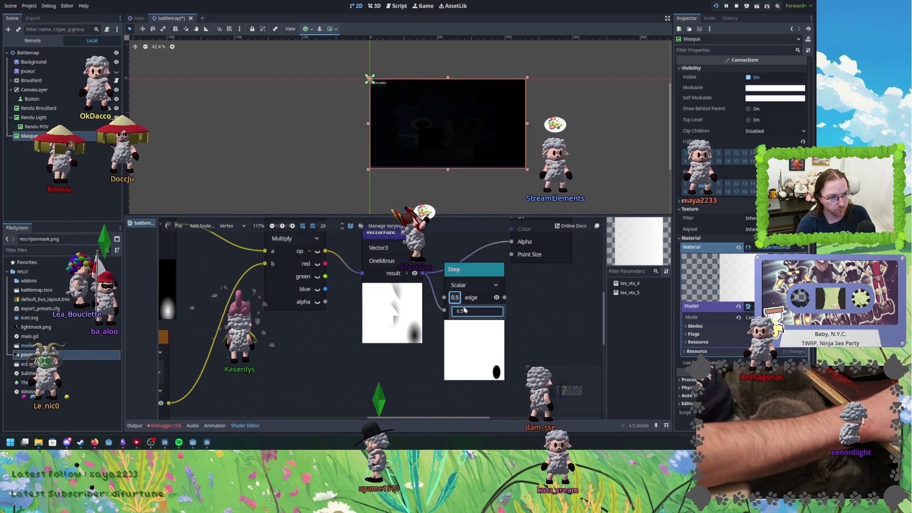
type("1.075")
type("0.885")
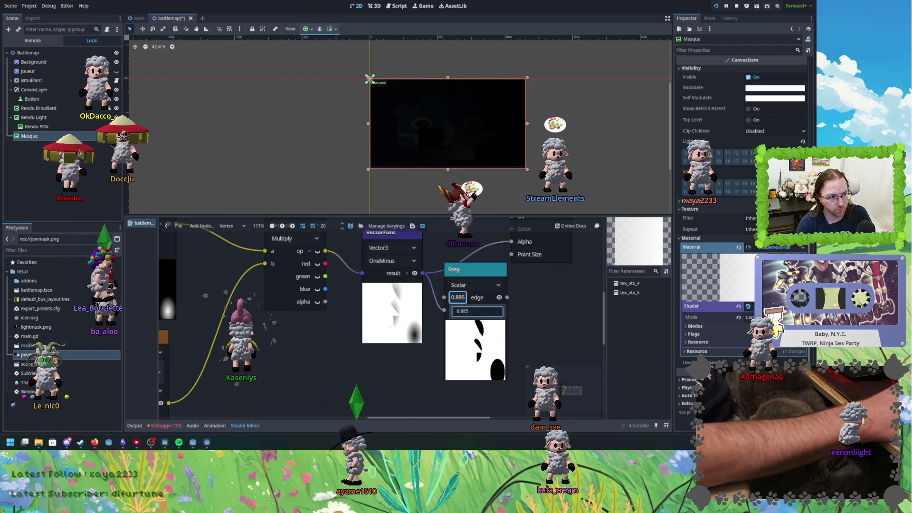
type("0.96")
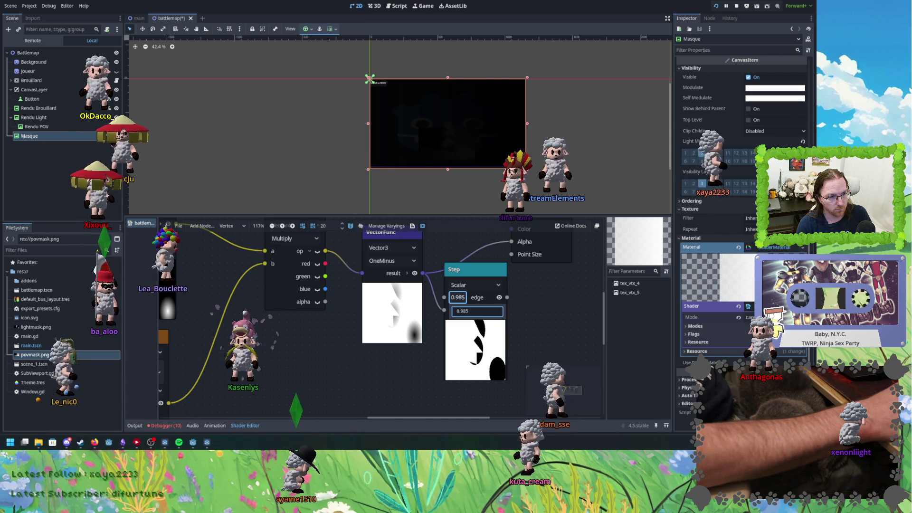
type("0.905")
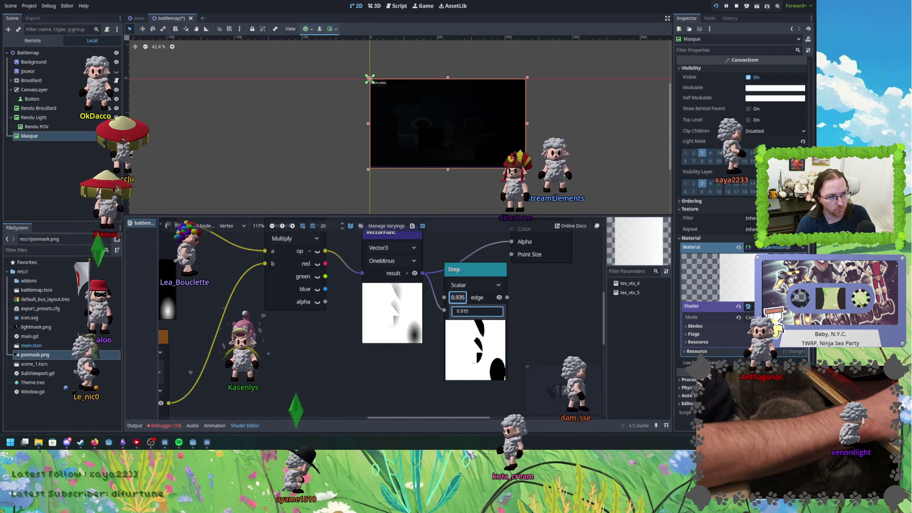
key("Return")
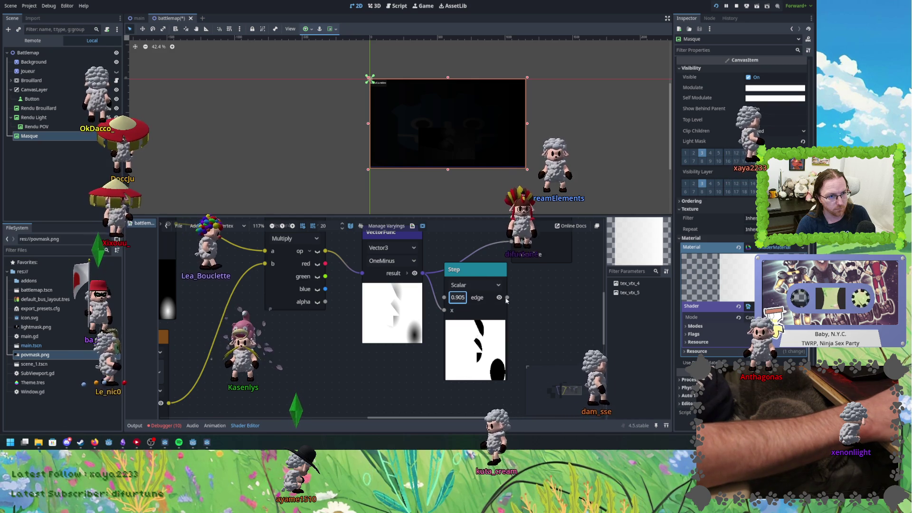
left_click(508, 246)
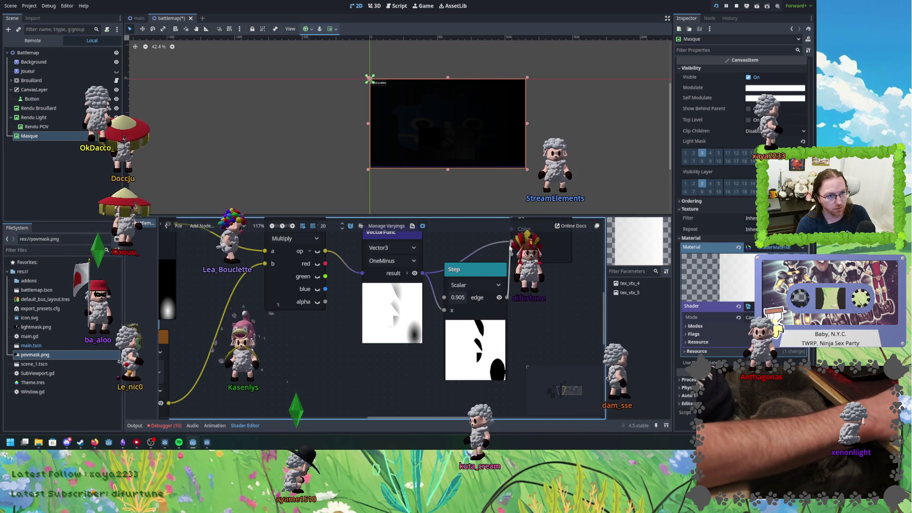
left_click_drag(476, 269, 467, 247)
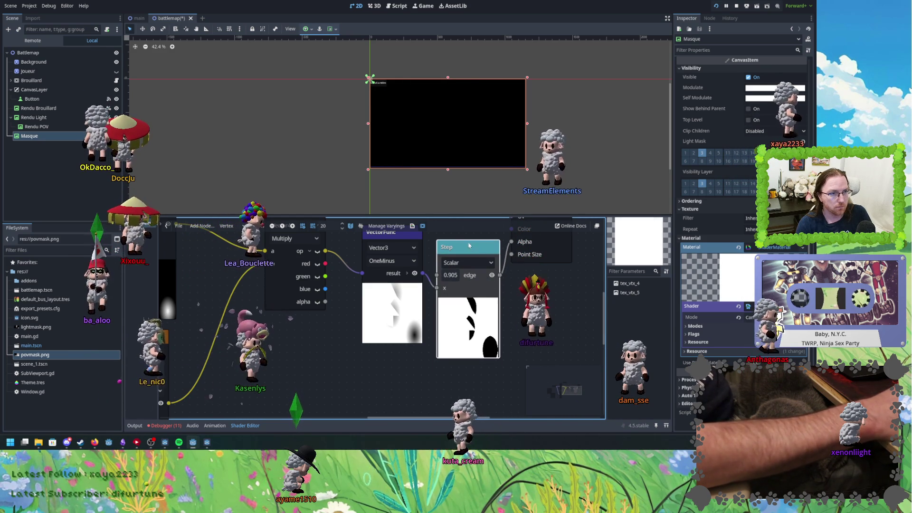
Step: Line the Step node up with OneMinus's result and nudge the Output node right
scroll(500, 188, "up", 1)
scroll(470, 334, "down", 2)
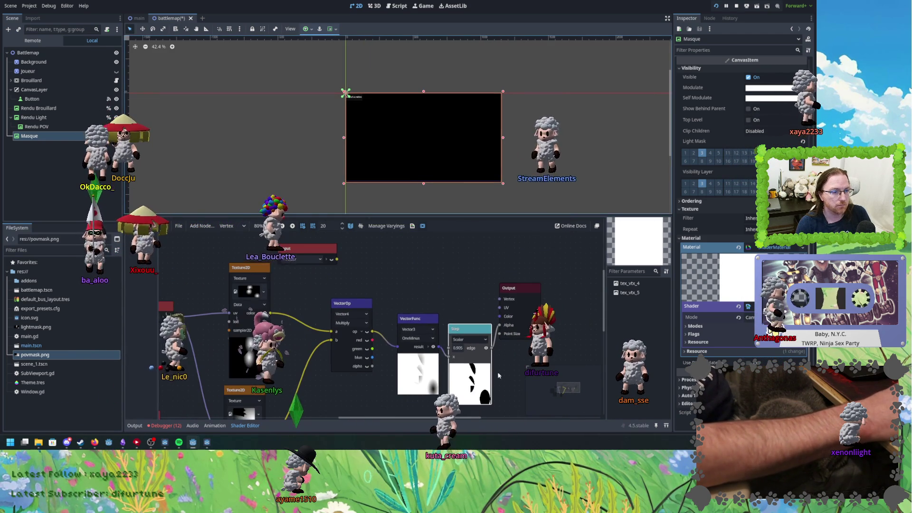
left_click_drag(470, 334, 470, 323)
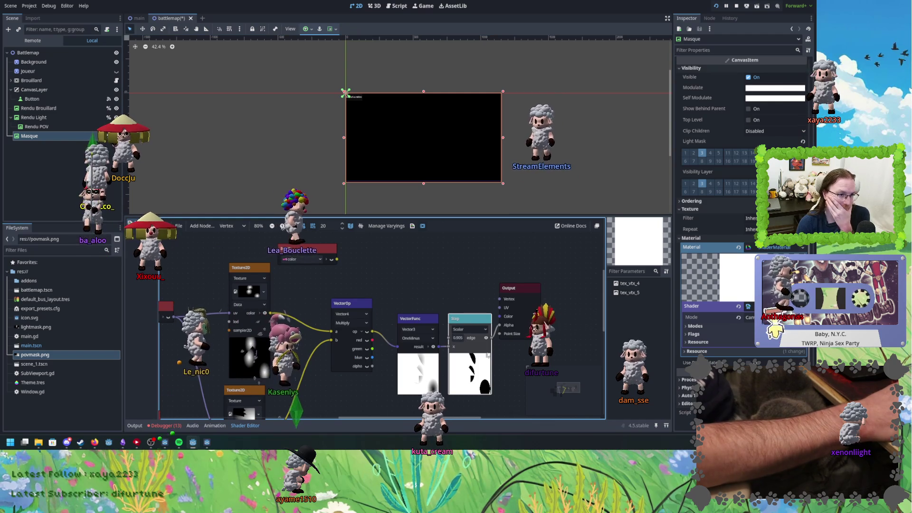
left_click_drag(526, 290, 546, 285)
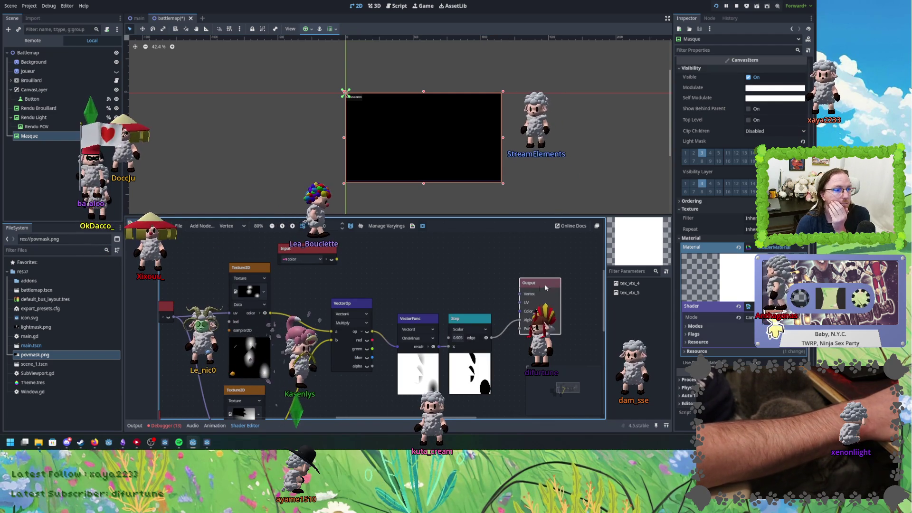
Step: Stretch the Masque rectangle, shrink it back, and reselect Masque to show its 1152 × 658 Transform
scroll(333, 285, "left", 5)
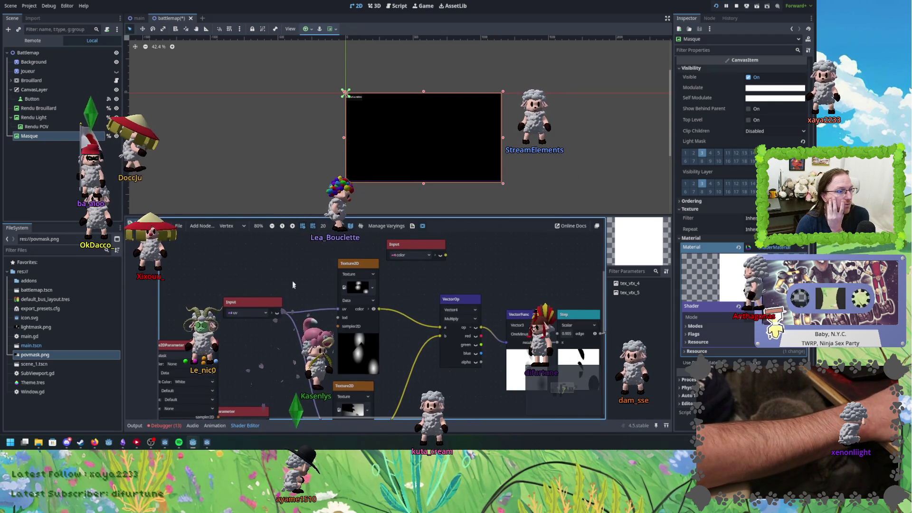
scroll(285, 299, "down", 1)
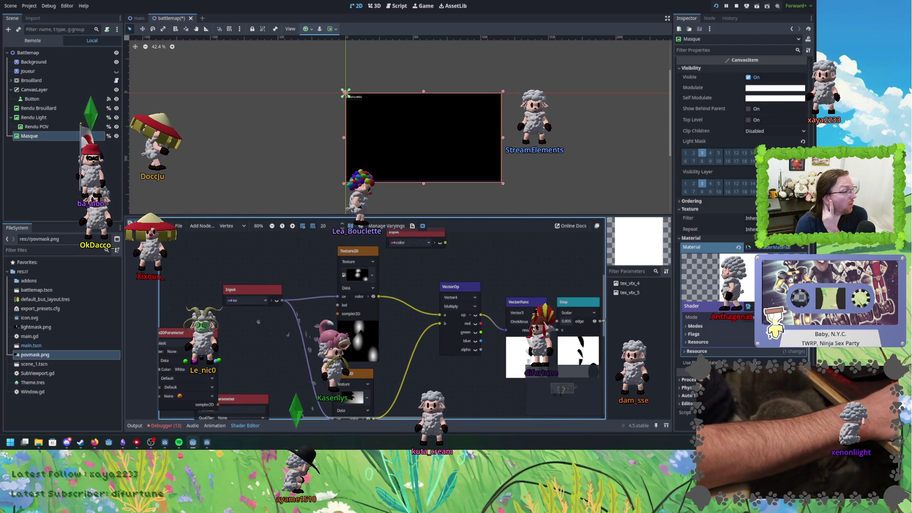
scroll(312, 311, "down", 1)
scroll(408, 378, "right", 2)
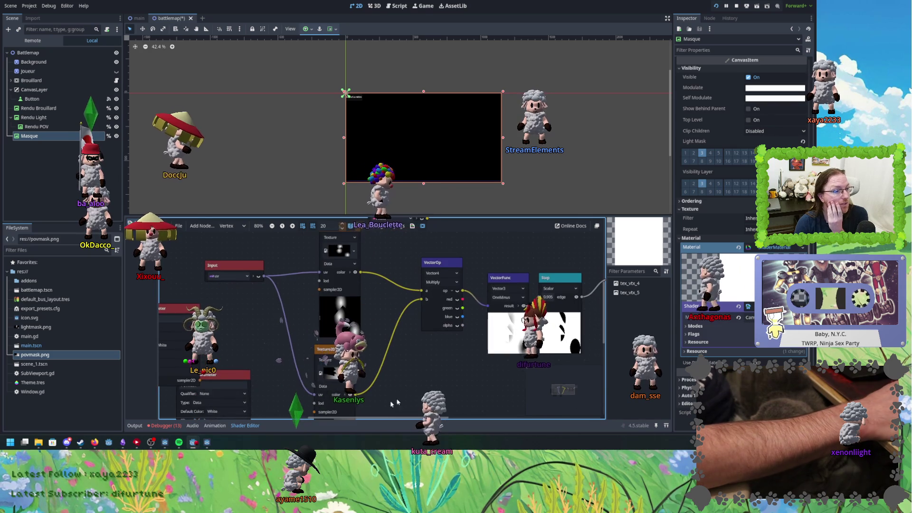
scroll(518, 189, "down", 2)
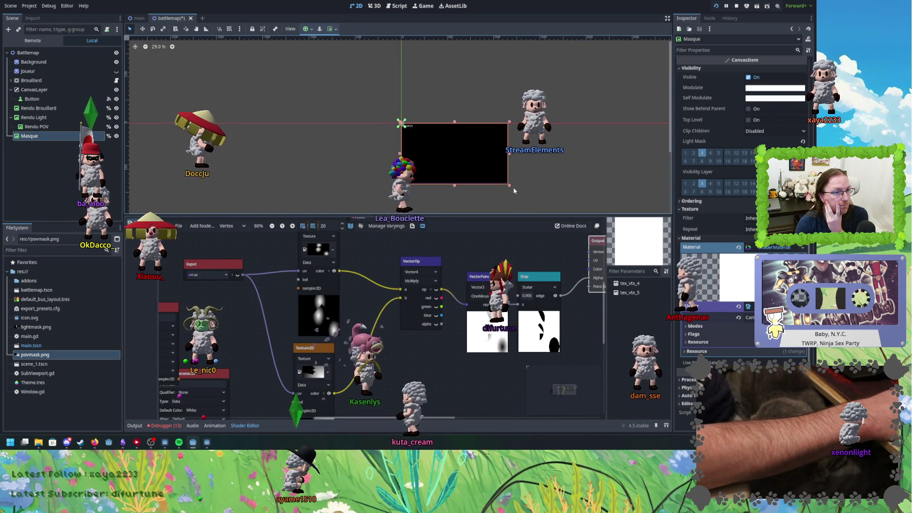
left_click_drag(510, 186, 536, 196)
scroll(536, 196, "up", 2)
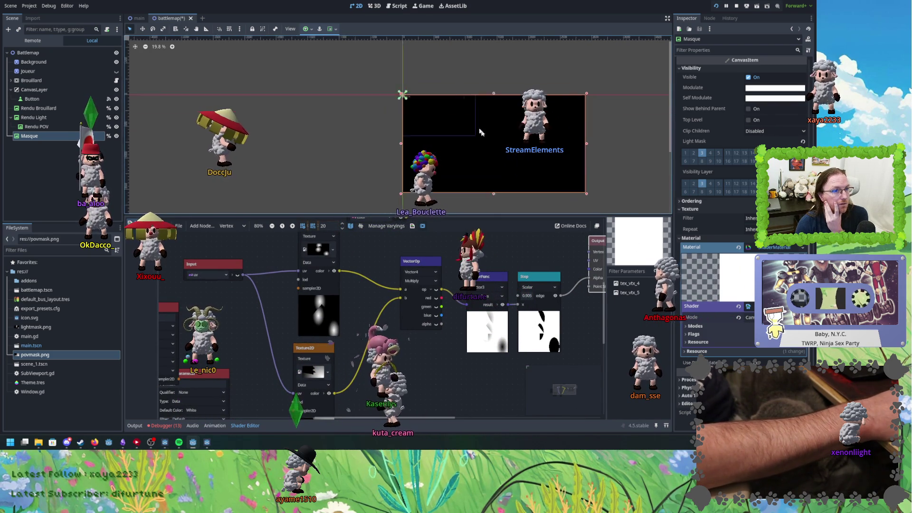
mouse_move(617, 212)
left_mouse_down()
mouse_move(442, 124)
mouse_move(693, 189)
mouse_move(469, 128)
left_mouse_up()
left_click(457, 176)
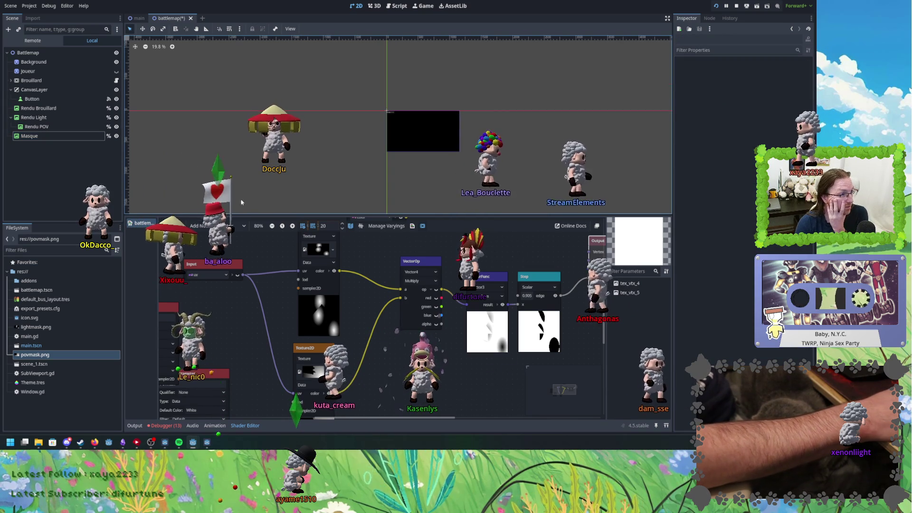
left_click(29, 136)
scroll(720, 163, "up", 5)
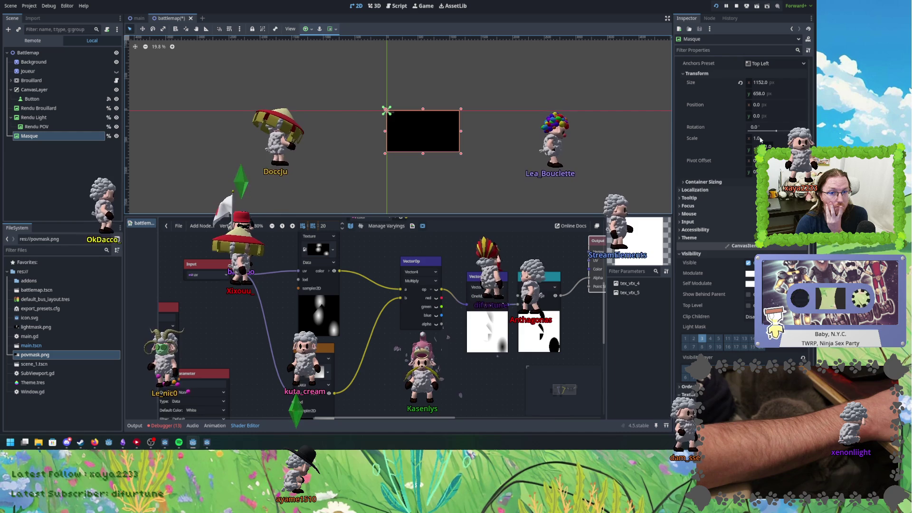
Step: Wire the Input color into Output Vertex, preview it, then disconnect the wire
mouse_move(524, 259)
left_mouse_down()
mouse_move(457, 274)
mouse_move(491, 285)
left_mouse_up()
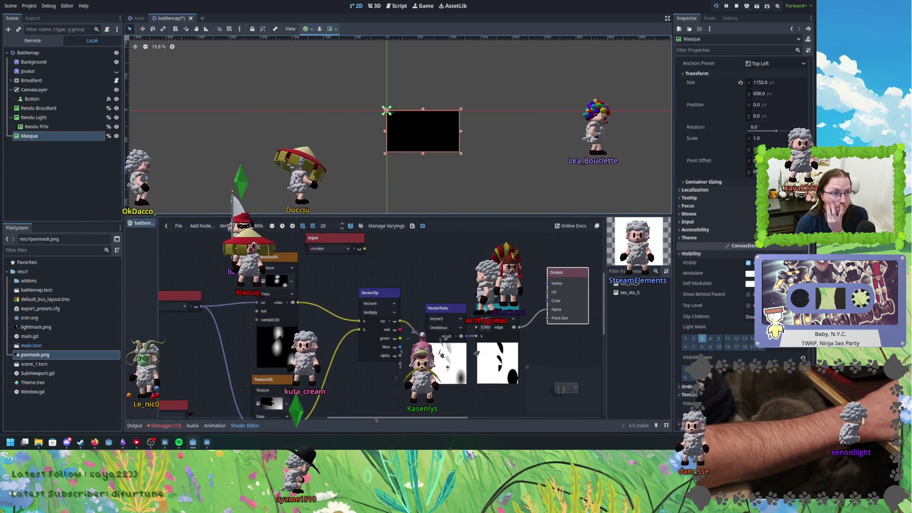
left_click_drag(367, 255, 550, 289)
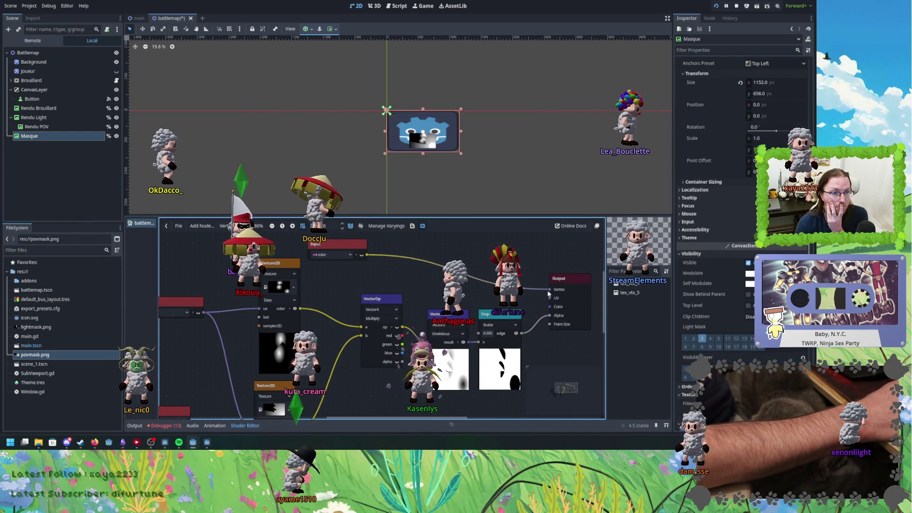
left_click(362, 255)
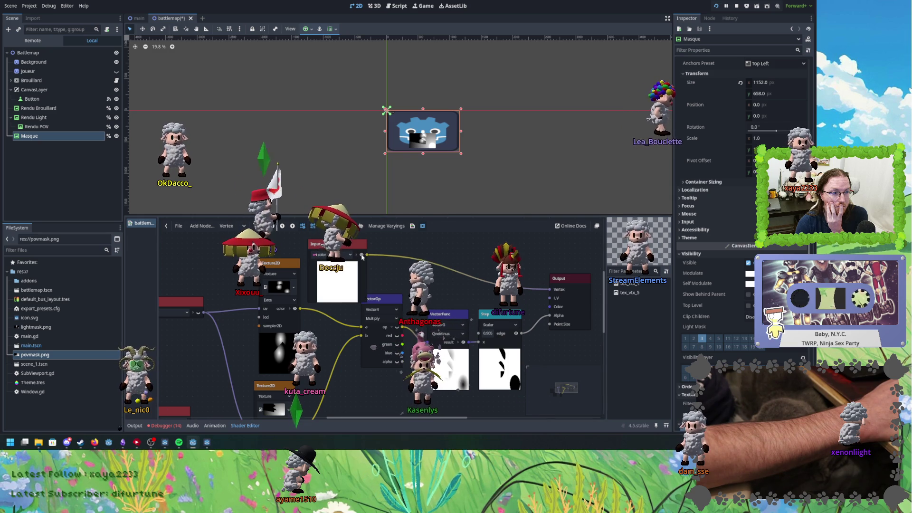
left_click_drag(550, 289, 532, 288)
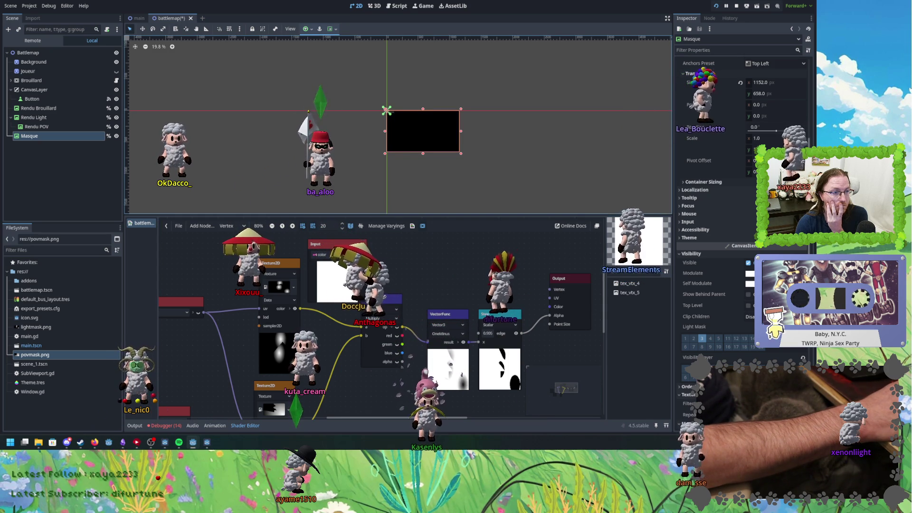
Step: Try at_light_pass on Output Vertex, then revert the Input to color and wire it to Output Color
left_click(327, 255)
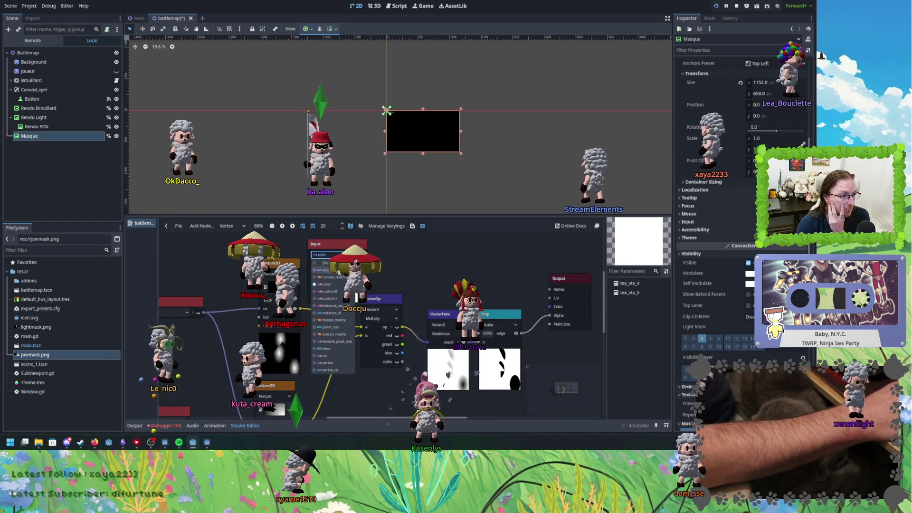
left_click(327, 270)
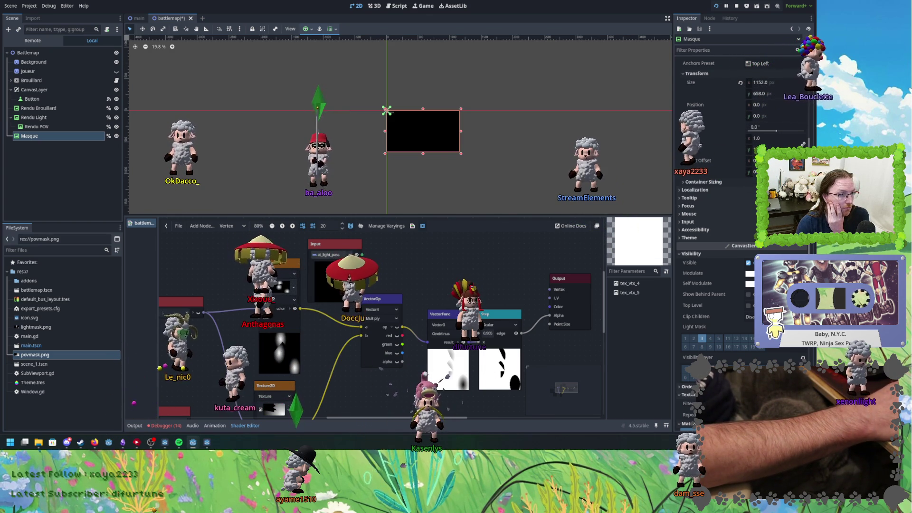
mouse_move(363, 256)
left_mouse_down()
mouse_move(549, 290)
mouse_move(550, 299)
left_mouse_up()
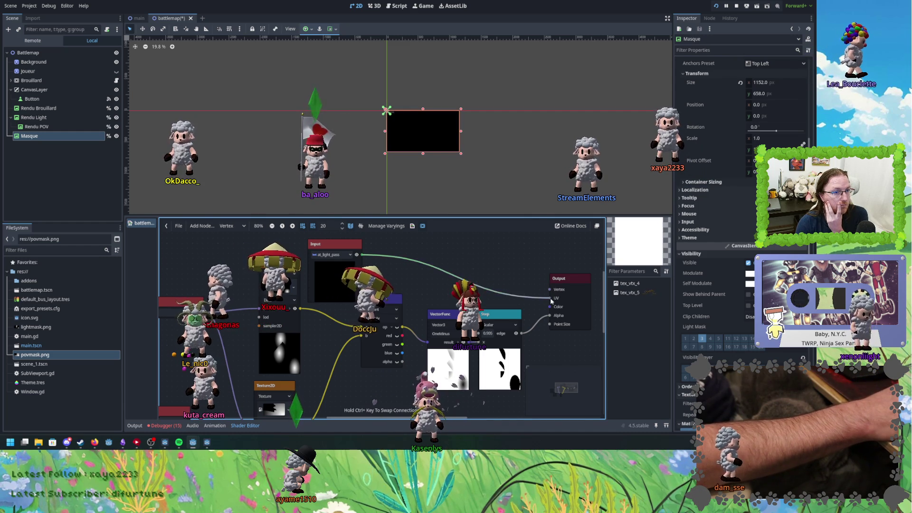
left_click(351, 255)
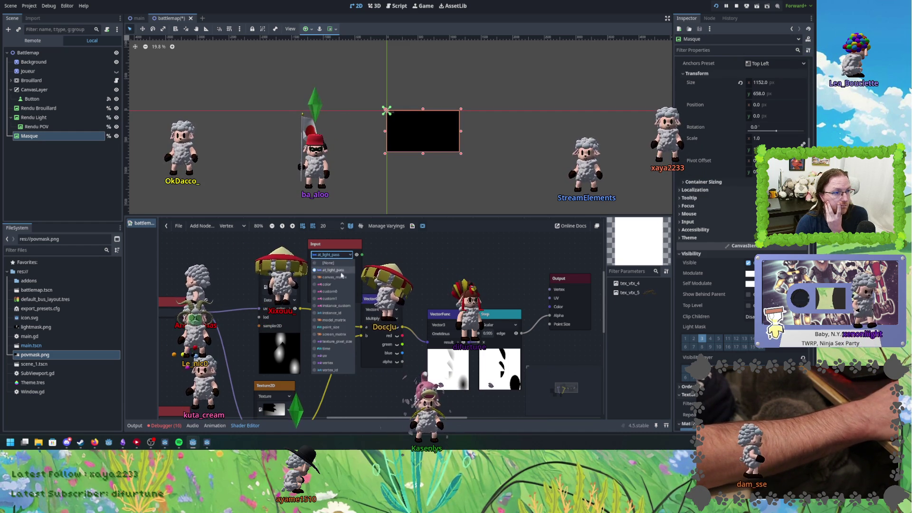
left_click(337, 285)
left_click_drag(550, 298, 550, 307)
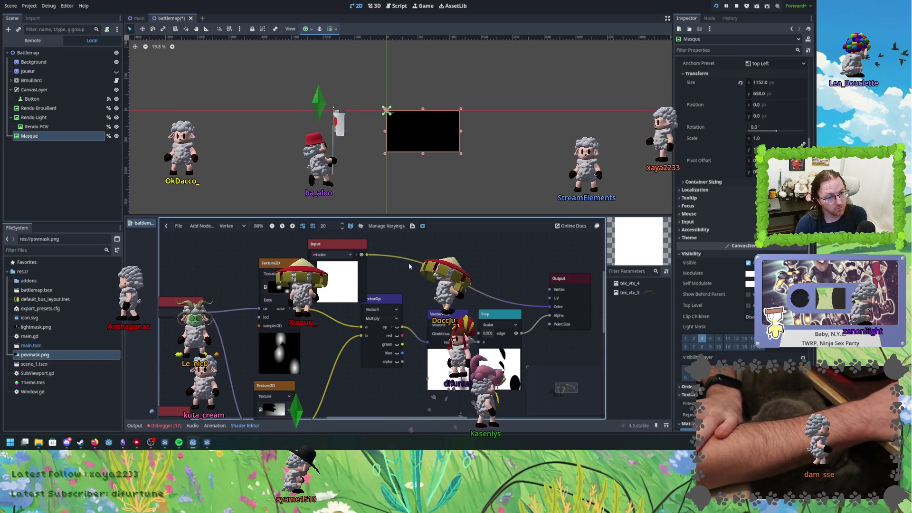
Step: Reroute the Step result wire from Output Alpha to Output Color
left_click_drag(409, 266, 383, 247)
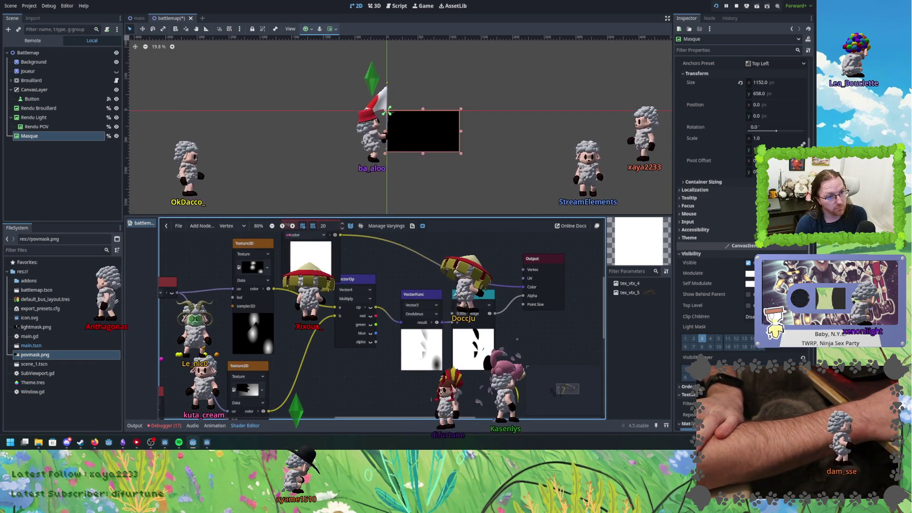
left_click_drag(445, 281, 466, 290)
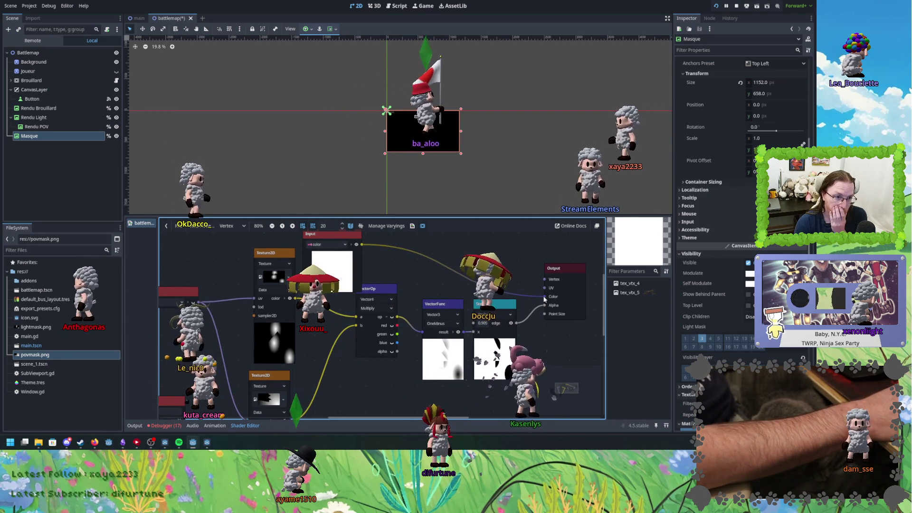
left_click_drag(544, 306, 545, 297)
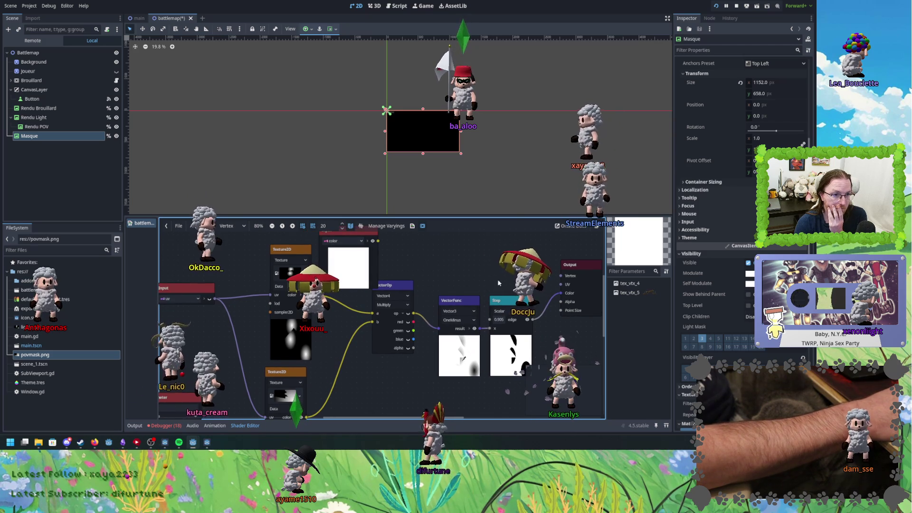
left_click_drag(508, 302, 481, 304)
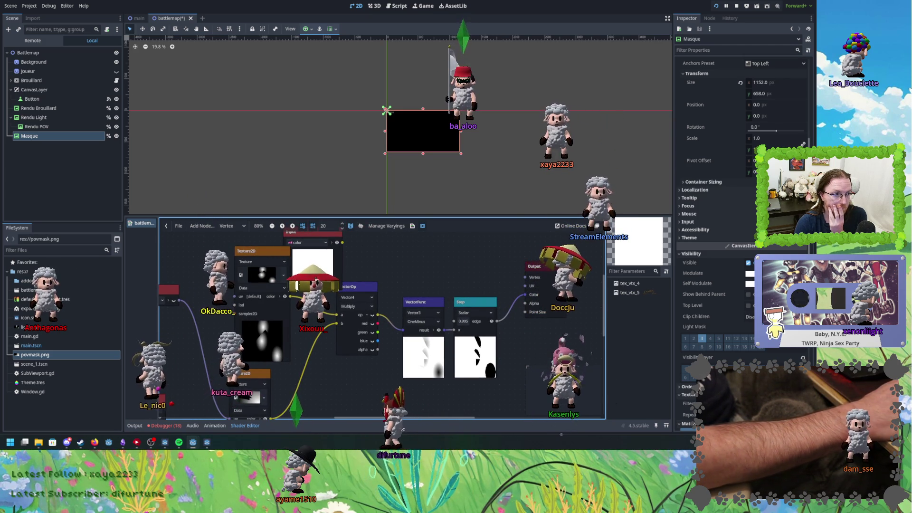
left_click_drag(481, 304, 490, 263)
left_click_drag(438, 341, 394, 372)
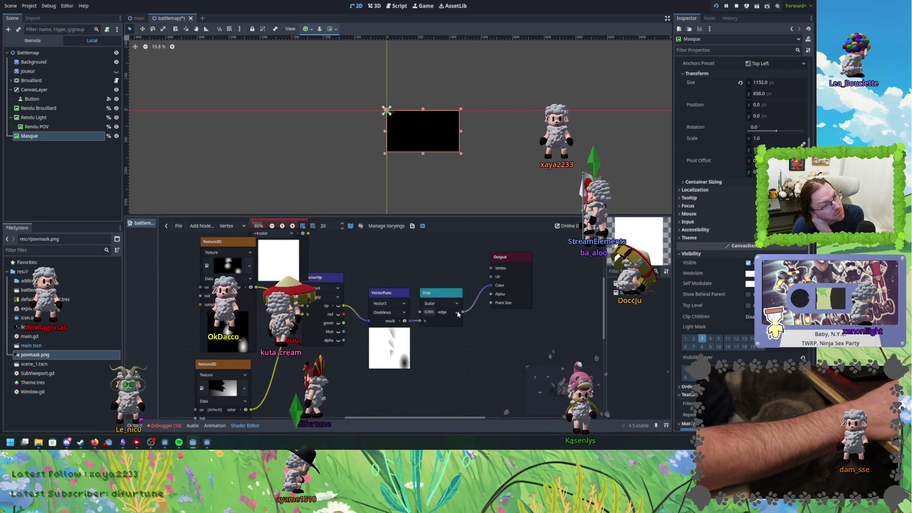
left_click_drag(459, 277, 468, 273)
Step: Select the tex_vtx_4 parameter, then drag the Step wire off Output Color to search 'step'
left_click(487, 287)
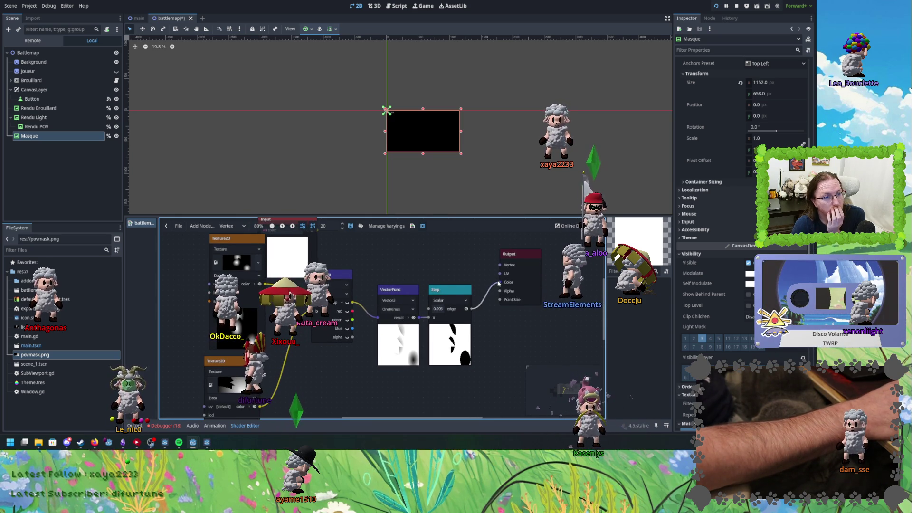
left_click(632, 283)
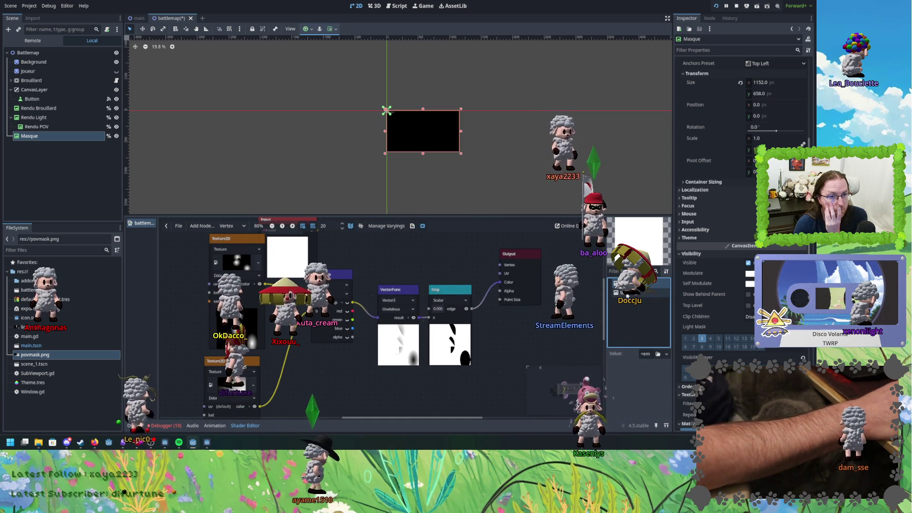
left_click(572, 284)
scroll(566, 286, "up", 1)
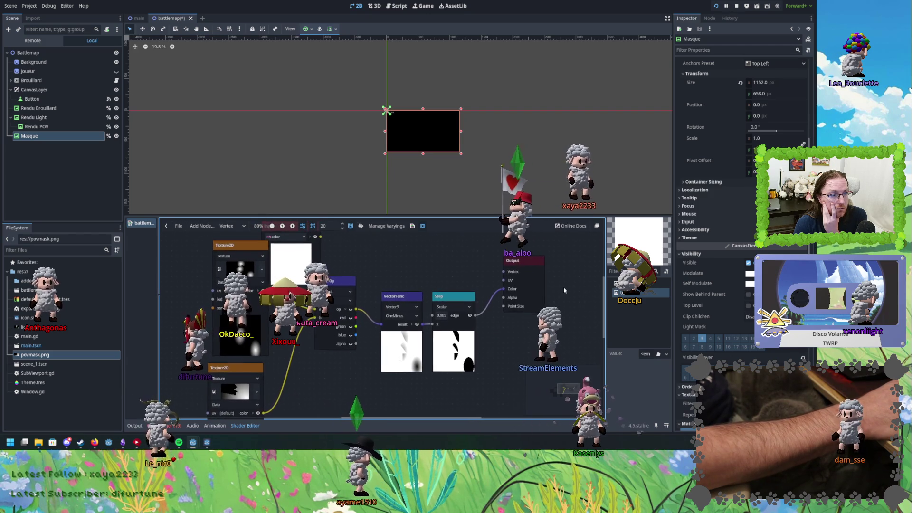
scroll(508, 292, "down", 1)
left_click_drag(507, 290, 500, 283)
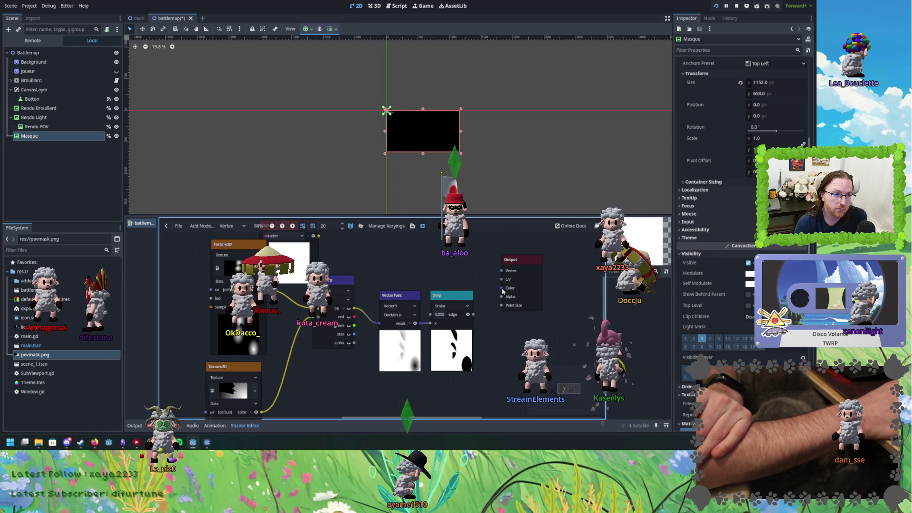
left_click_drag(460, 271, 460, 271)
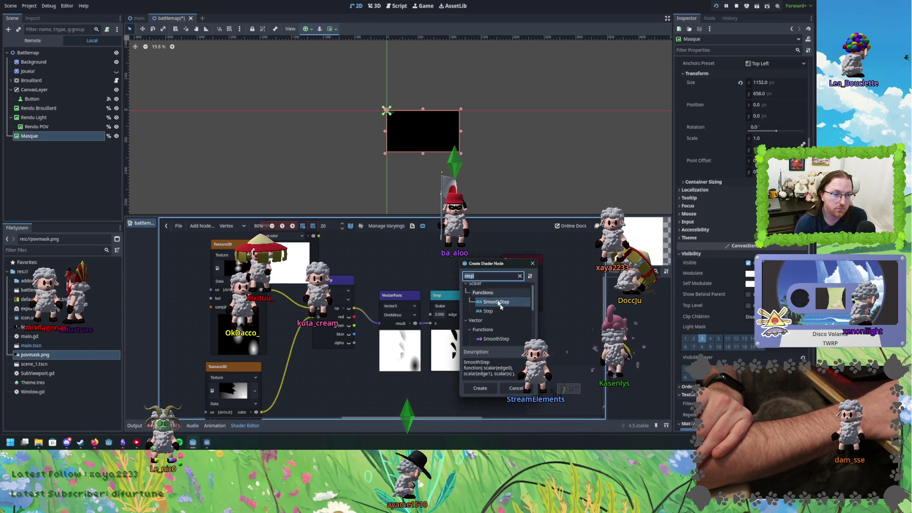
Step: Add a Vector4Constant node and move it clear of the Output node
scroll(503, 324, "up", 2)
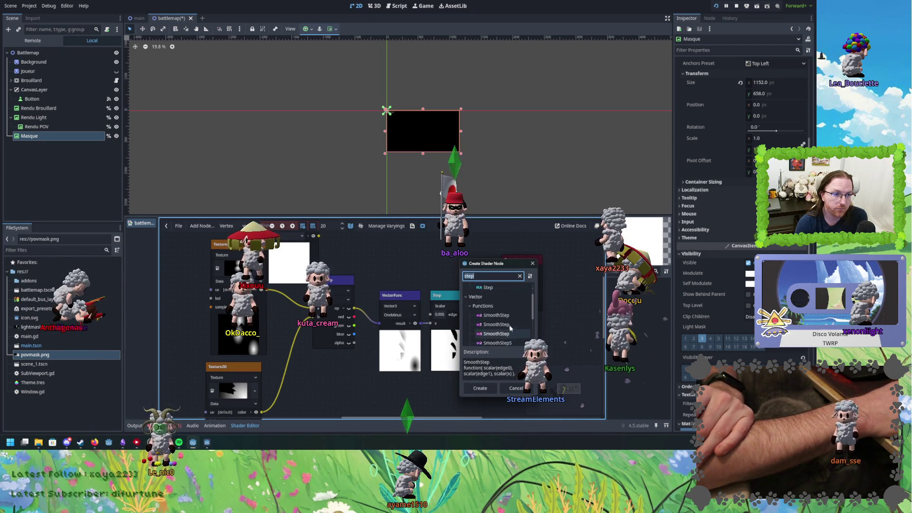
left_click(520, 277)
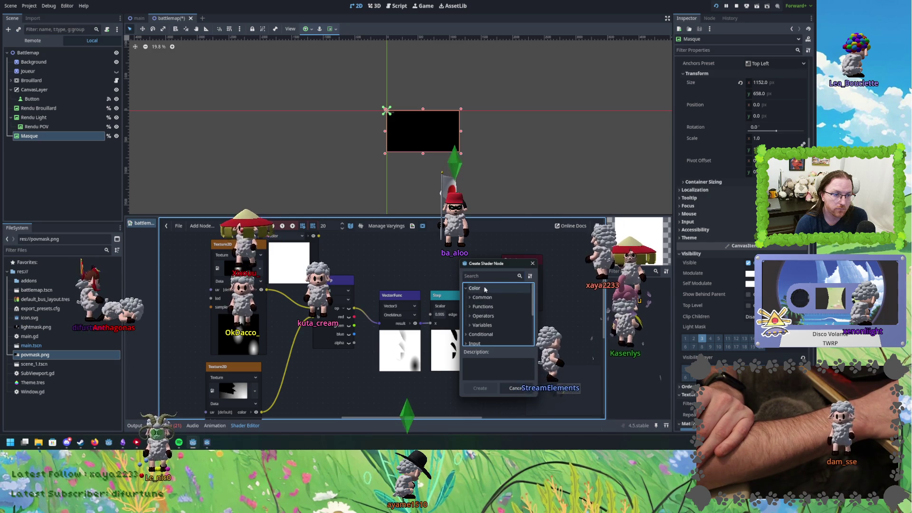
scroll(495, 317, "down", 1)
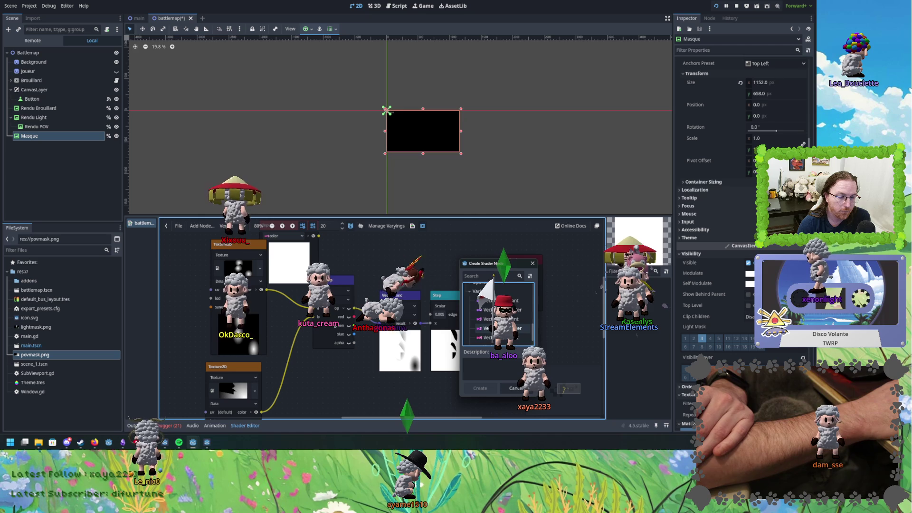
key("Return")
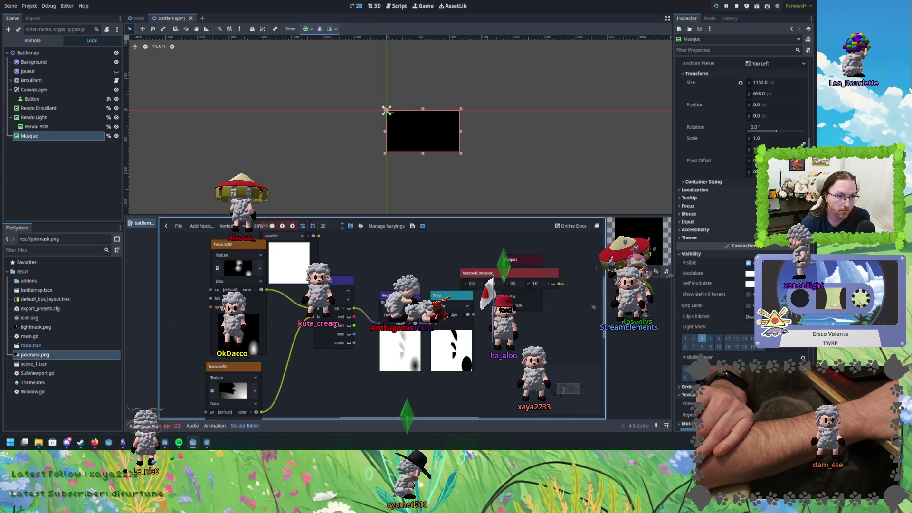
left_click_drag(504, 273, 423, 249)
Step: Set the constant's z value to 0.025 and space the constant and Output nodes apart
left_click(435, 260)
type("0.025")
key("Return")
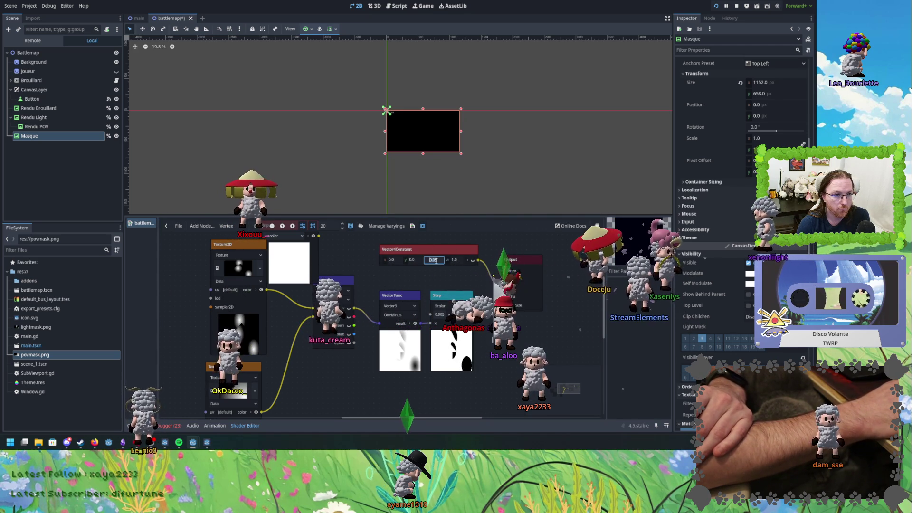
key("BackSpace")
key("BackSpace")
key("BackSpace")
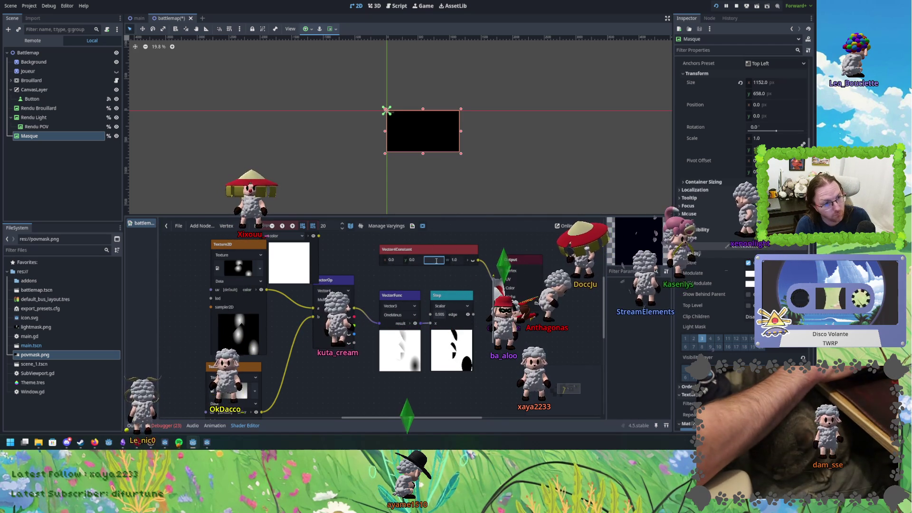
key("Return")
left_click_drag(477, 257, 461, 257)
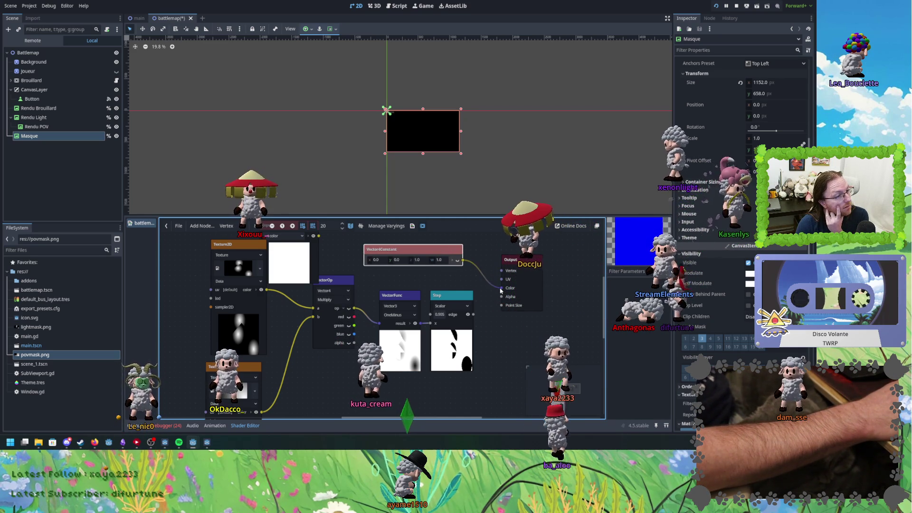
left_click_drag(405, 252, 408, 249)
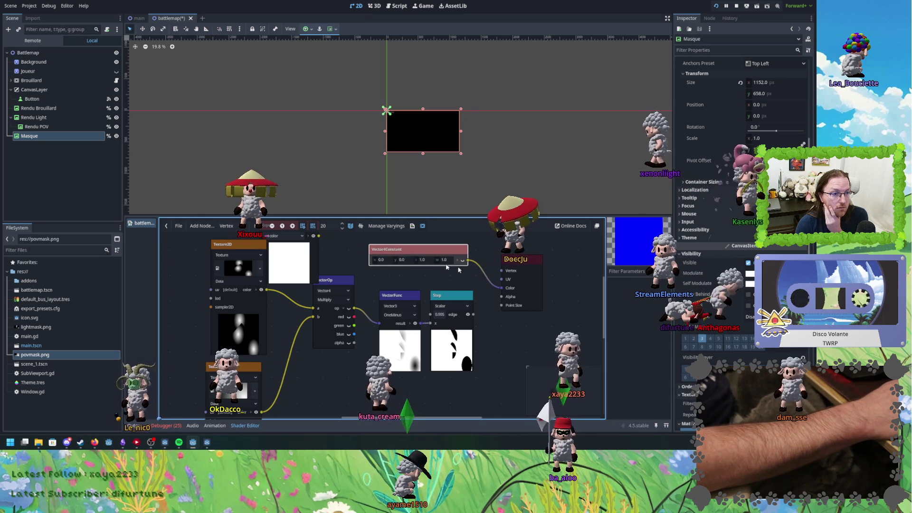
left_click_drag(519, 263, 545, 261)
Step: Set the constant's w value to 0 and turn on its node preview
left_click_drag(444, 260, 446, 262)
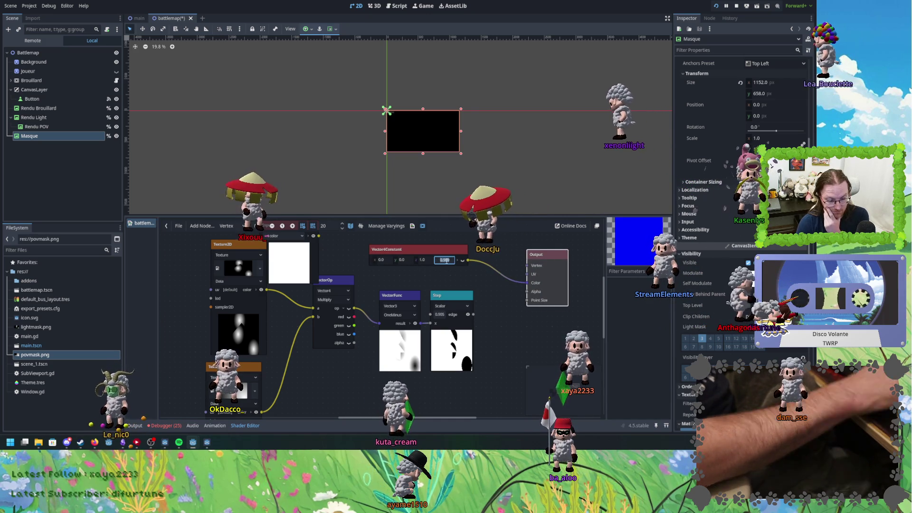
type("0")
left_click(461, 280)
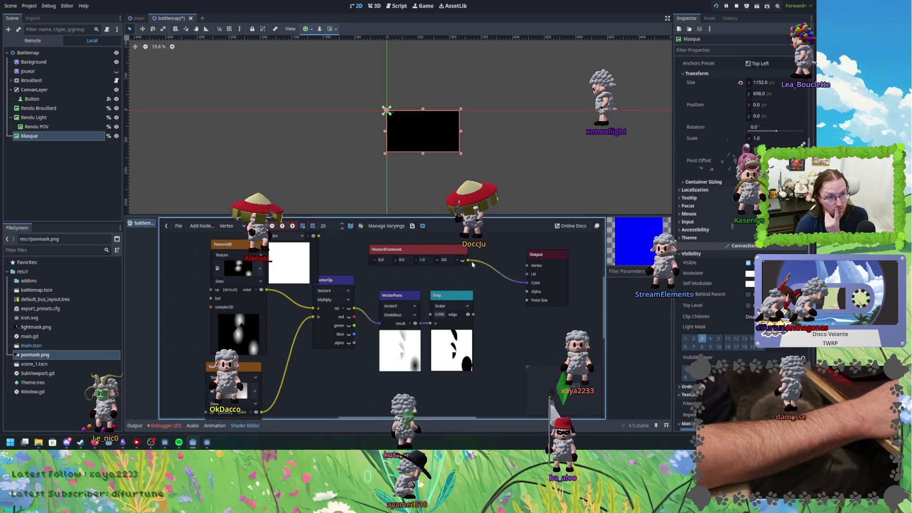
left_click(462, 260)
left_click(462, 261)
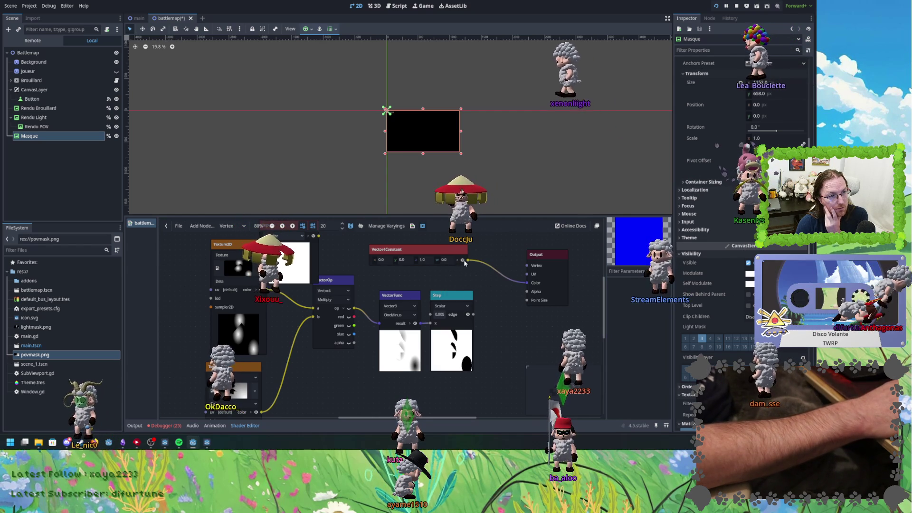
left_click(462, 261)
Step: Change the constant's w to 1, making it solid blue
left_click_drag(417, 248, 427, 239)
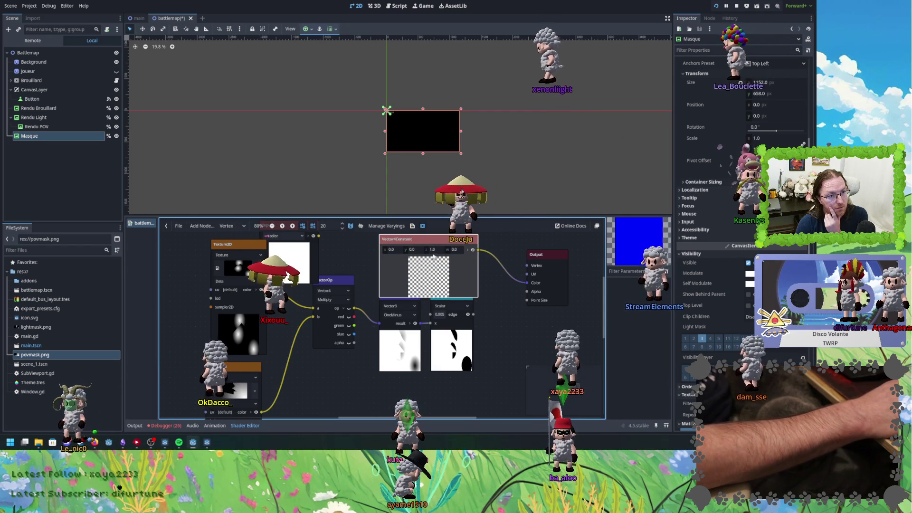
left_click(432, 250)
type("1")
key("Return")
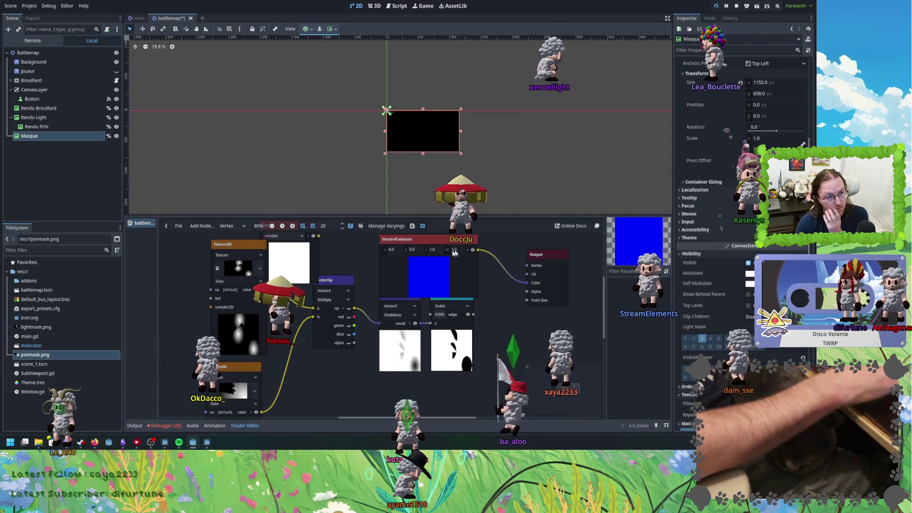
left_click_drag(438, 243, 438, 237)
left_click(412, 245)
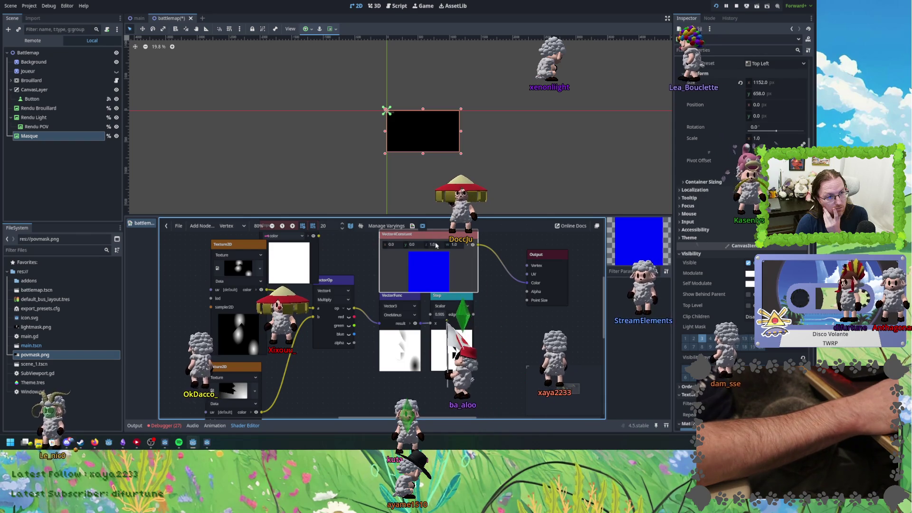
left_click(489, 305)
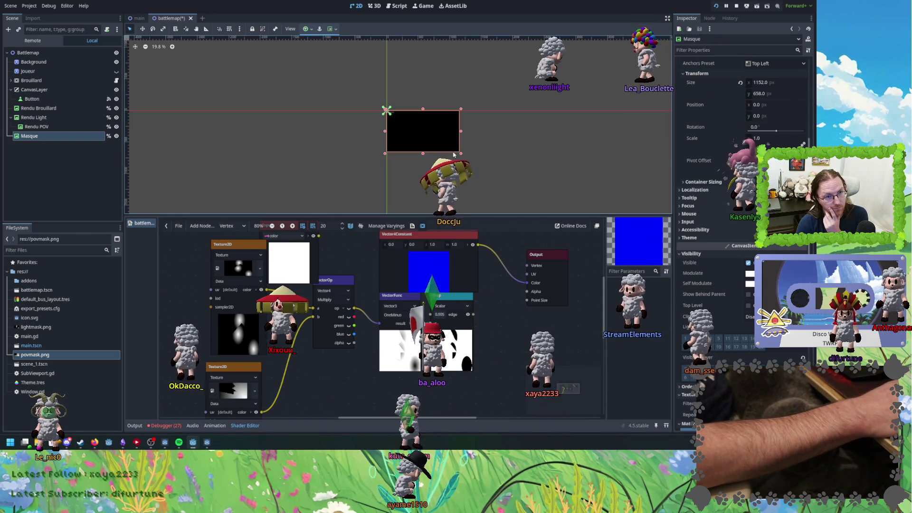
Step: Move the constant's wire to Output Alpha, set w to 0, then delete the Vector4Constant
scroll(429, 135, "up", 2)
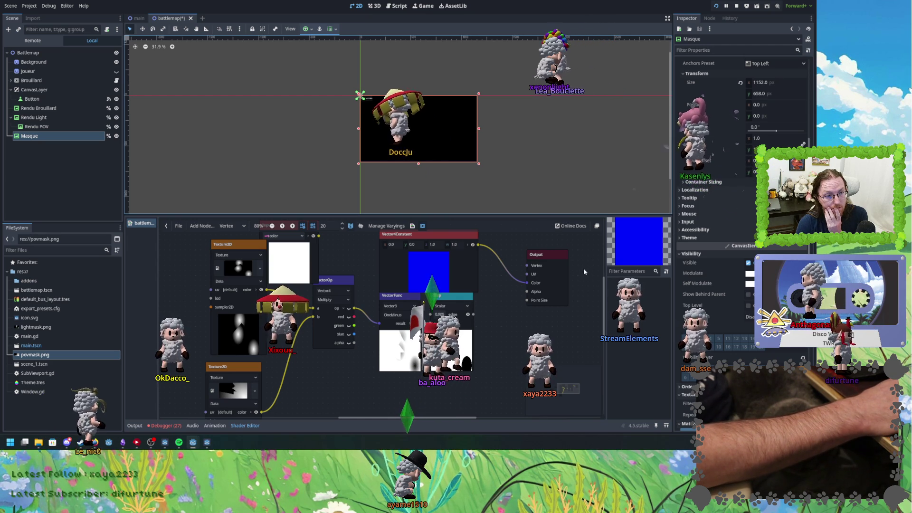
left_click_drag(527, 283, 527, 291)
left_click(455, 245)
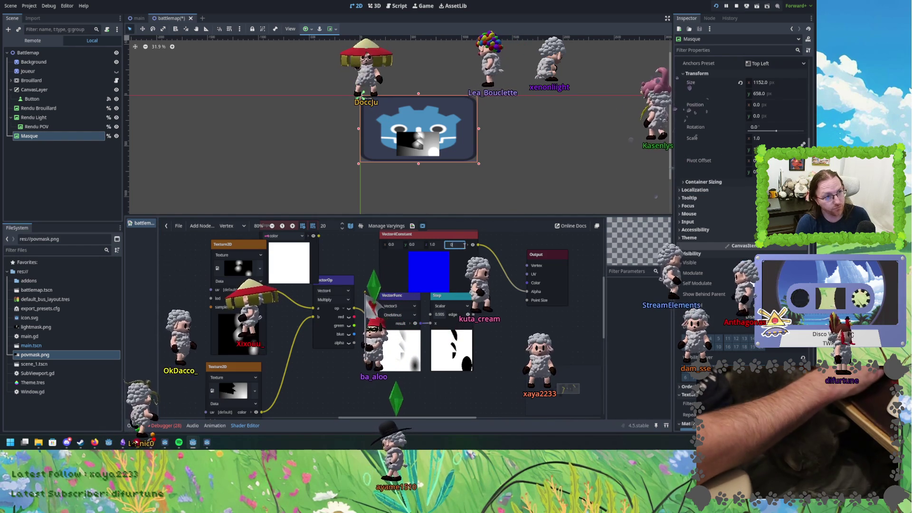
type("0")
key("Return")
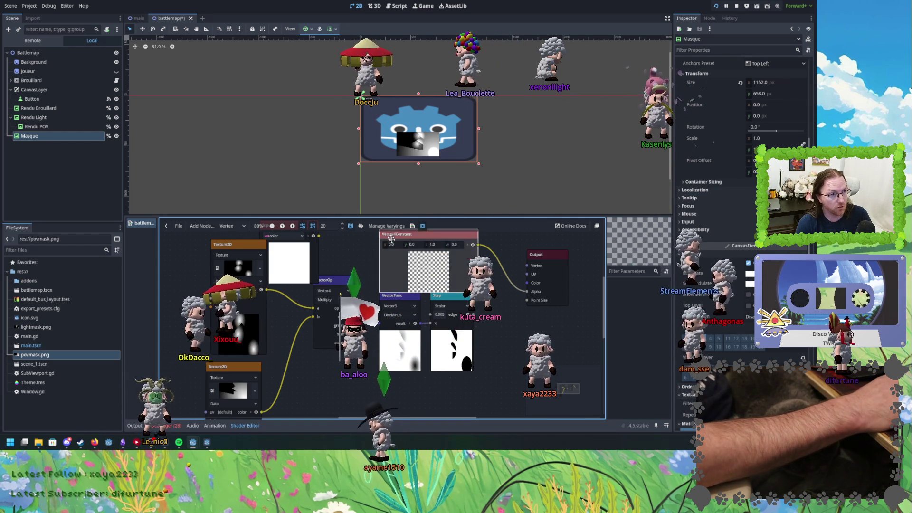
left_click_drag(415, 241, 419, 260)
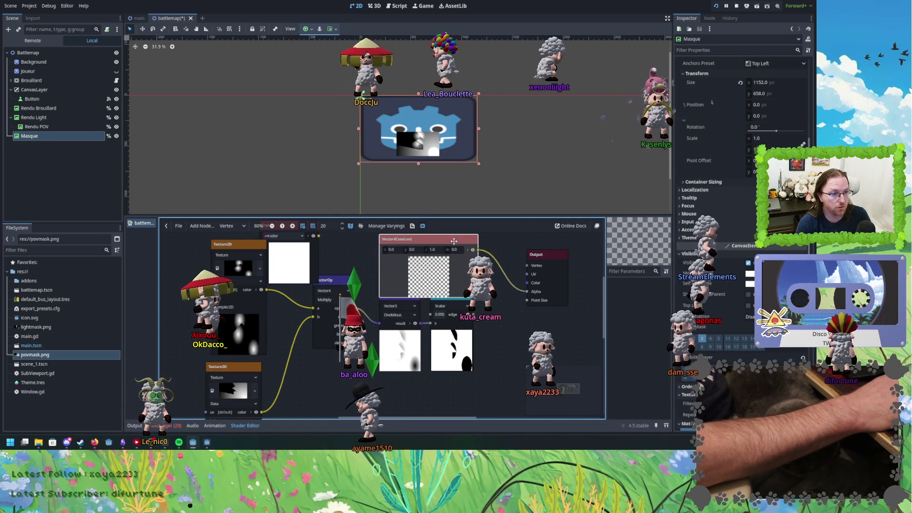
key("Delete")
Step: Wire the Step result into the Output's Alpha and move Step down and right
right_click(473, 326)
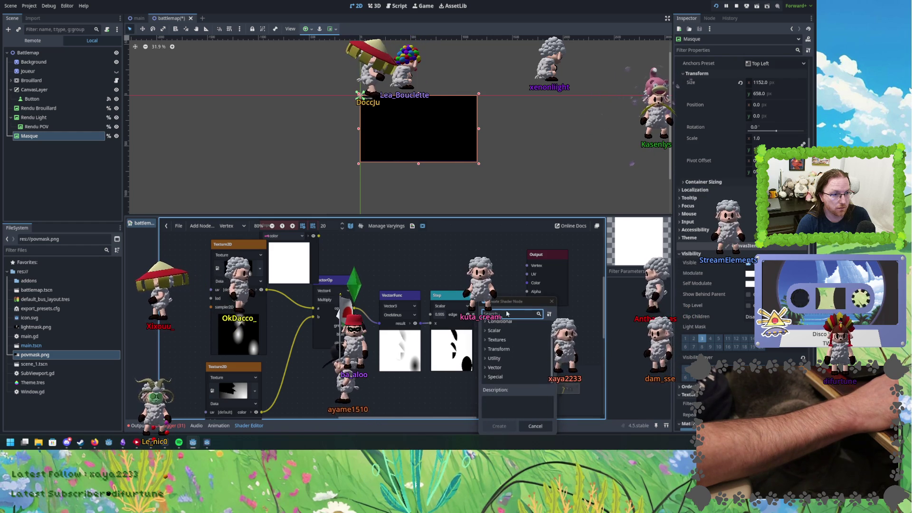
left_click(553, 301)
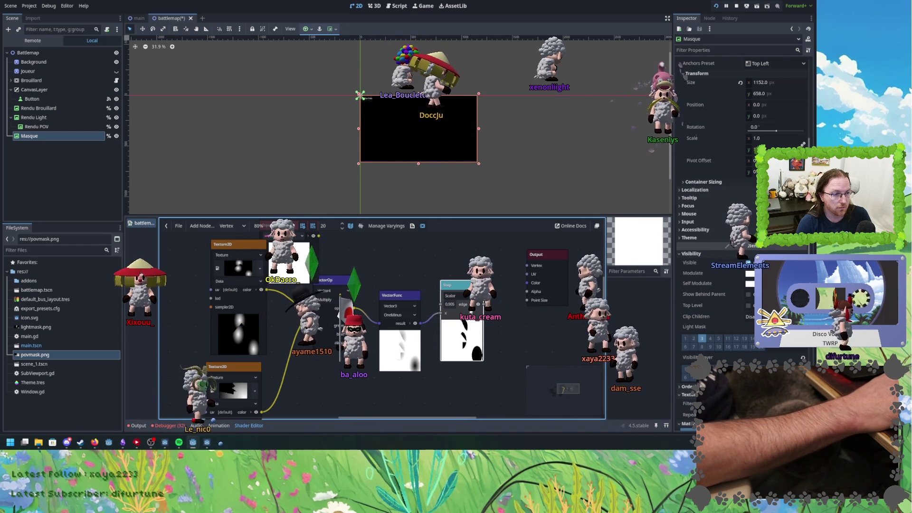
left_click_drag(478, 304, 526, 294)
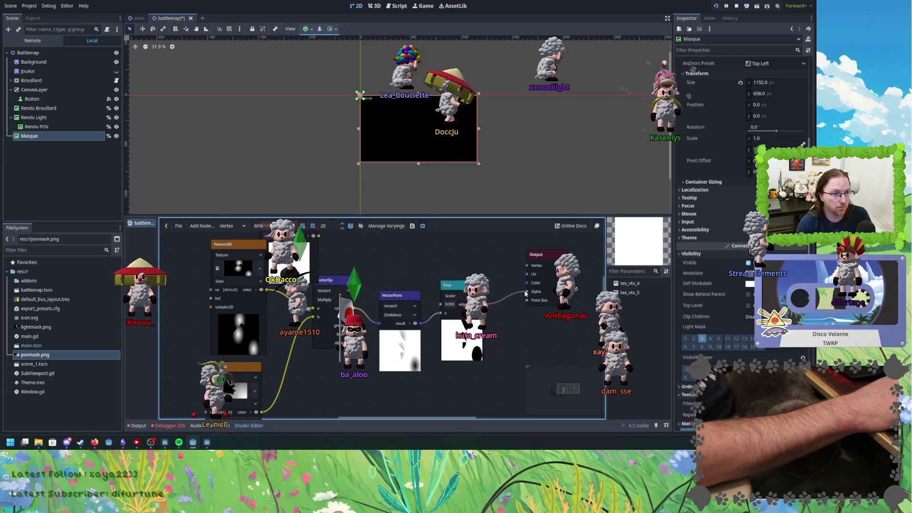
left_click_drag(463, 288, 489, 318)
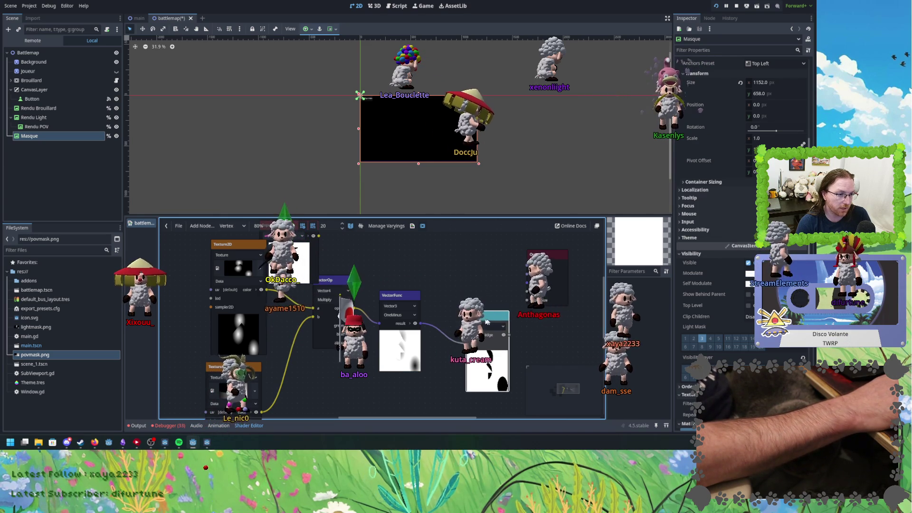
Step: Split the VectorFunc result into channels and connect its red channel into the mask
left_click(411, 324)
left_click_drag(420, 332, 526, 292)
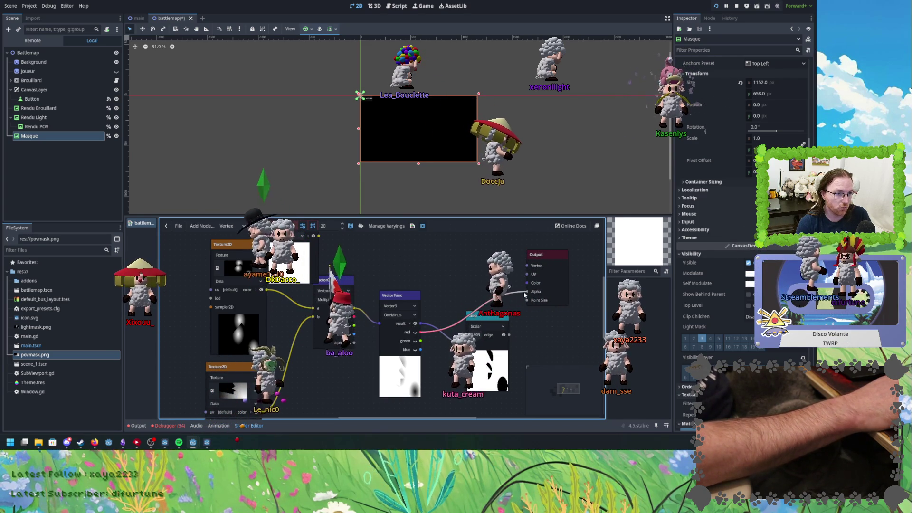
scroll(446, 159, "up", 5)
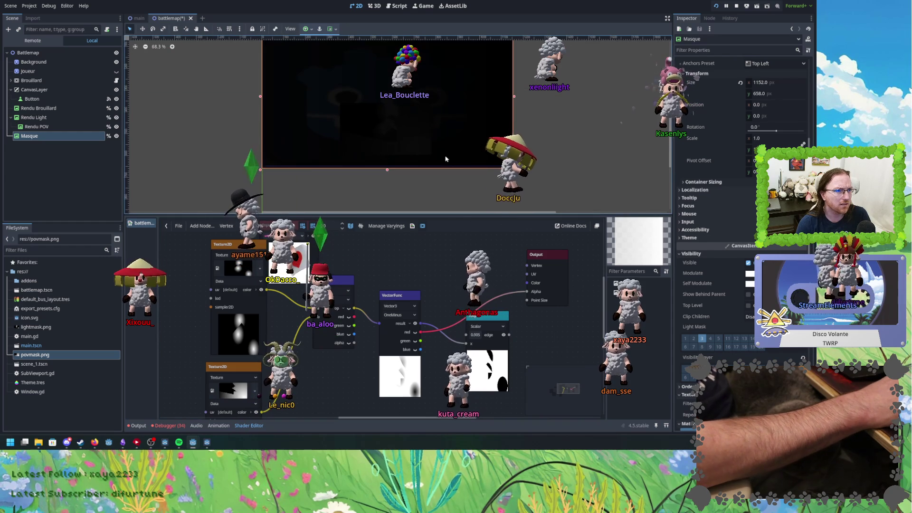
mouse_move(446, 159)
left_mouse_down()
mouse_move(440, 195)
mouse_move(443, 171)
left_mouse_up()
left_click_drag(417, 263, 511, 260)
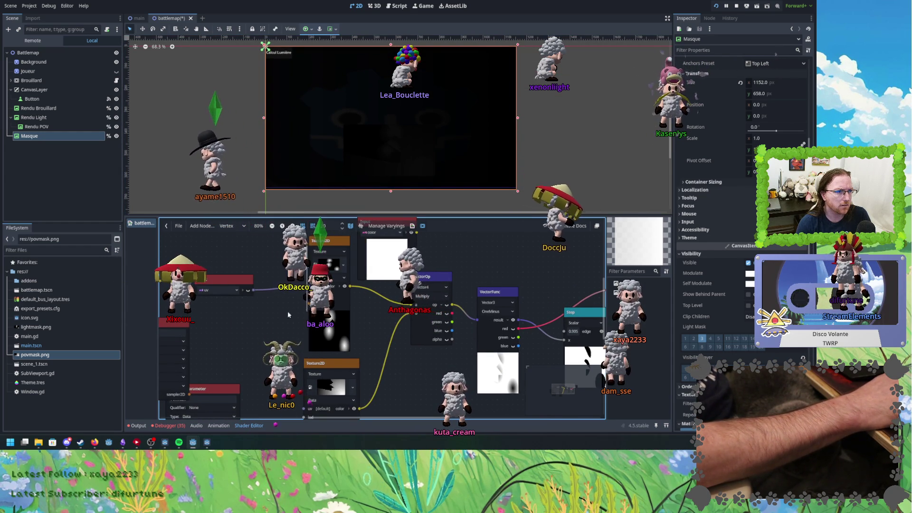
scroll(283, 292, "down", 2)
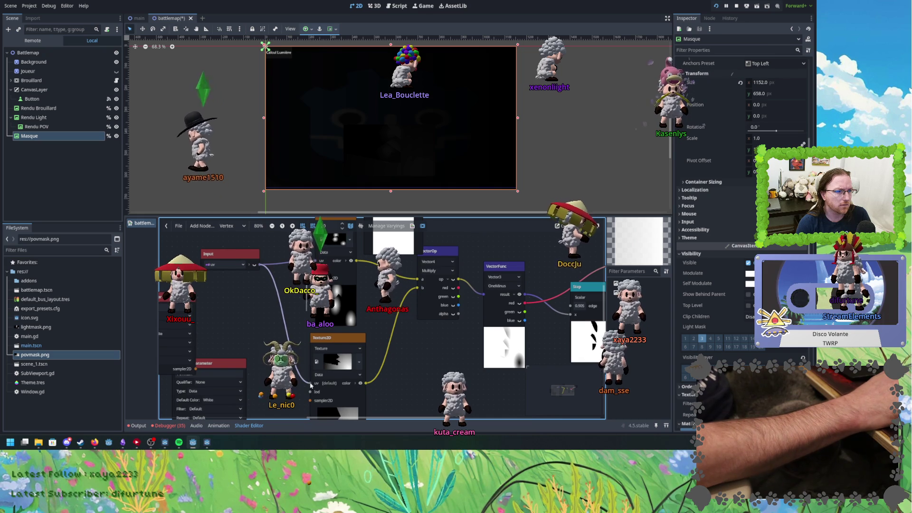
left_click_drag(311, 386, 244, 401)
scroll(494, 170, "down", 2)
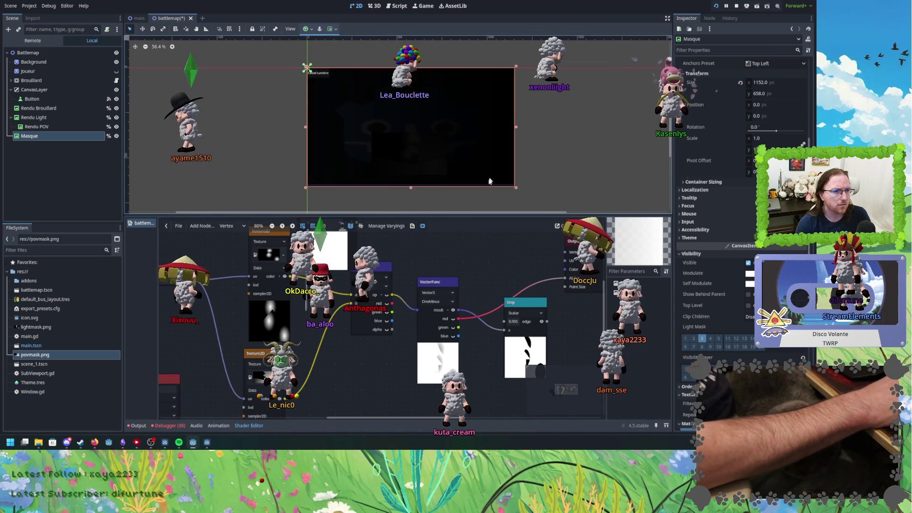
left_click_drag(570, 286, 508, 311)
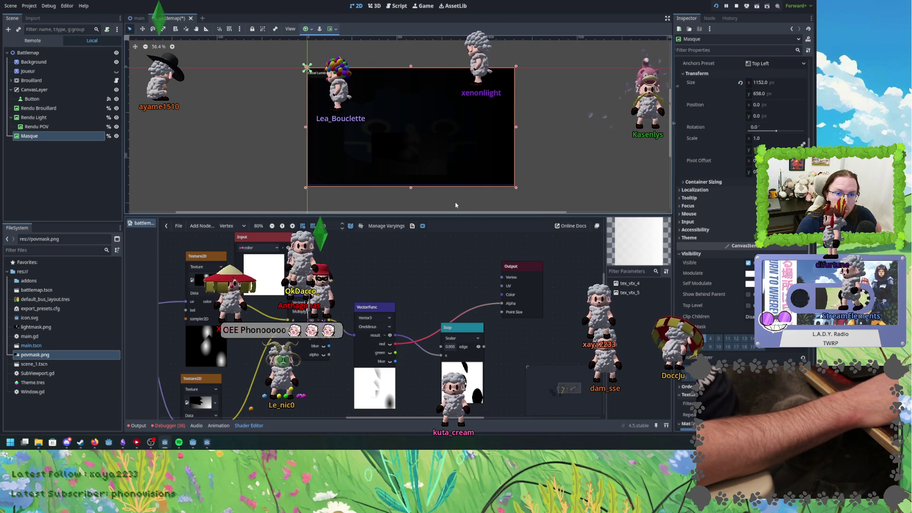
left_click(443, 199)
left_click(437, 180)
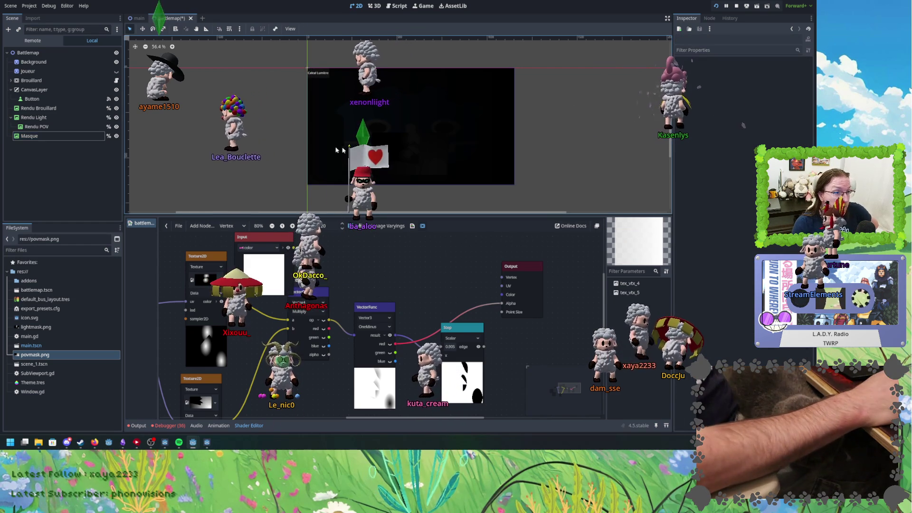
scroll(508, 308, "down", 2)
left_click_drag(508, 308, 499, 289)
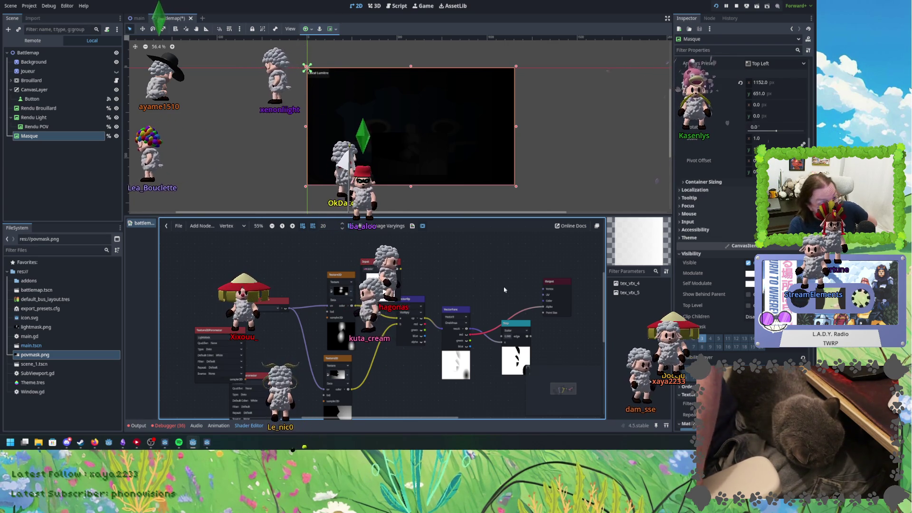
scroll(504, 295, "up", 3)
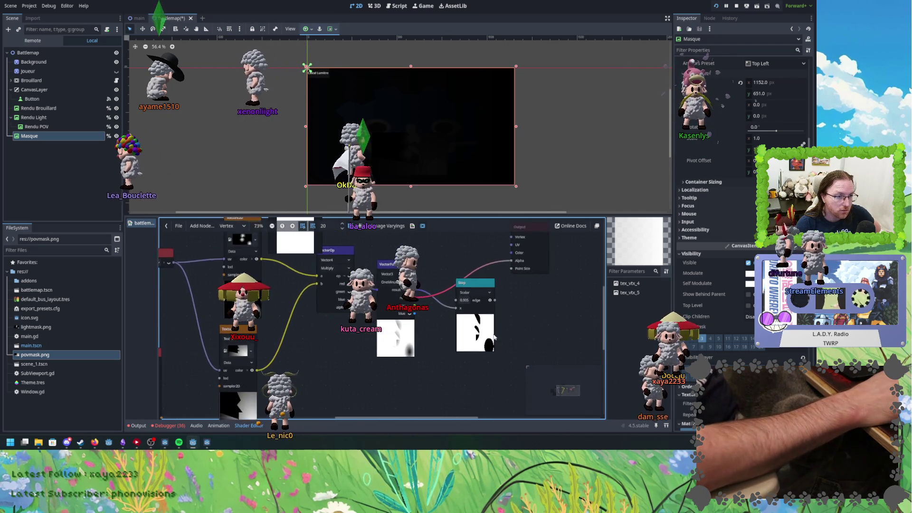
scroll(495, 337, "up", 3)
left_click_drag(459, 321, 457, 305)
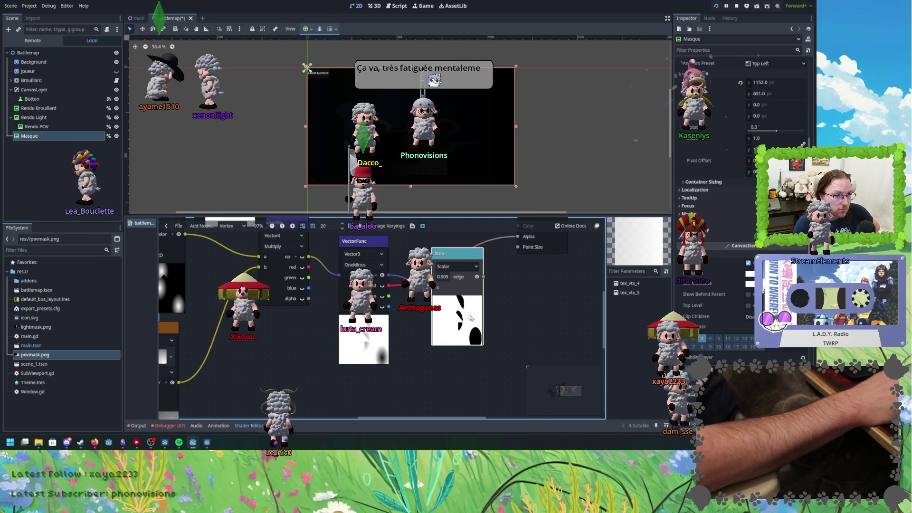
left_click_drag(515, 323, 484, 364)
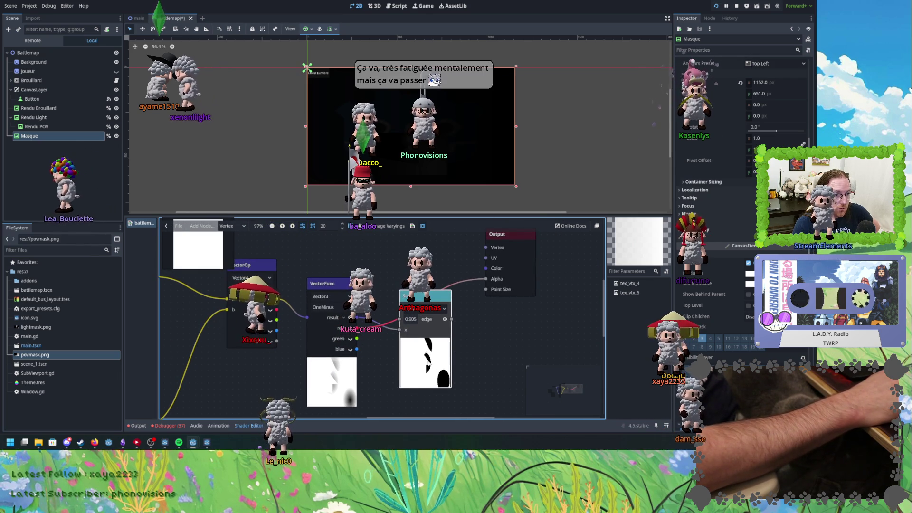
left_click_drag(486, 279, 463, 279)
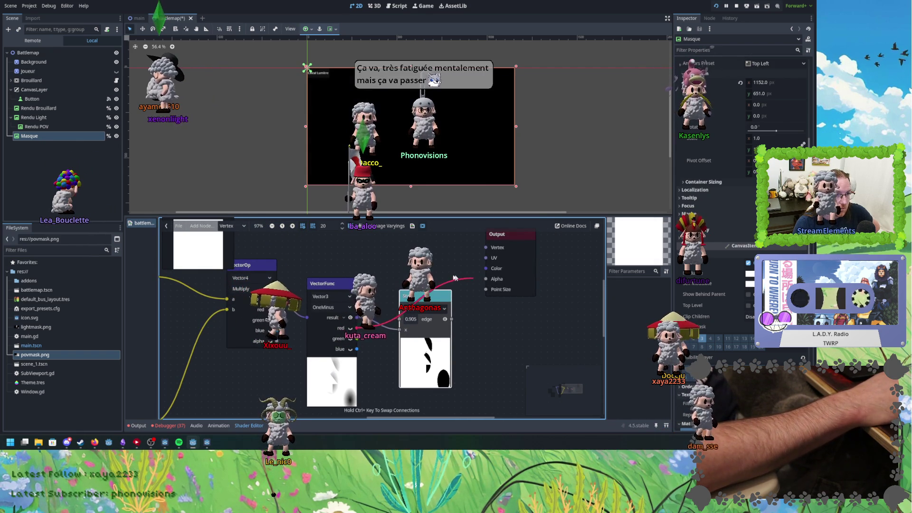
scroll(445, 297, "down", 1)
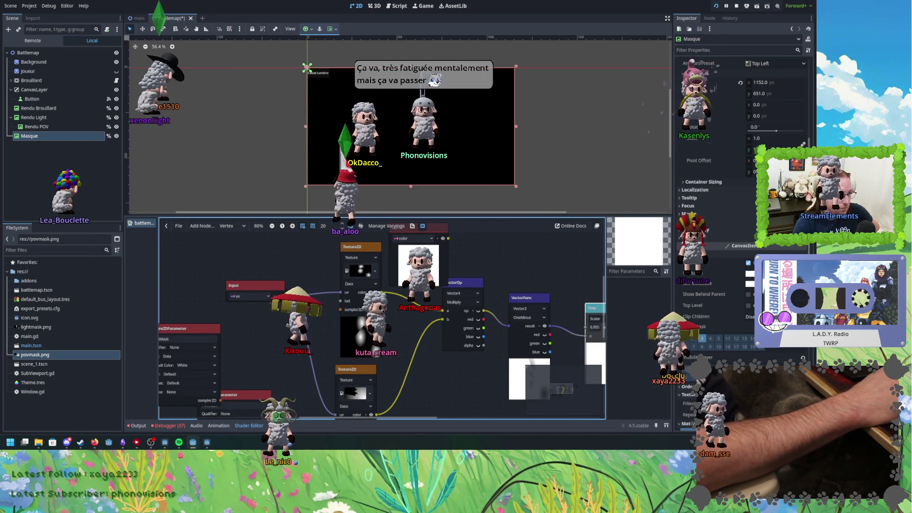
left_click_drag(334, 370, 334, 328)
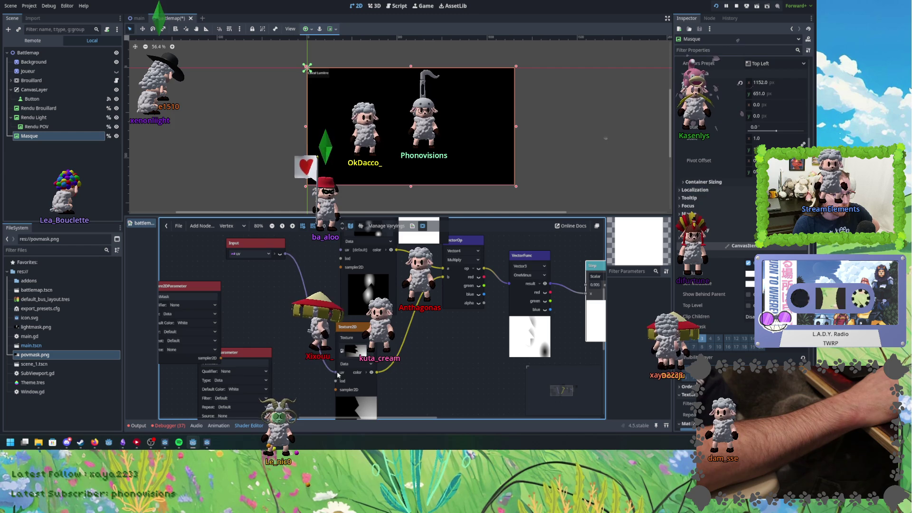
scroll(311, 371, "right", 5)
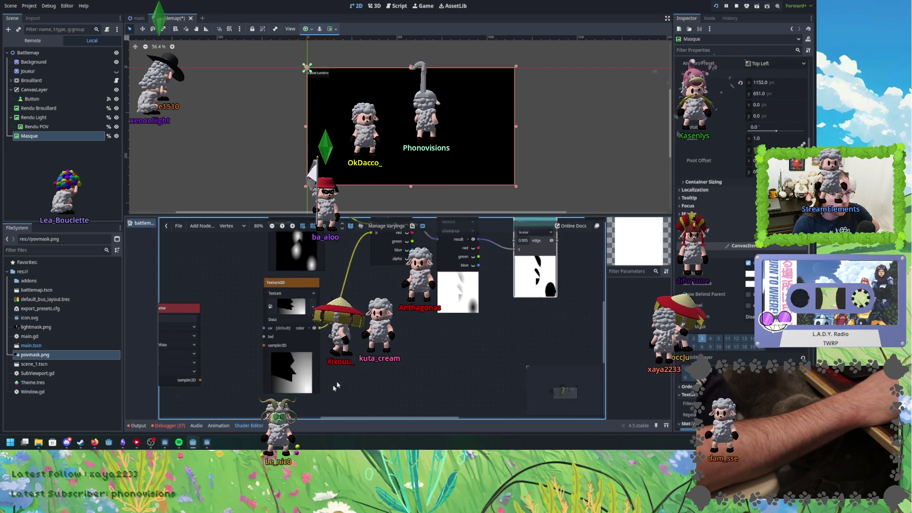
scroll(338, 369, "left", 2)
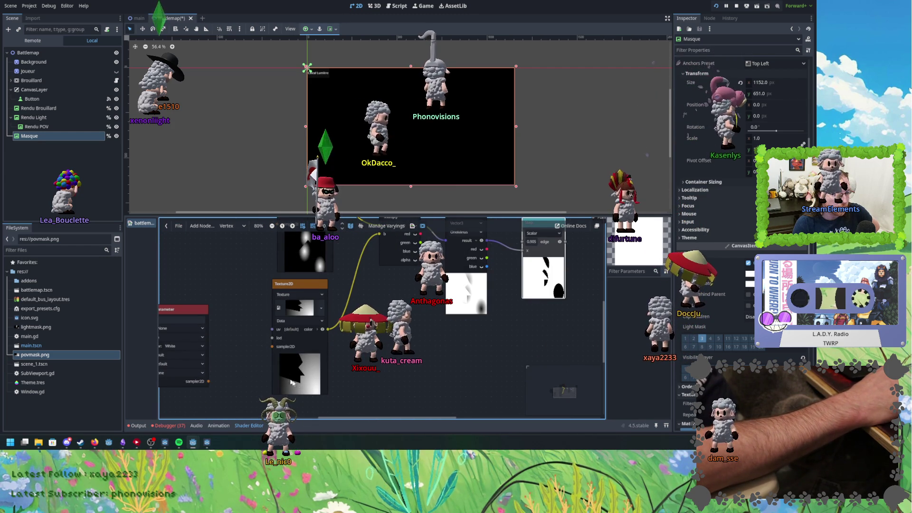
scroll(332, 383, "up", 5)
scroll(331, 391, "right", 4)
scroll(417, 338, "up", 2)
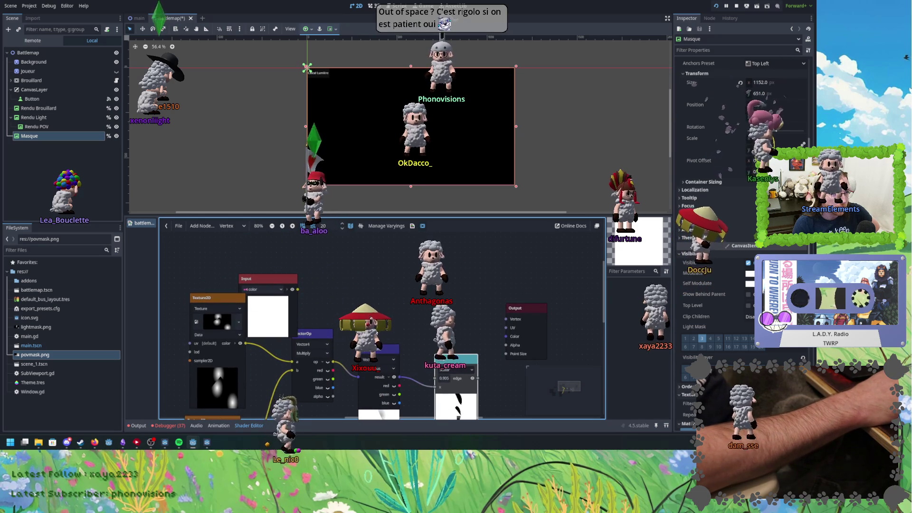
Step: Connect the Input color to the Output, then feed its red channel instead
left_click_drag(298, 289, 516, 330)
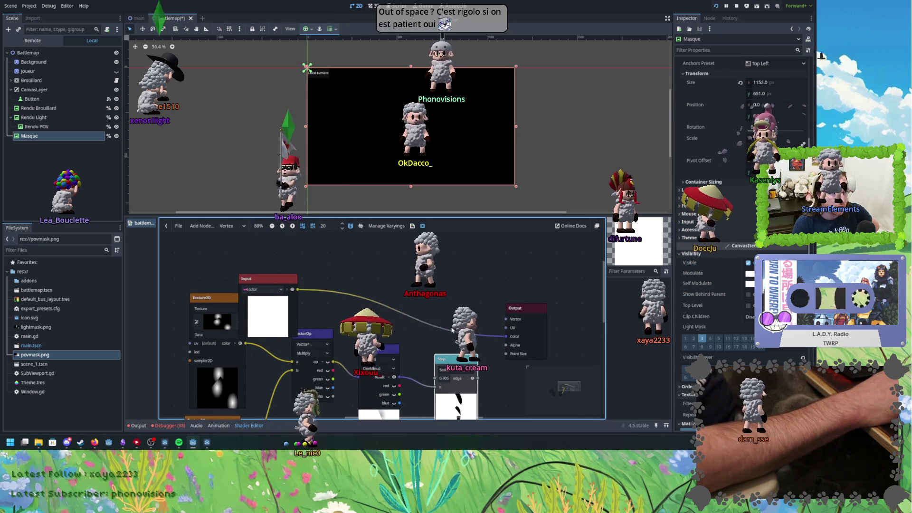
scroll(290, 274, "down", 1)
scroll(290, 275, "left", 1)
left_click_drag(289, 275, 328, 259)
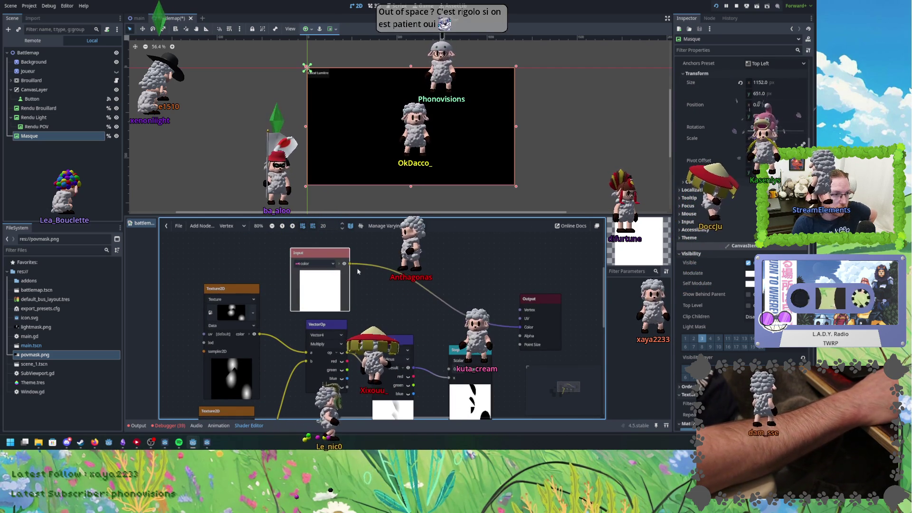
left_click(334, 264)
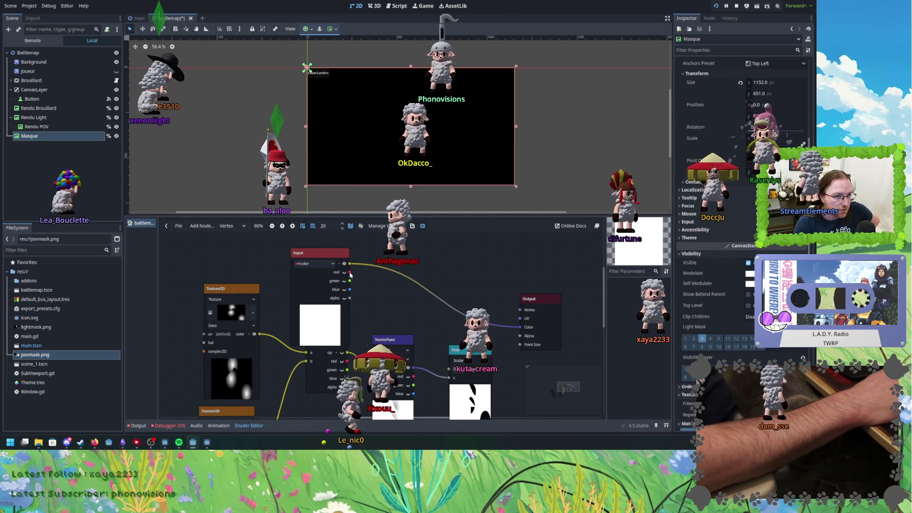
left_click_drag(350, 272, 520, 327)
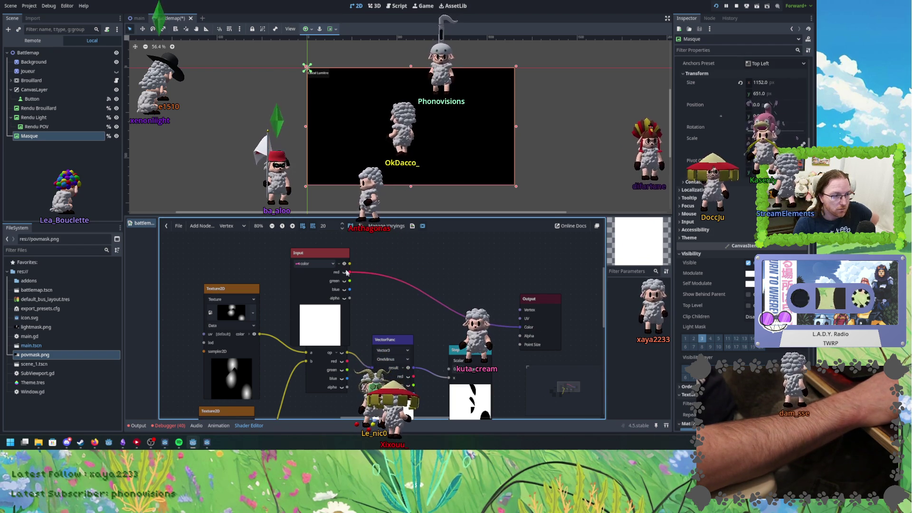
Step: Delete the Input color node from the graph
left_click(313, 257)
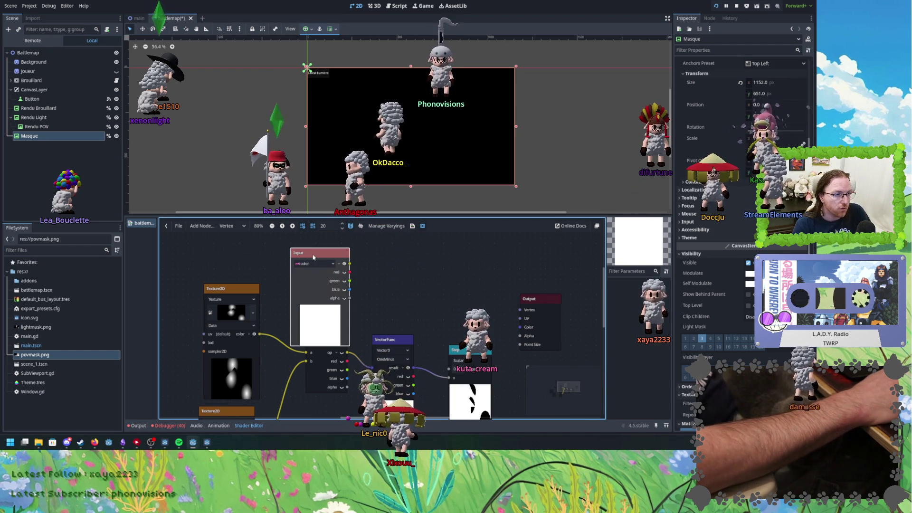
left_click(315, 264)
left_click(316, 255)
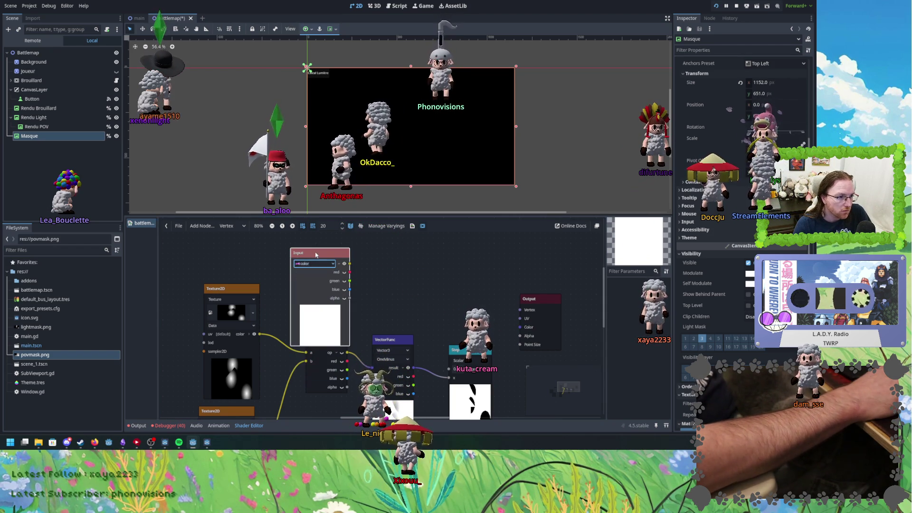
key("Delete")
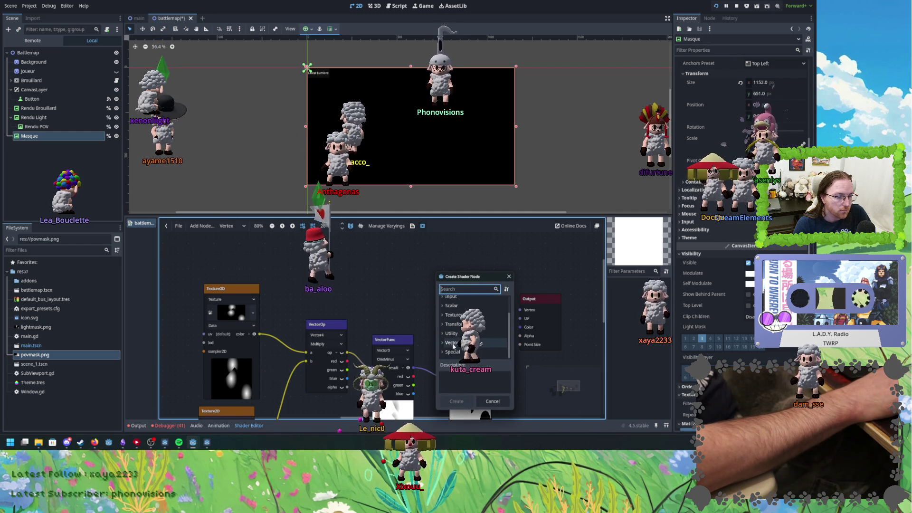
Step: Add a Vector3Constant node and move it into place above the Output
left_click(452, 352)
scroll(461, 344, "down", 1)
scroll(465, 346, "down", 1)
left_click(493, 341)
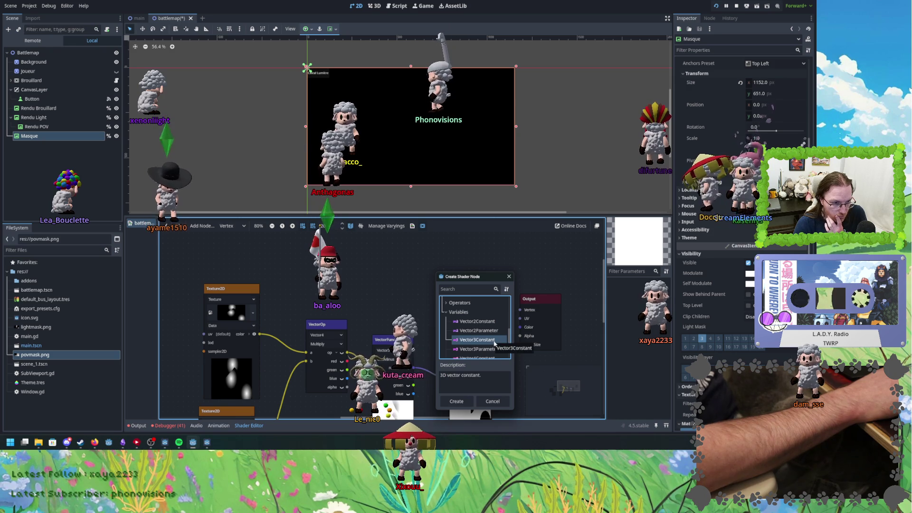
double_click(494, 341)
left_click_drag(488, 290, 422, 284)
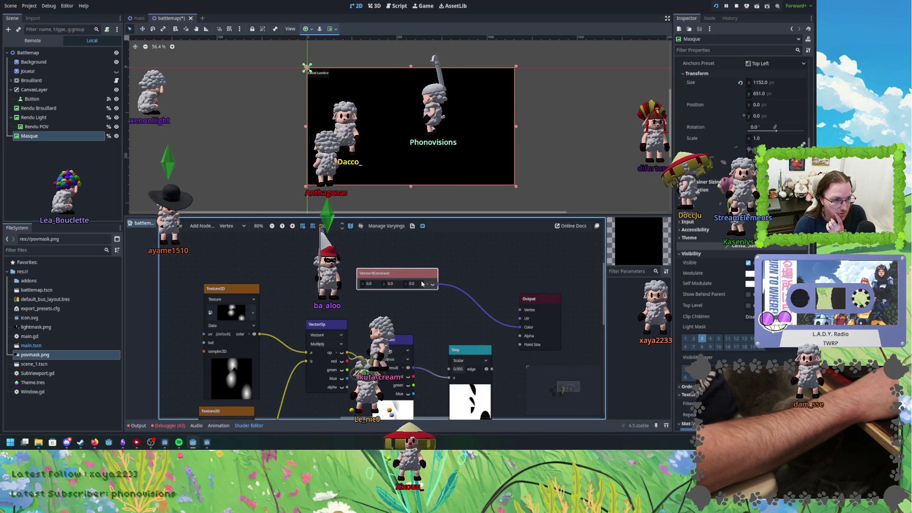
Step: Set the Vector3Constant's components to 1, 1, 1
left_click(370, 284)
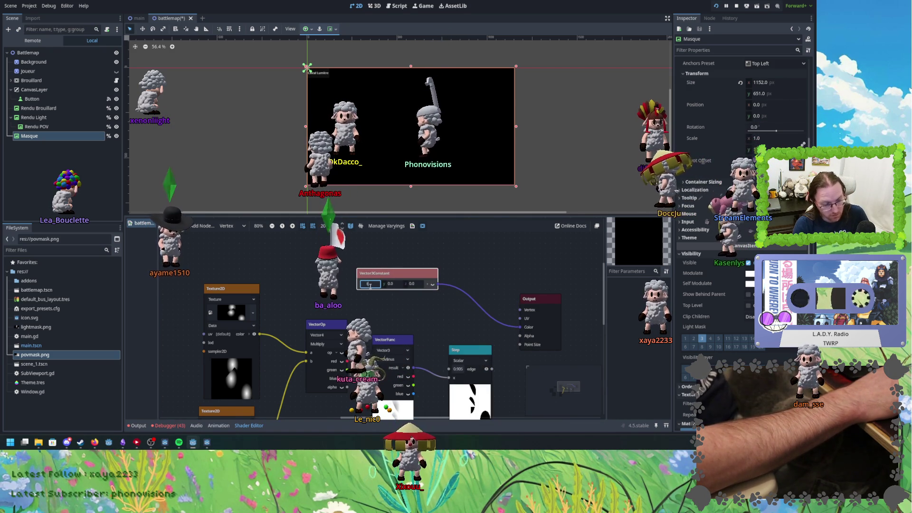
type("1")
key("Return")
key("Tab")
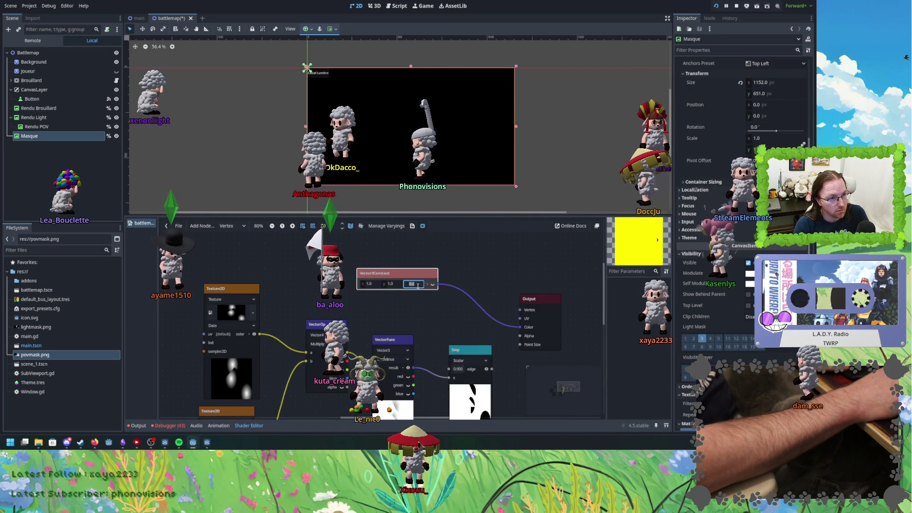
type("1")
key("Return")
left_click(428, 310)
scroll(451, 328, "down", 2)
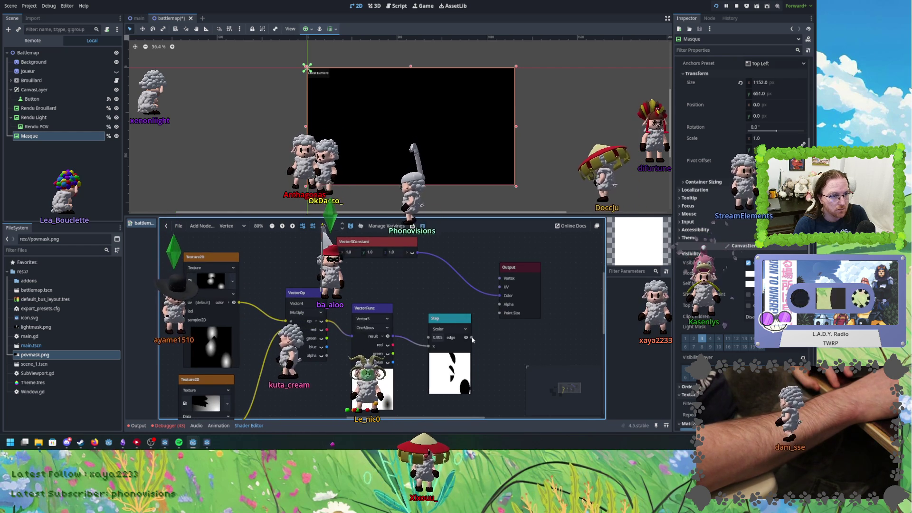
Step: Wire the Step result into the Output's Alpha and move Step up and left
left_click_drag(471, 338, 499, 304)
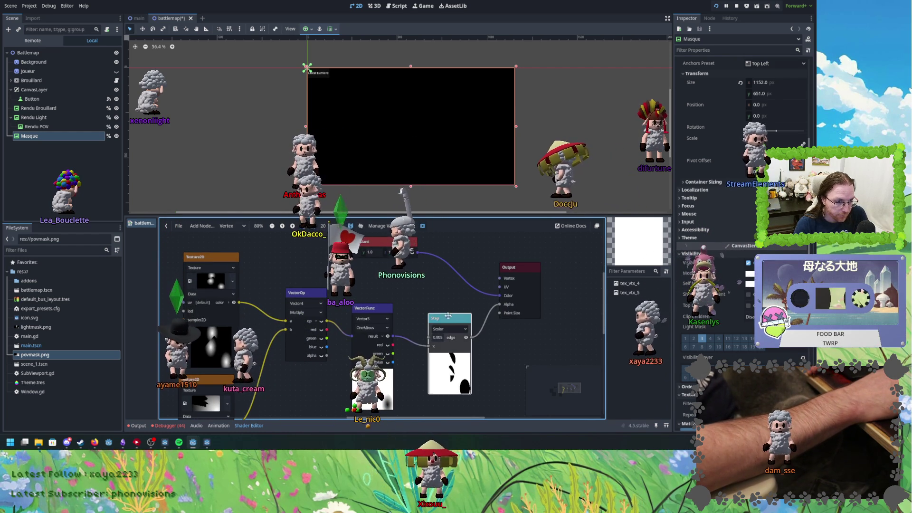
left_click_drag(455, 317, 434, 303)
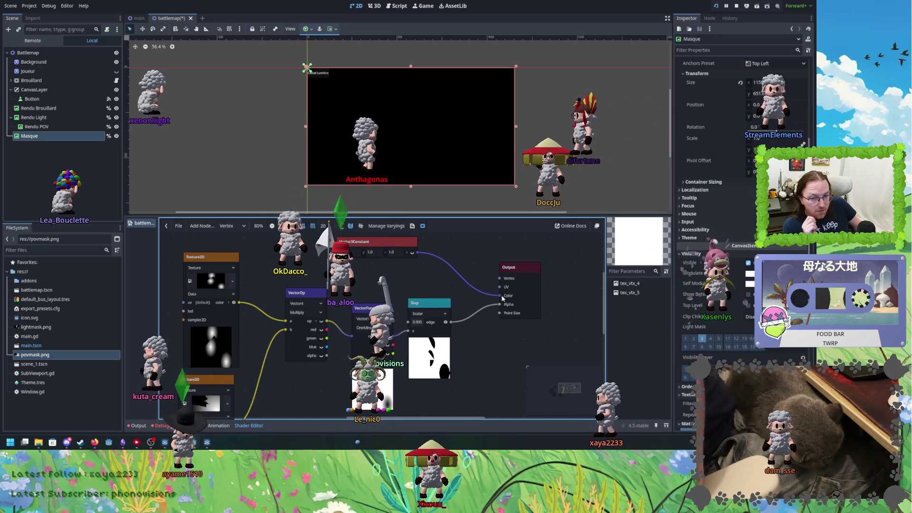
mouse_move(391, 252)
left_mouse_down()
mouse_move(423, 252)
mouse_move(398, 252)
left_mouse_up()
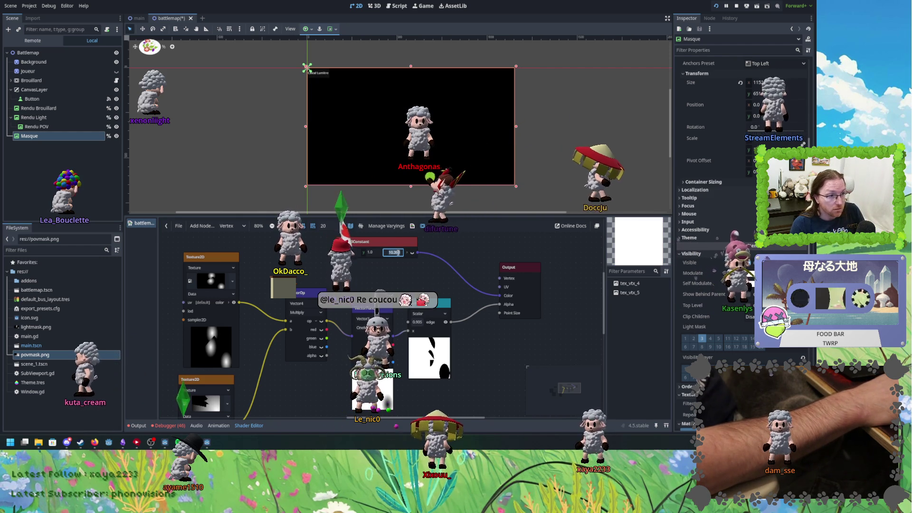
Step: Expand the constant's output into red, green and blue, and preview its red channel
left_click(411, 253)
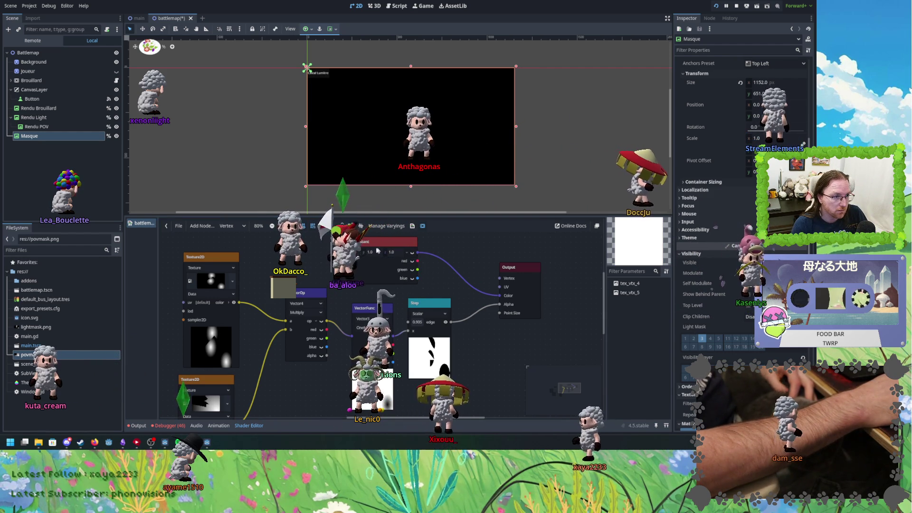
left_click(362, 244)
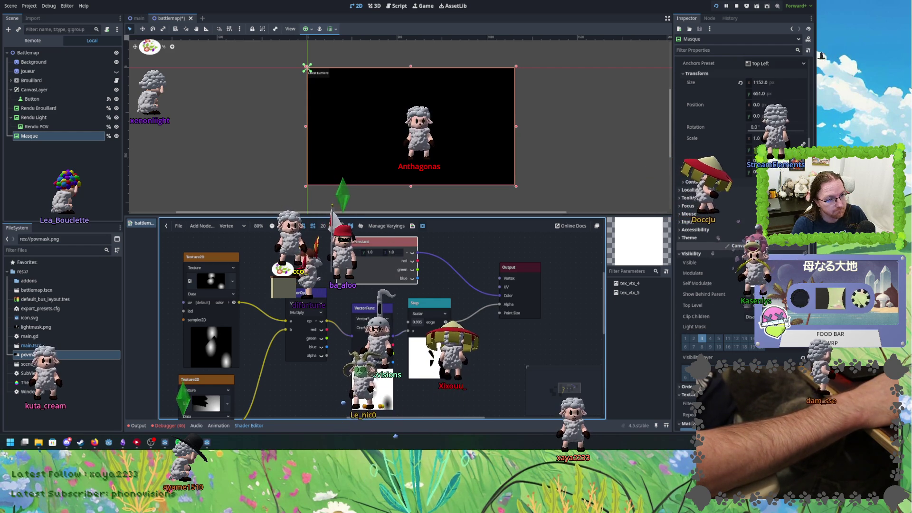
left_click(429, 303)
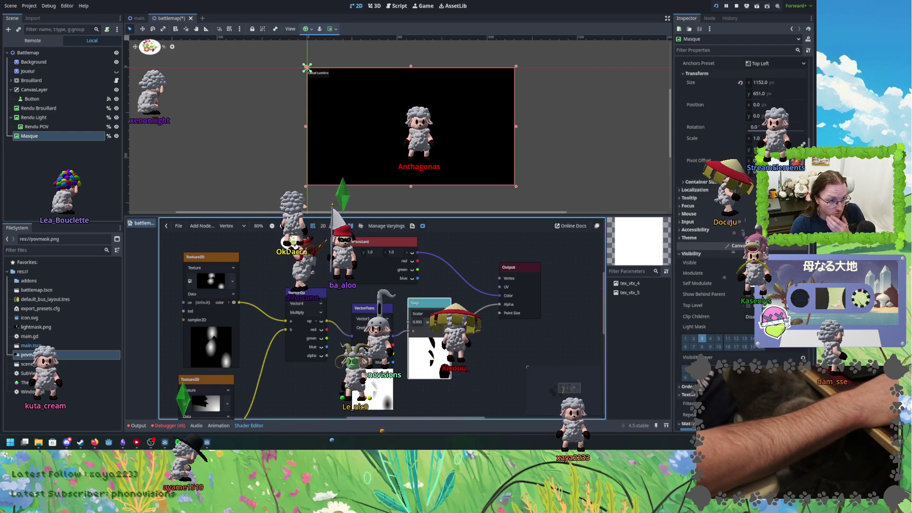
left_click(412, 261)
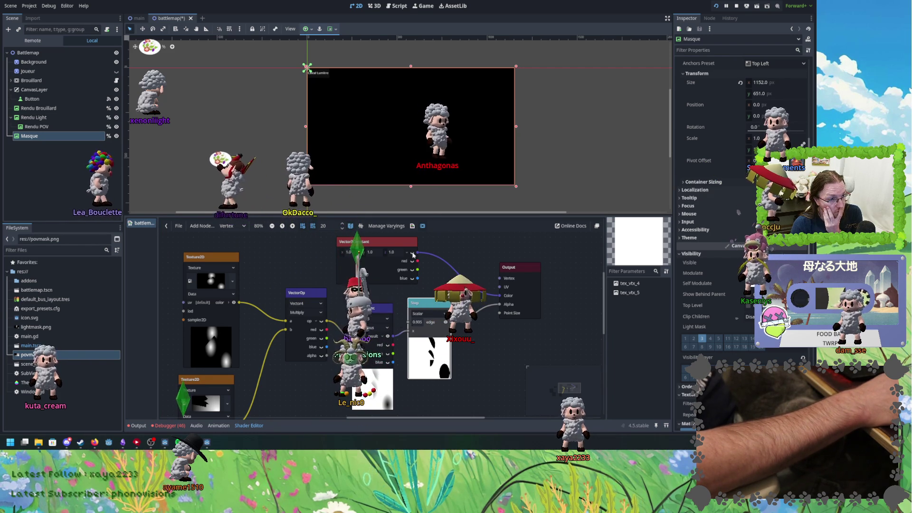
left_click(390, 270)
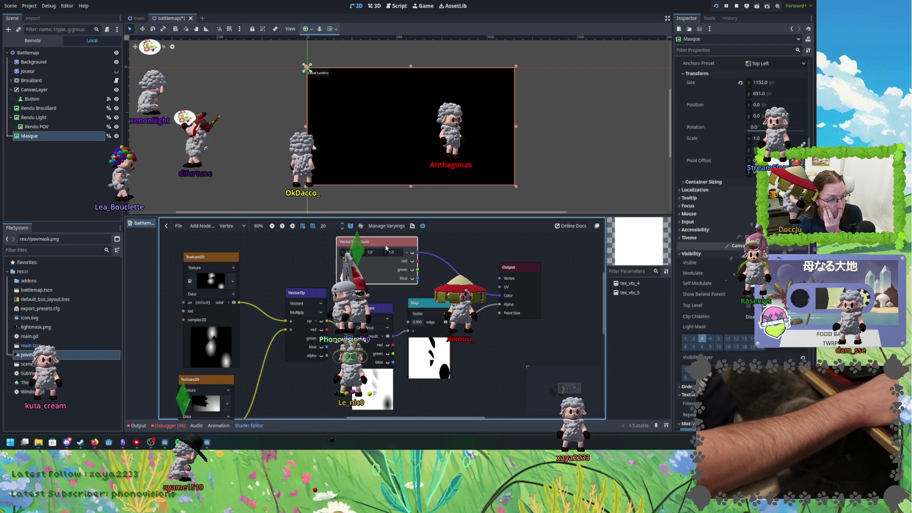
mouse_move(390, 271)
left_mouse_down()
mouse_move(414, 289)
mouse_move(417, 270)
mouse_move(380, 245)
left_mouse_up()
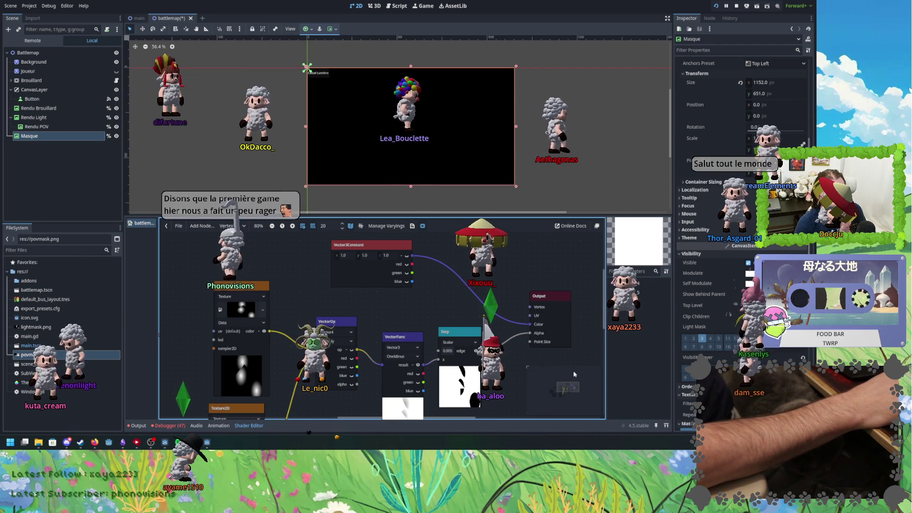
Step: Set the Vector3Constant's third component to 0, turning the preview yellow
scroll(556, 332, "down", 3)
scroll(556, 331, "left", 2)
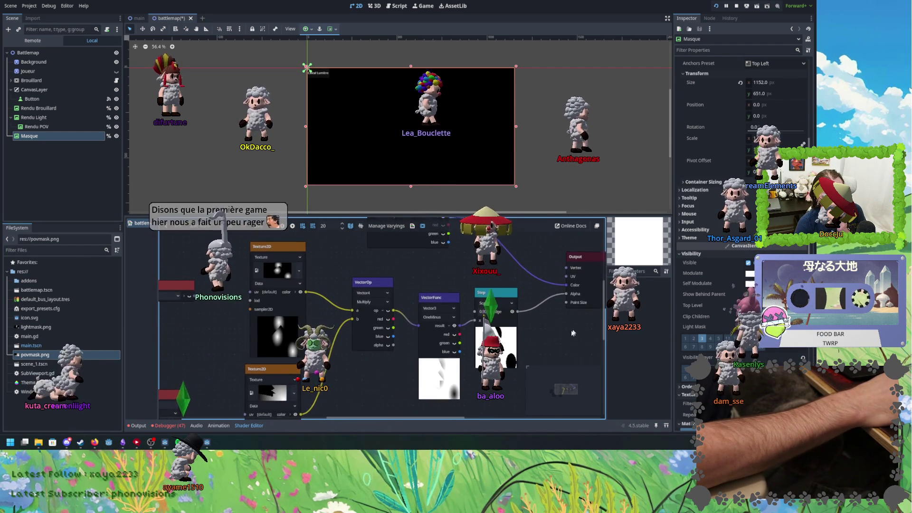
scroll(552, 361, "up", 2)
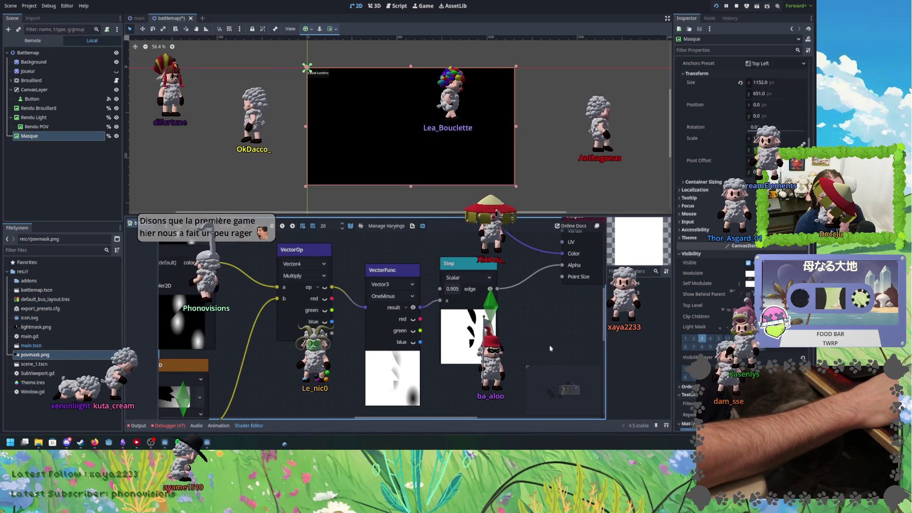
scroll(542, 352, "down", 2)
scroll(533, 339, "left", 1)
scroll(521, 329, "up", 2)
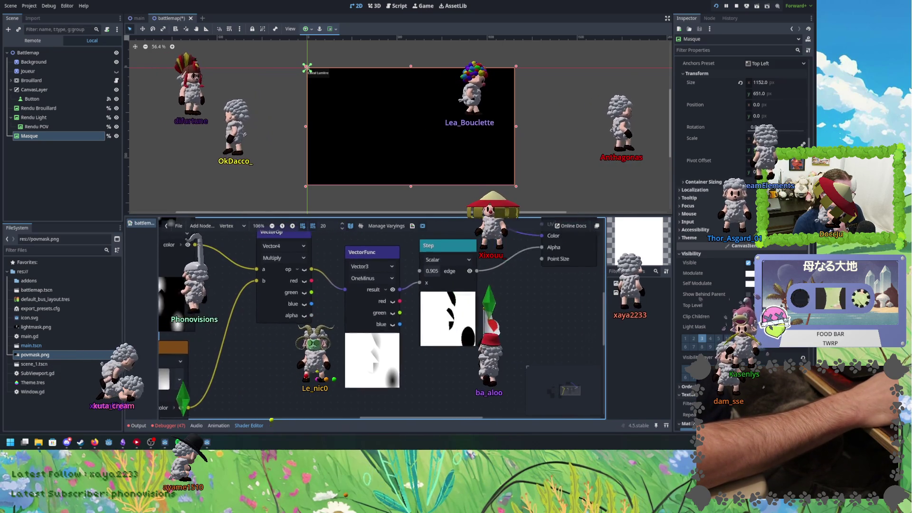
scroll(475, 323, "right", 3)
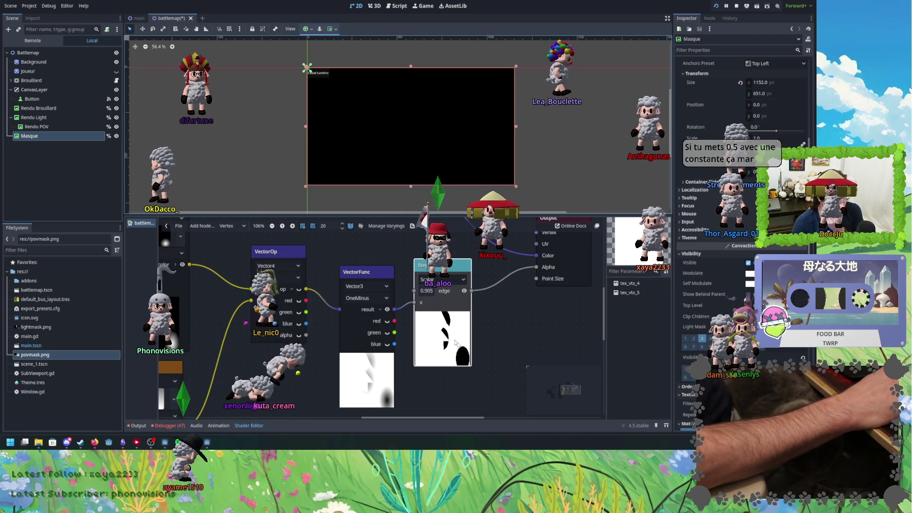
scroll(486, 326, "down", 3)
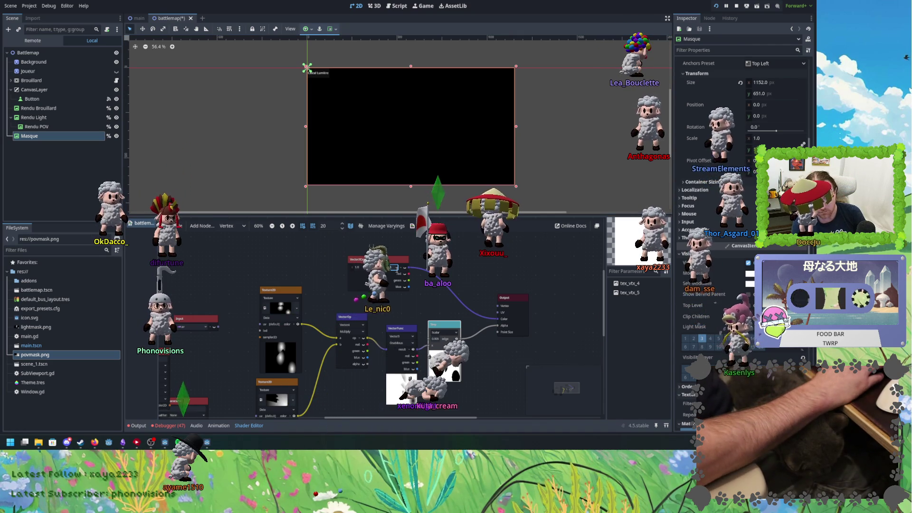
type("0")
key("Return")
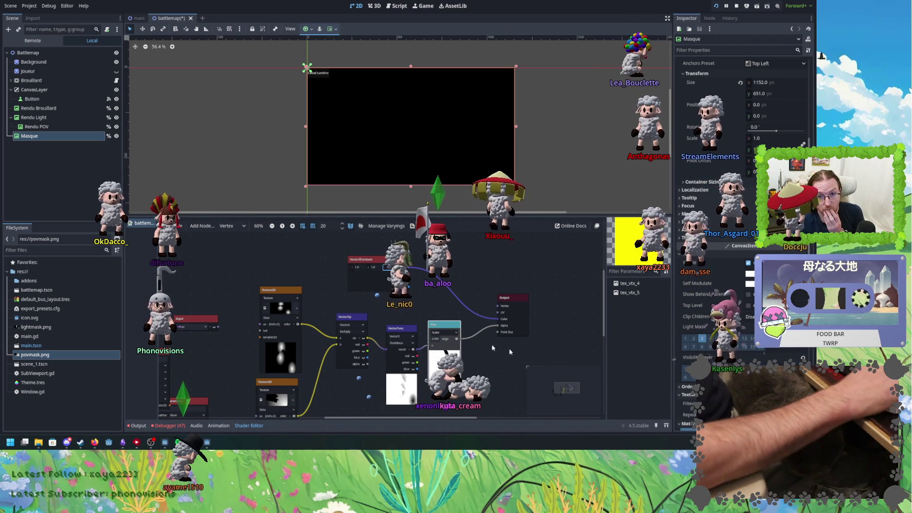
Step: Zoom in on the graph and drag the Output node up and right
scroll(553, 358, "down", 2)
scroll(553, 359, "left", 2)
scroll(553, 362, "up", 1)
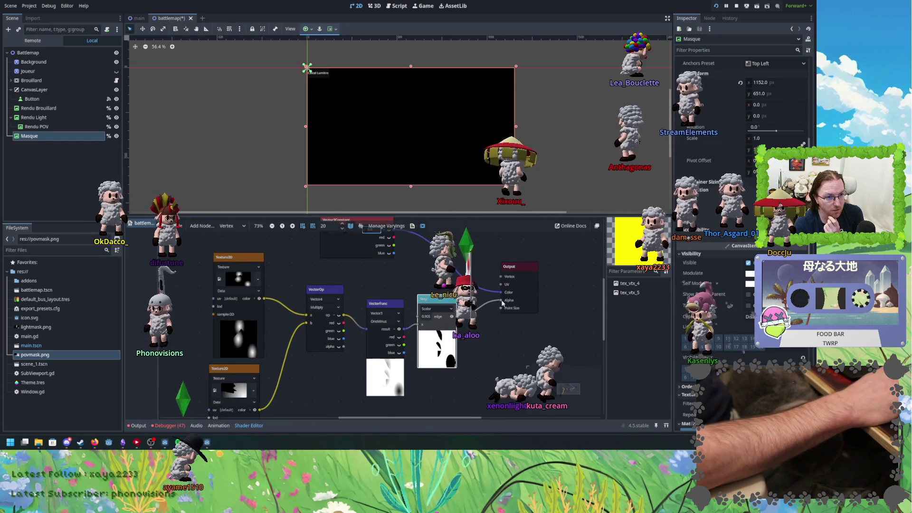
left_click_drag(522, 271, 549, 248)
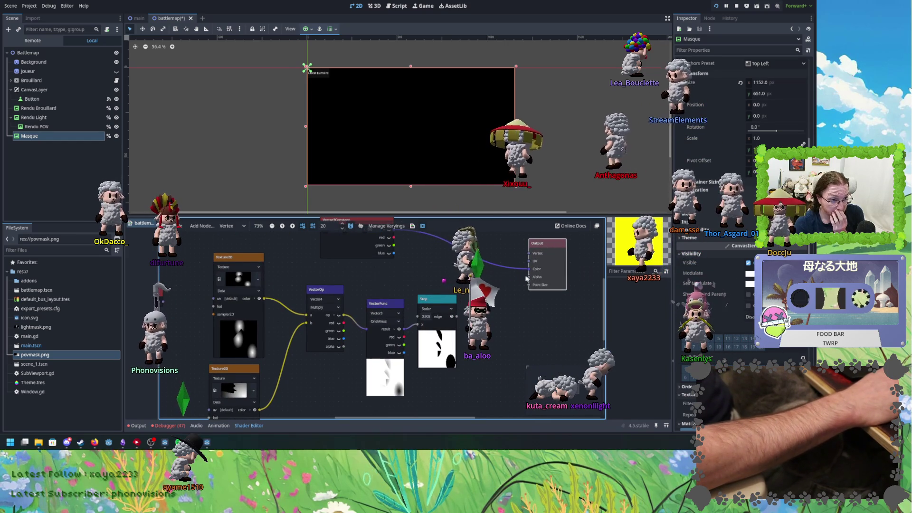
Step: Detach the wires feeding the Output's Color and Alpha ports, leaving the preview black
right_click(503, 271)
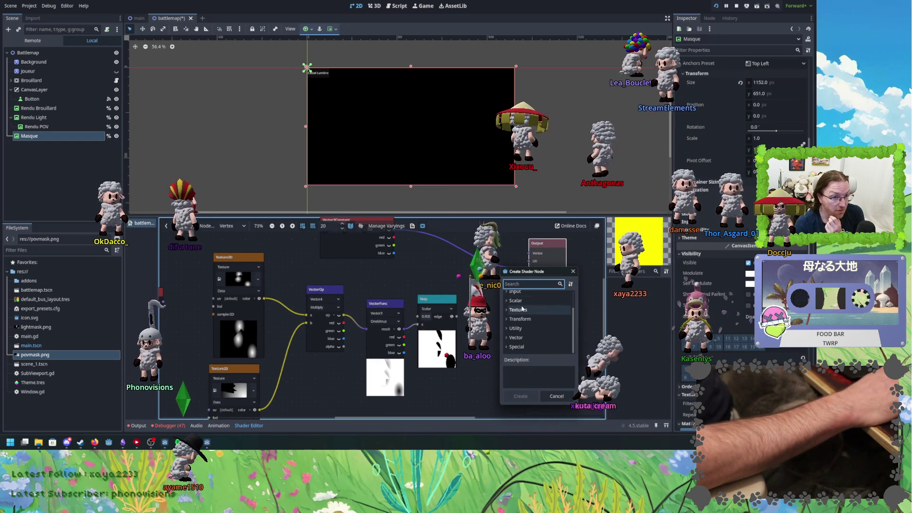
left_click(577, 275)
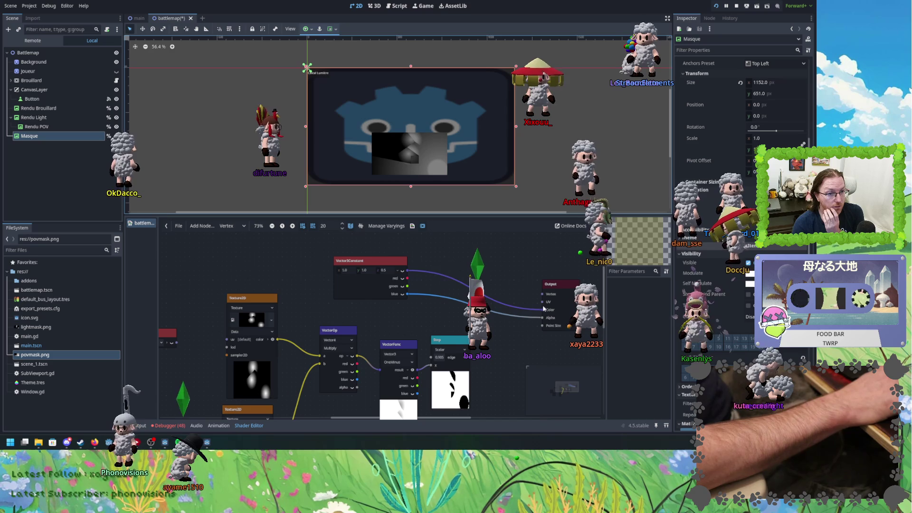
left_click_drag(544, 309, 505, 302)
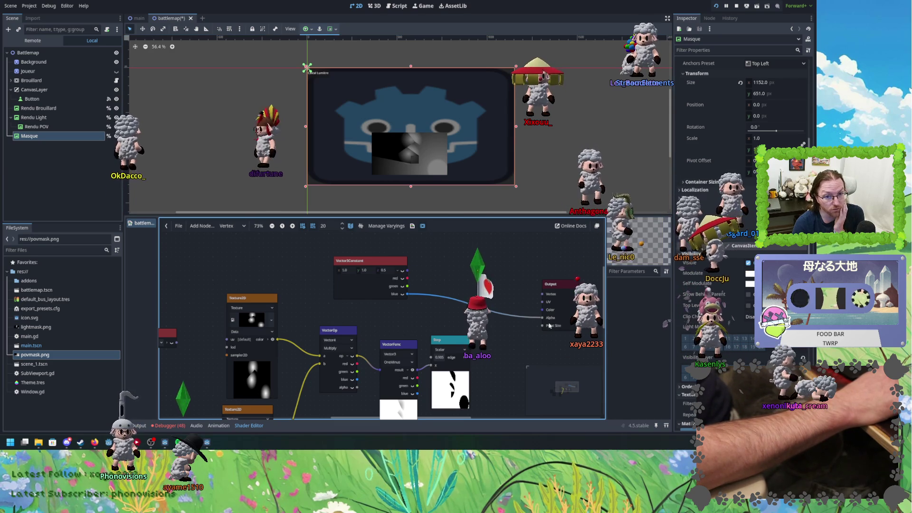
left_click_drag(540, 320, 512, 314)
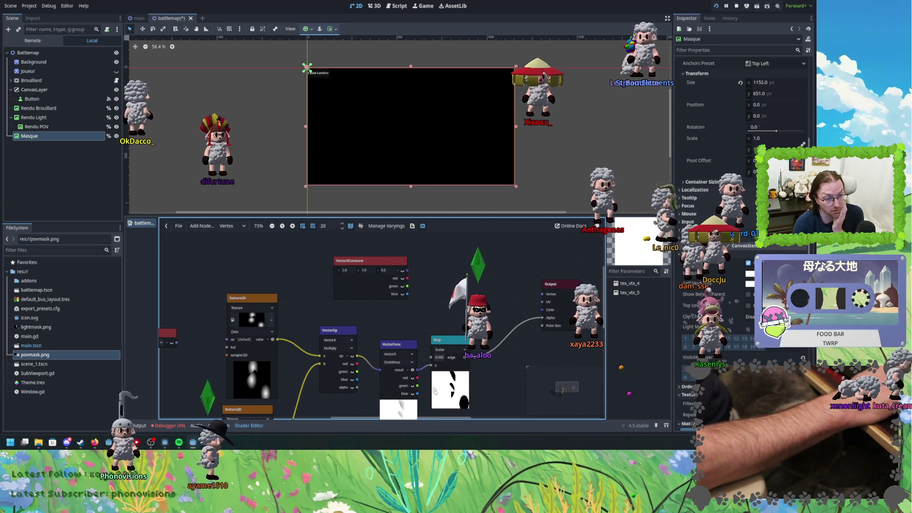
scroll(512, 378, "up", 2)
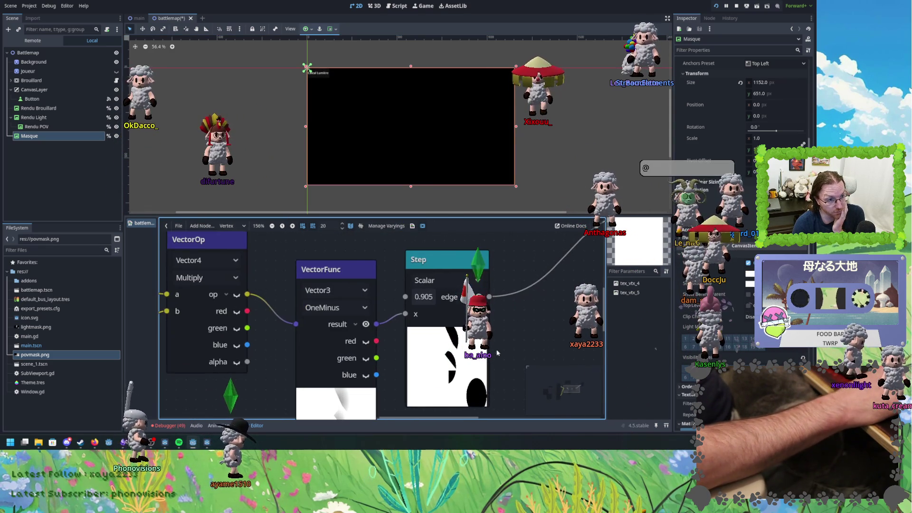
scroll(429, 332, "down", 4)
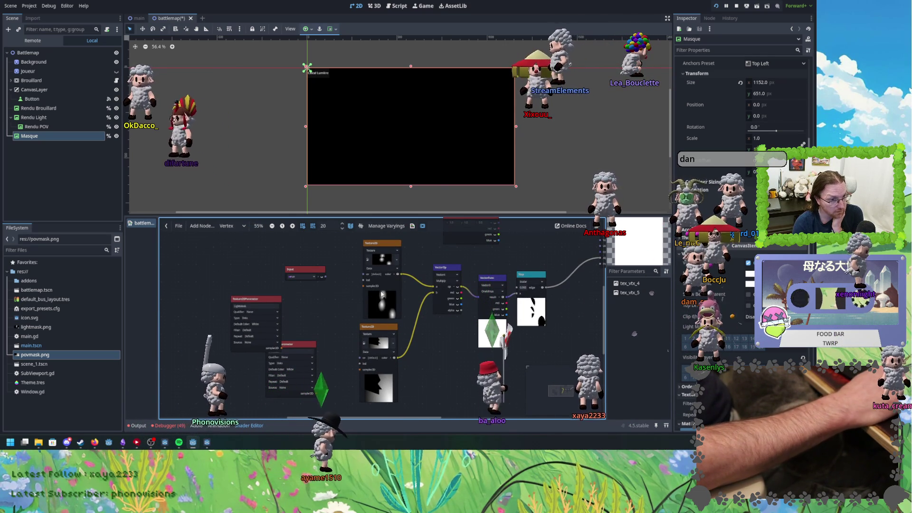
scroll(434, 353, "down", 1)
scroll(413, 327, "up", 1)
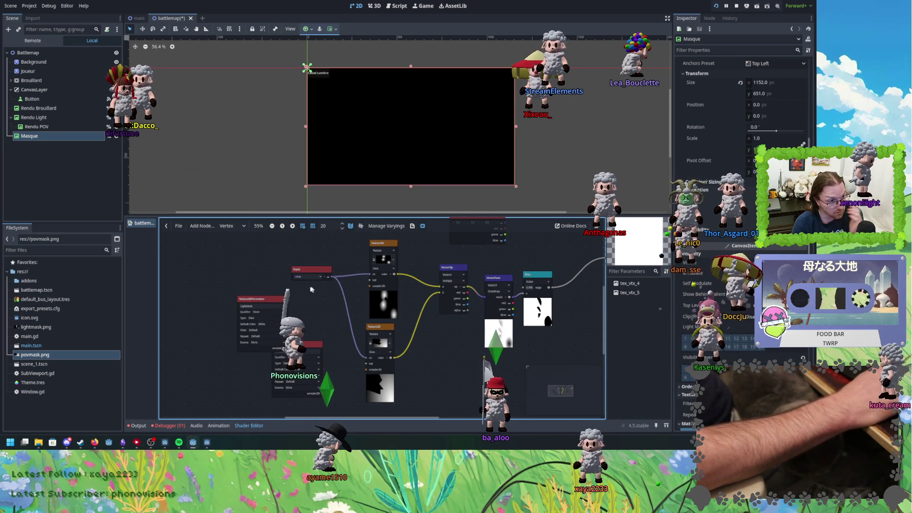
Step: Drag the LightMask and PovMask parameter nodes apart and check a Texture2D node's type
scroll(318, 291, "up", 2)
left_click_drag(237, 292, 200, 246)
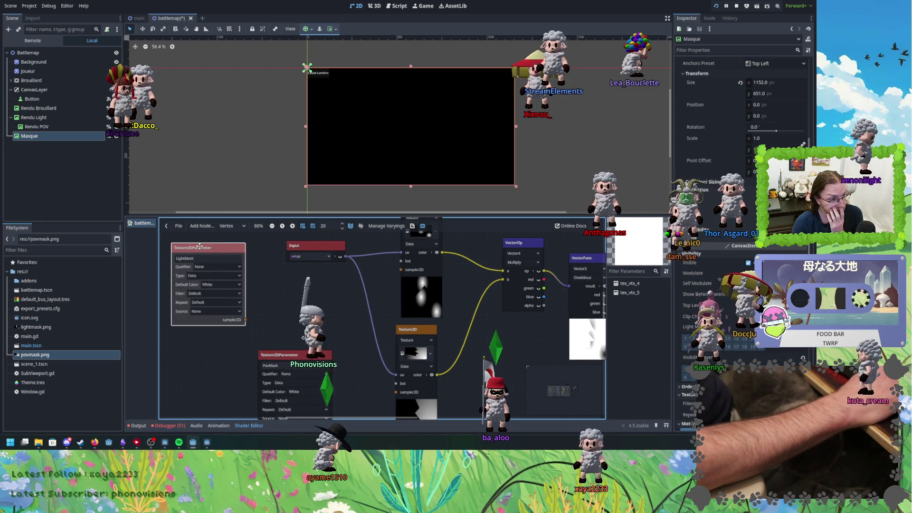
left_click_drag(277, 361, 180, 350)
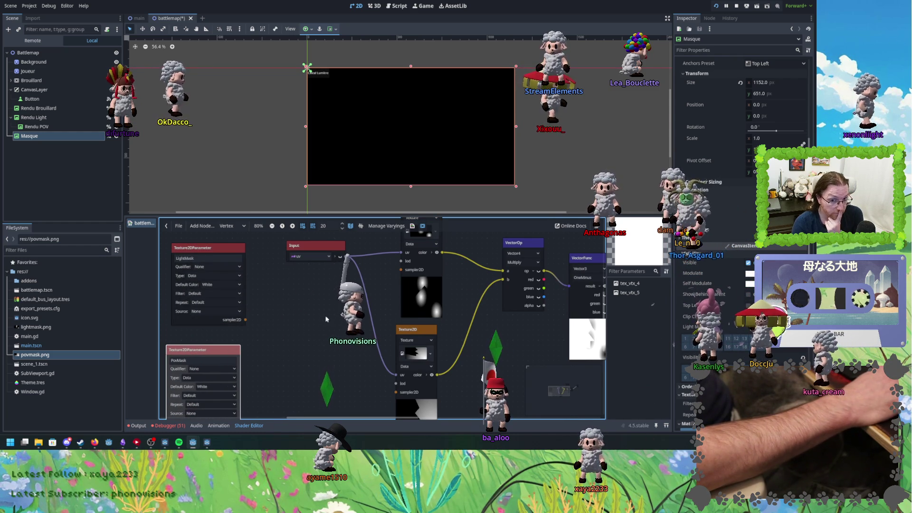
scroll(333, 314, "up", 5)
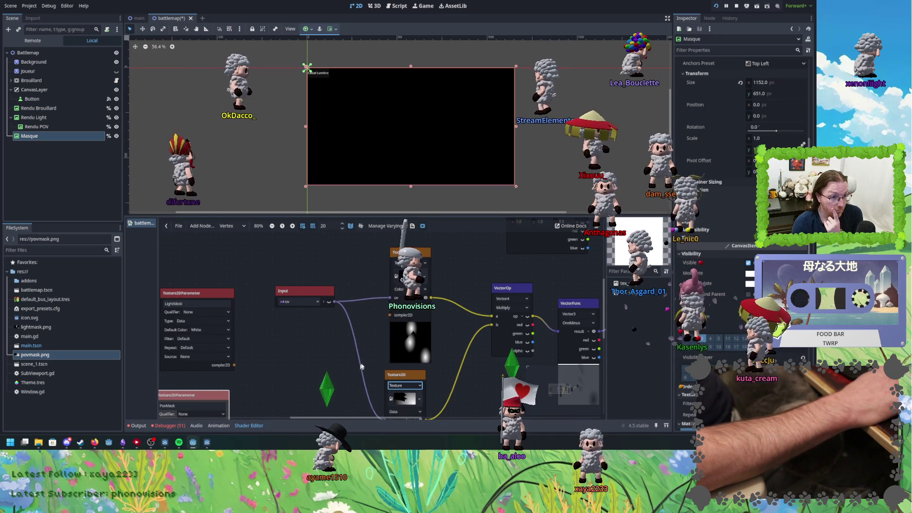
scroll(359, 366, "down", 5)
left_click(396, 352)
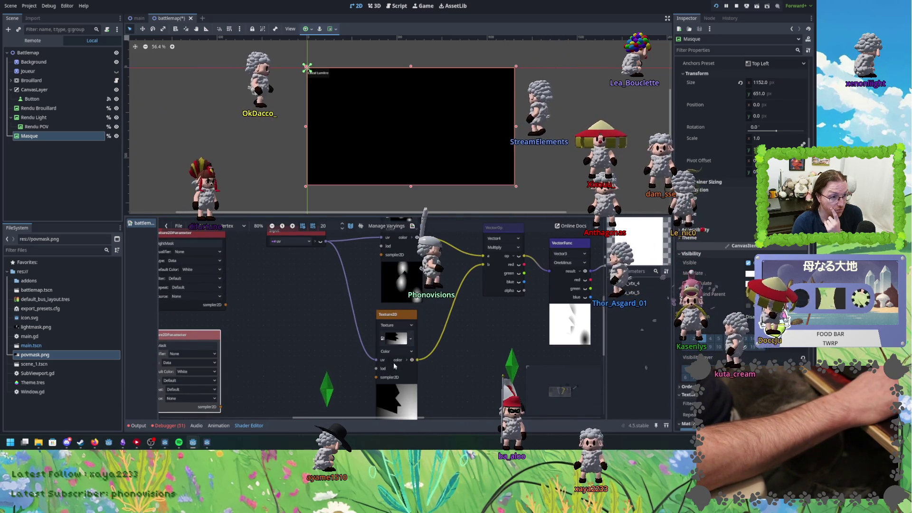
Step: Confirm the shader stage stays Vertex and box-select all the mask nodes
scroll(384, 359, "up", 3)
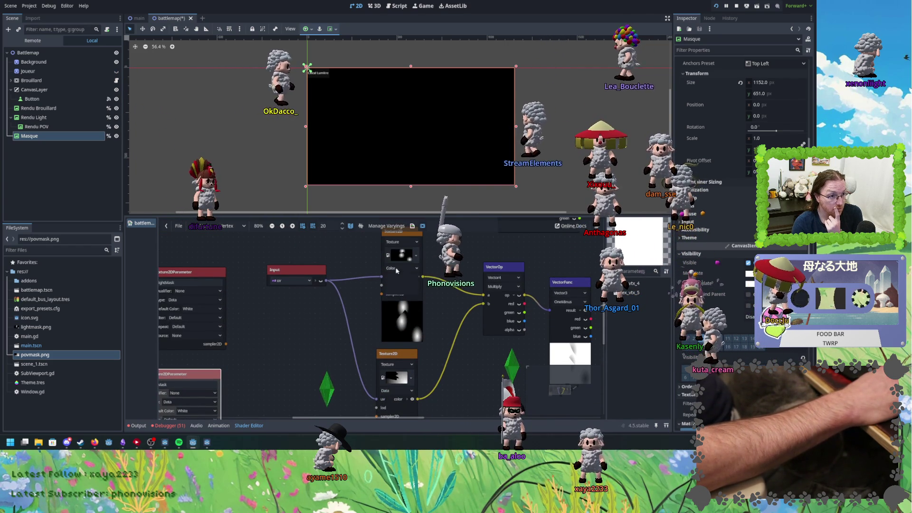
scroll(396, 270, "right", 2)
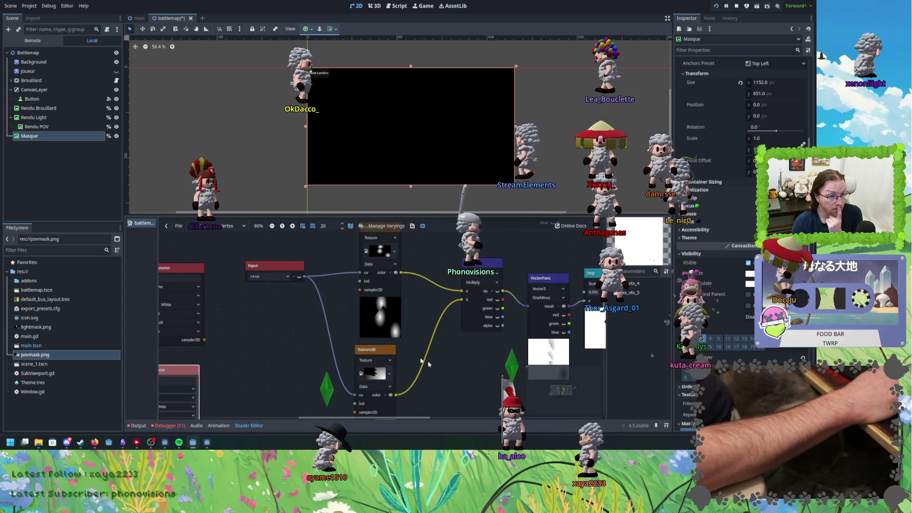
scroll(404, 352, "right", 10)
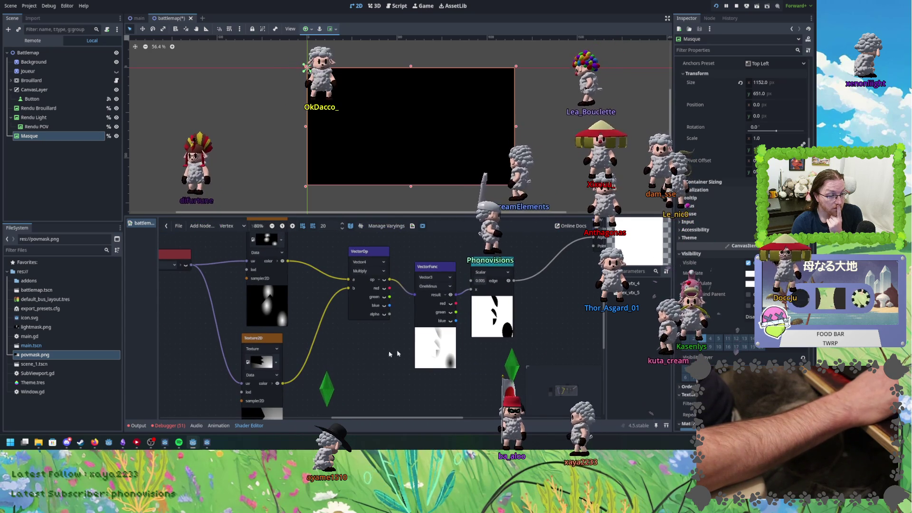
scroll(518, 316, "up", 3)
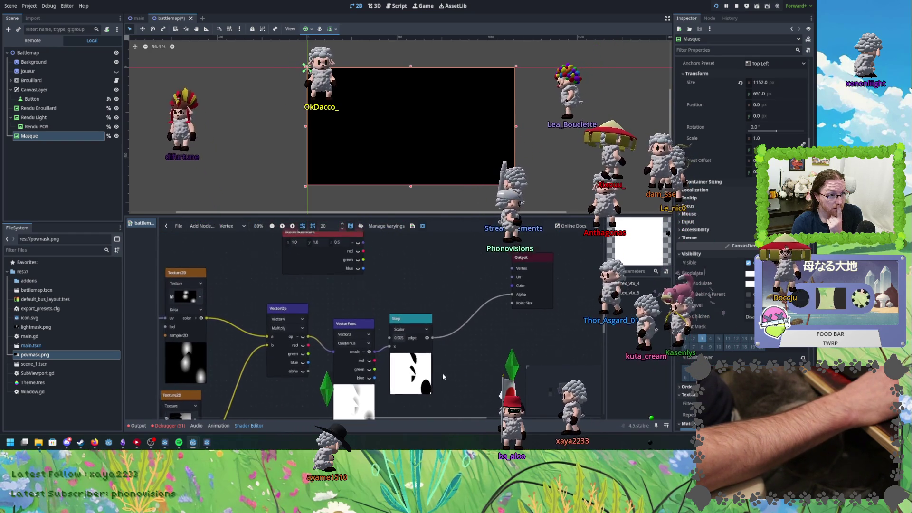
scroll(452, 308, "down", 1)
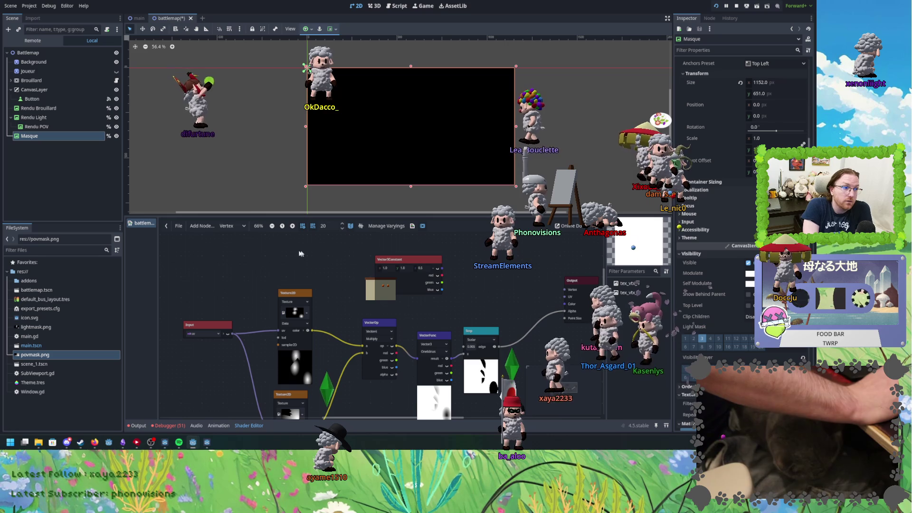
left_click(236, 228)
left_click(237, 230)
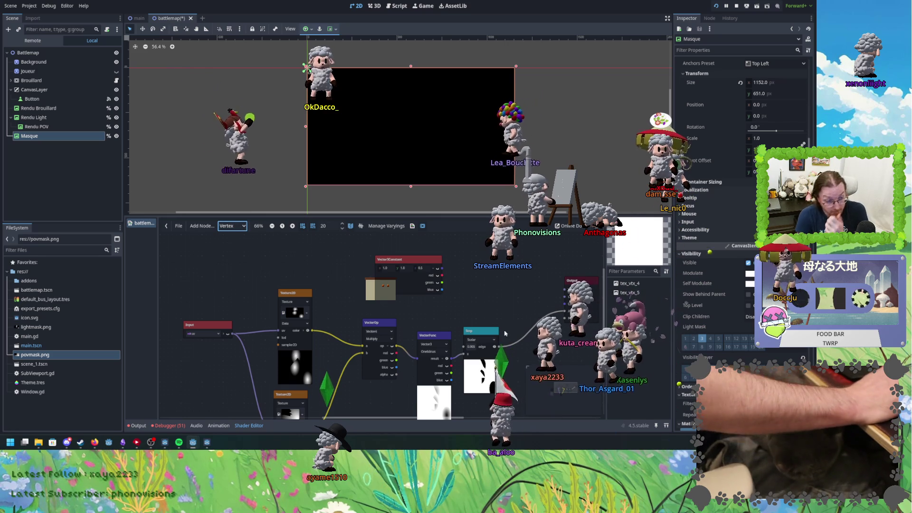
scroll(524, 259, "down", 2)
scroll(524, 259, "down", 3)
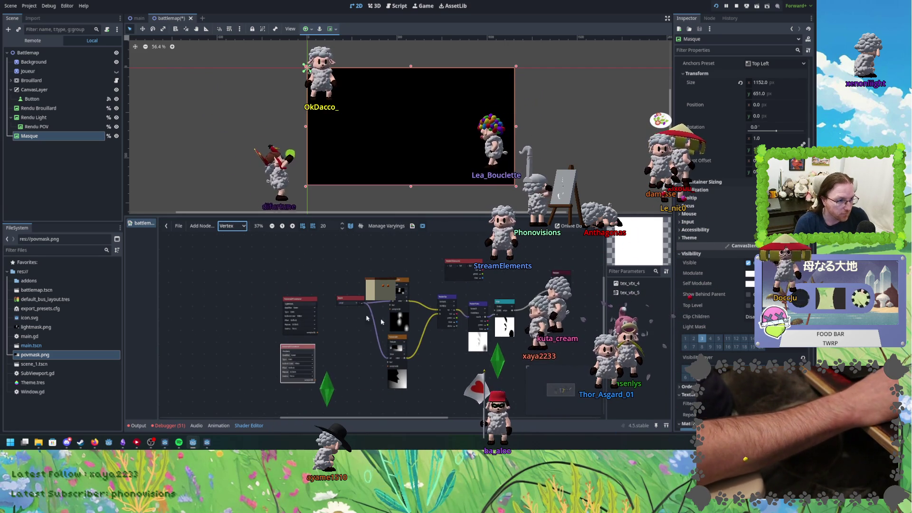
left_click_drag(221, 251, 514, 385)
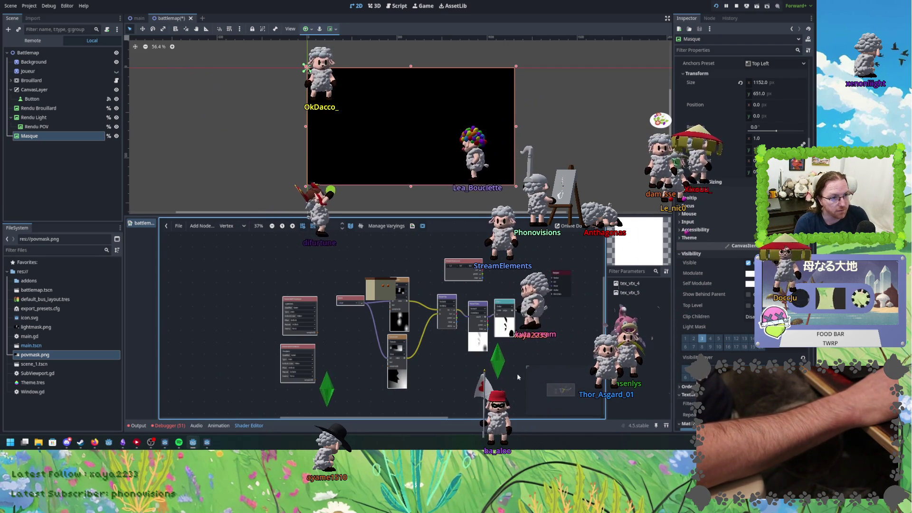
Step: Switch the visual shader graph to the Fragment stage
left_click(229, 227)
left_click(231, 239)
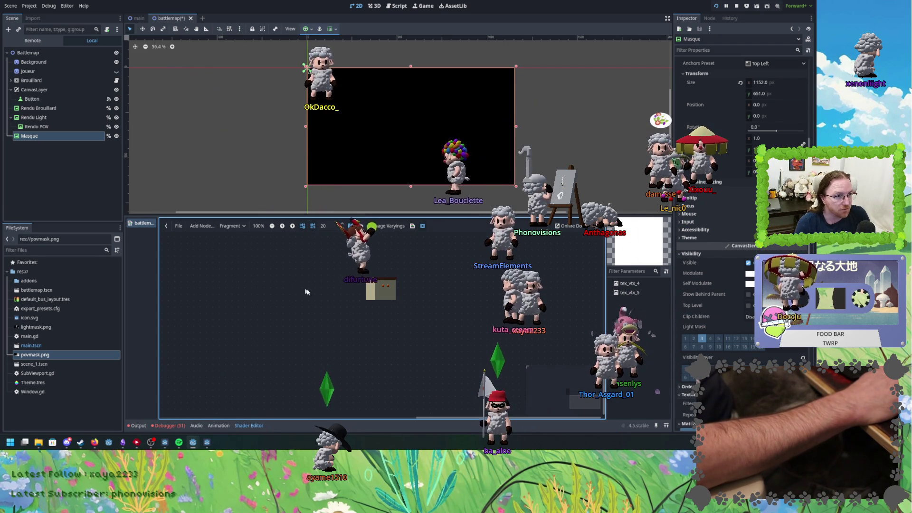
scroll(299, 294, "up", 4)
scroll(452, 347, "down", 5)
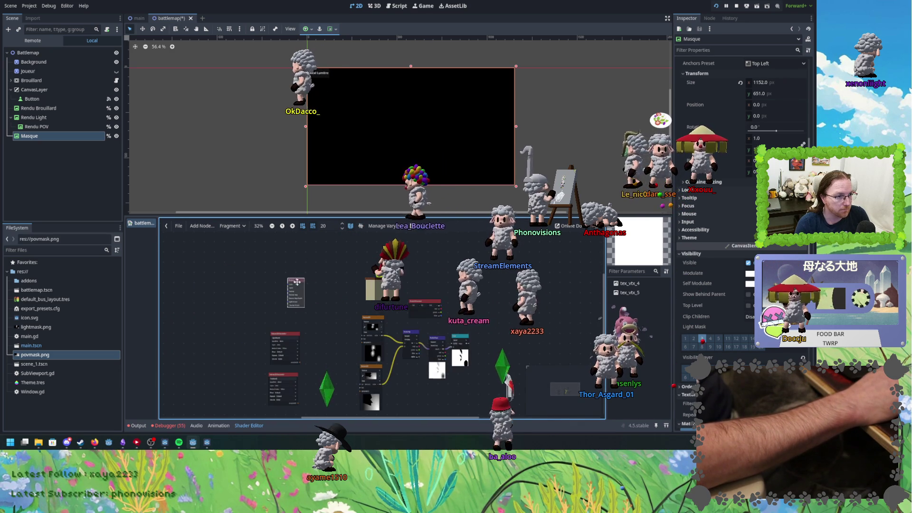
scroll(467, 335, "up", 4)
scroll(467, 335, "up", 3)
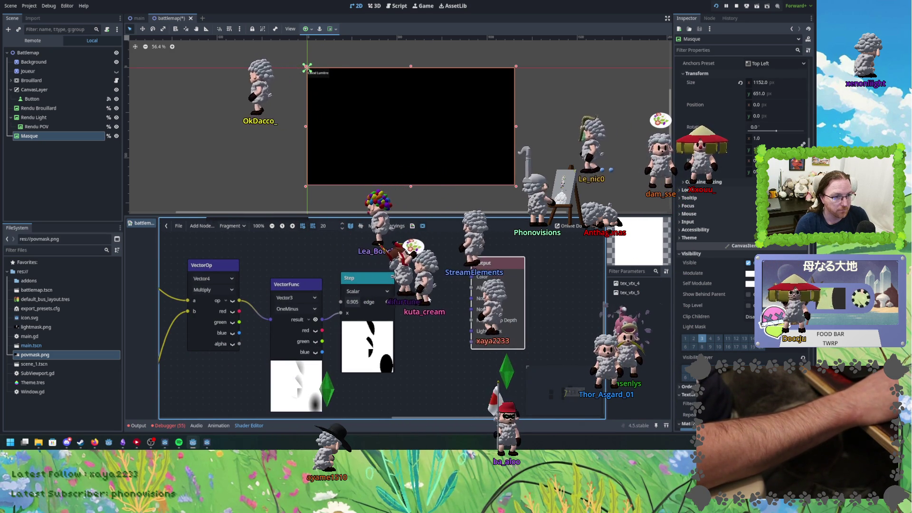
Step: Feed the Step mask into the fragment Output, then return to the Vertex stage
left_click_drag(402, 312, 478, 297)
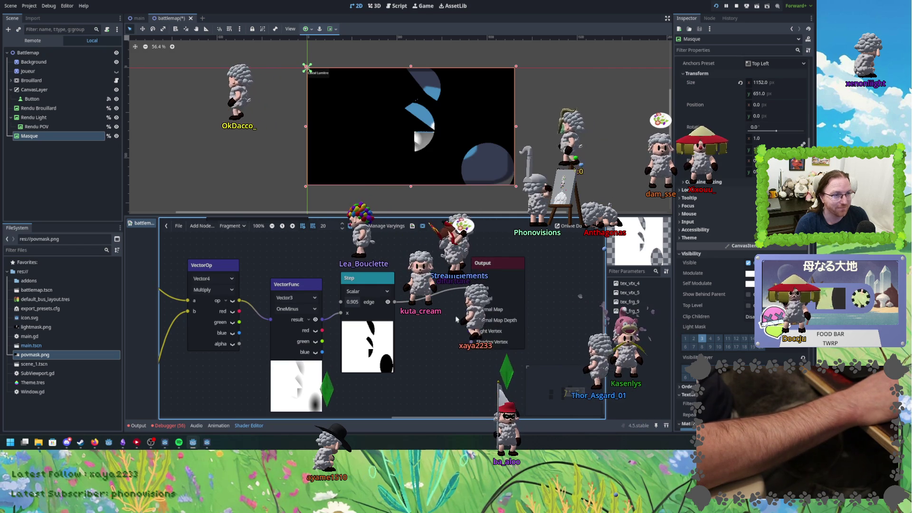
left_click(232, 225)
left_click(228, 236)
scroll(257, 275, "down", 5)
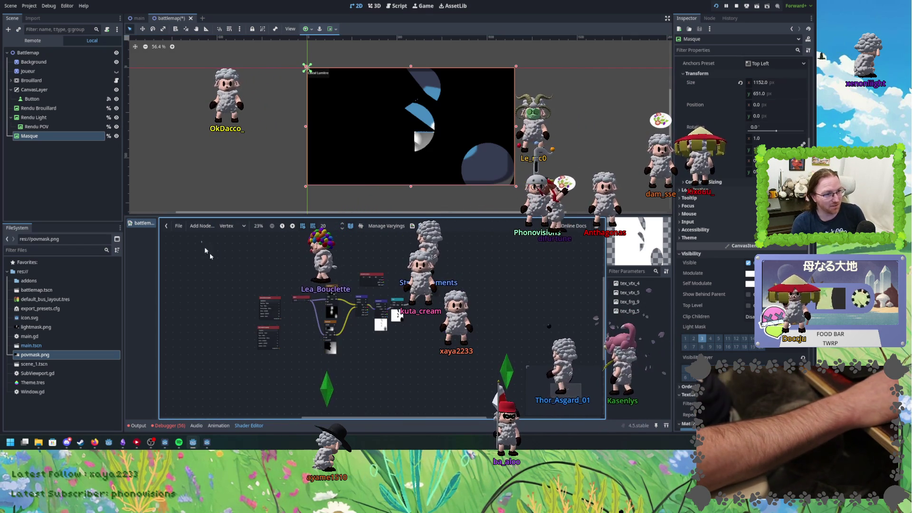